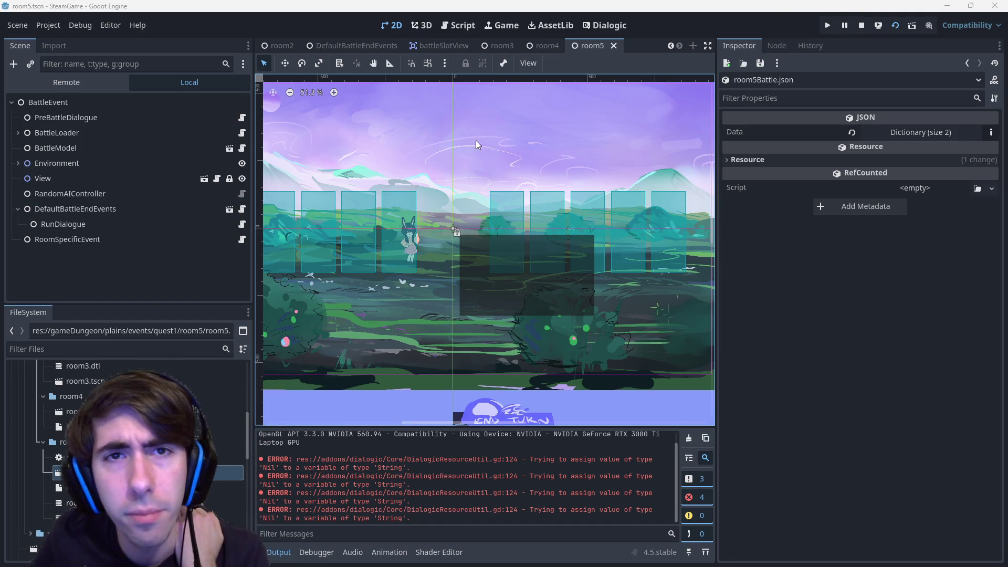
- View room5Battle.json as text, inspect the PreBattleDialogue node, and bring up its timeline in Dialogic
click(458, 26)
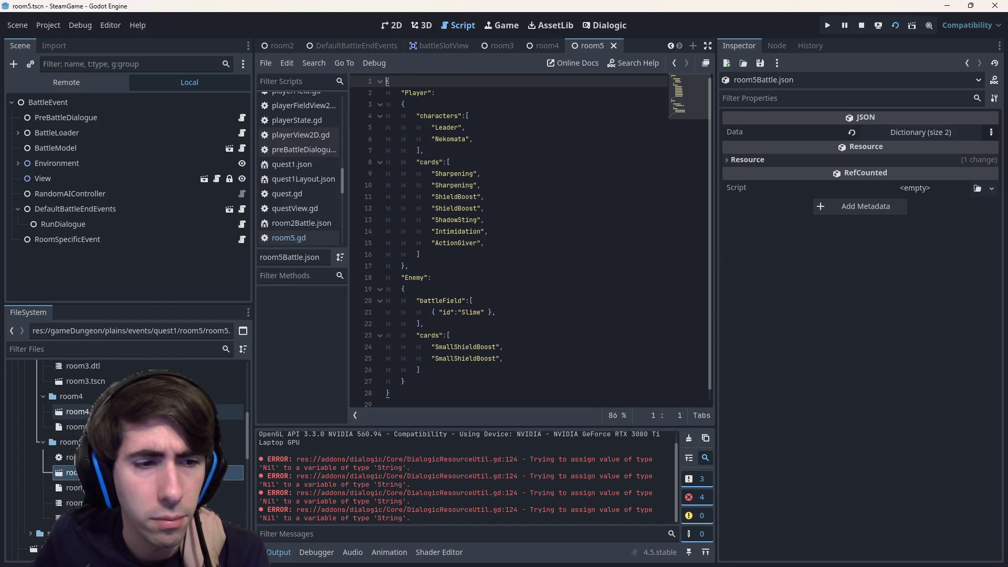
click(73, 116)
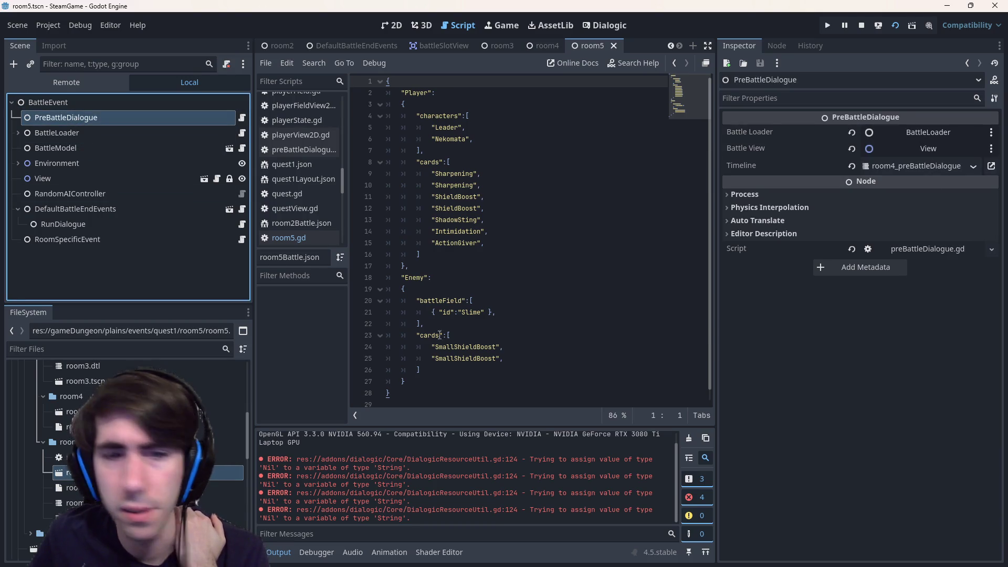
click(235, 519)
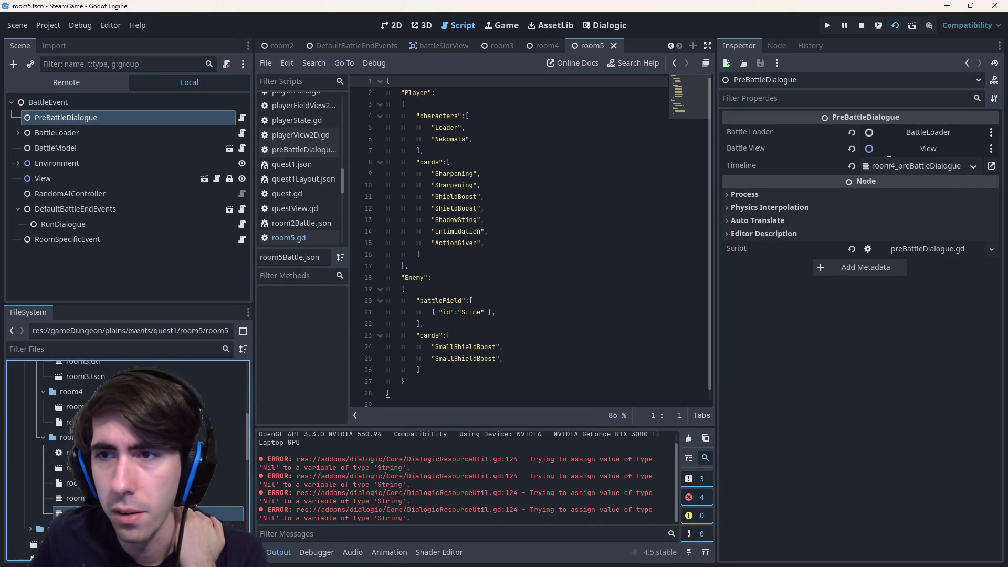
key(super)
key(Return)
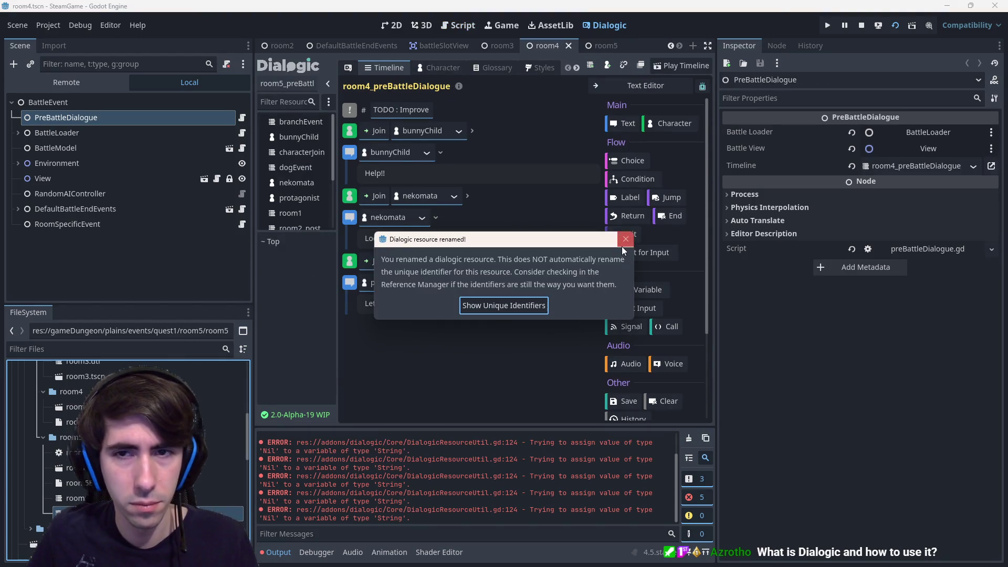
- Dismiss the rename notice and review the Reference Manager's unique identifiers list
click(626, 238)
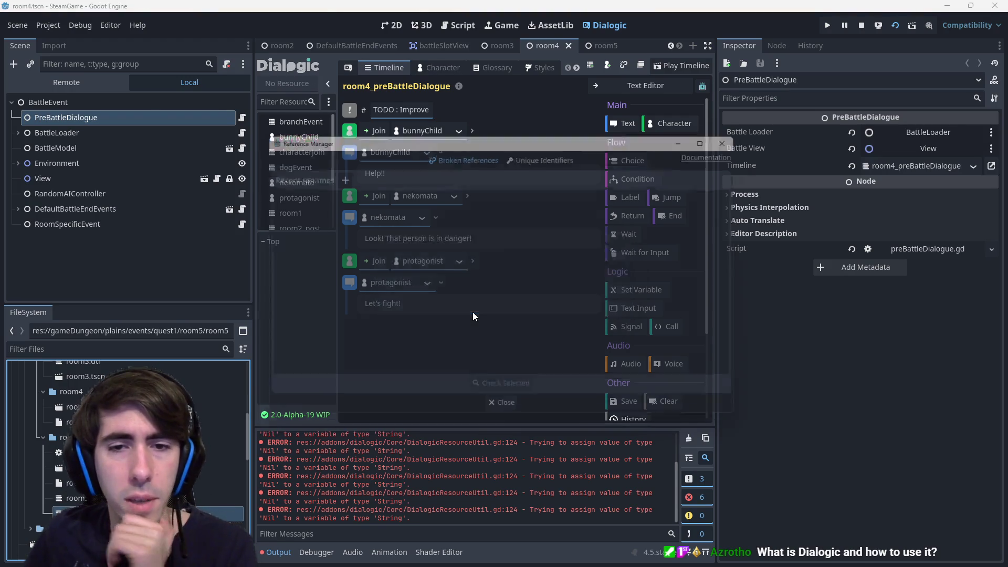
click(473, 312)
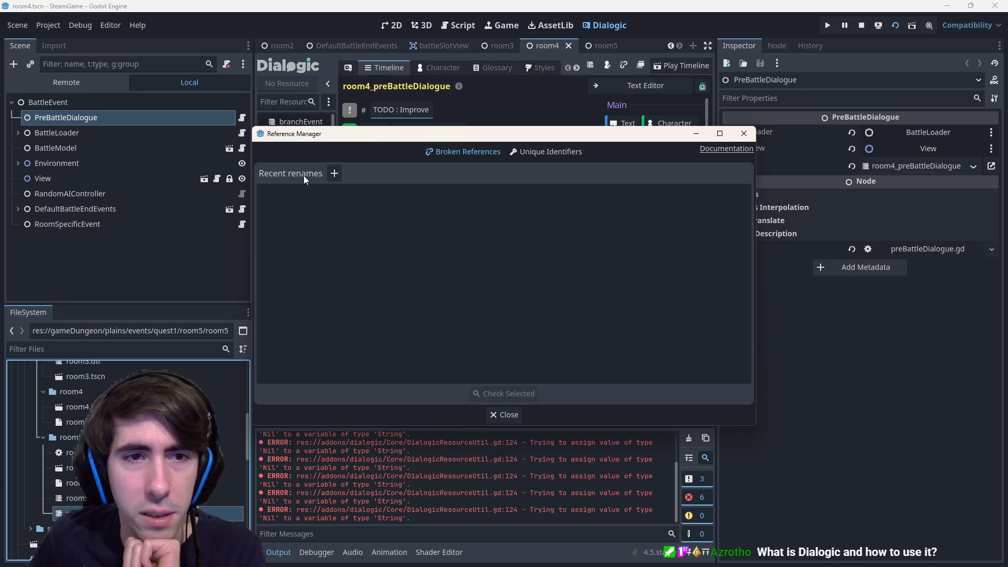
click(334, 173)
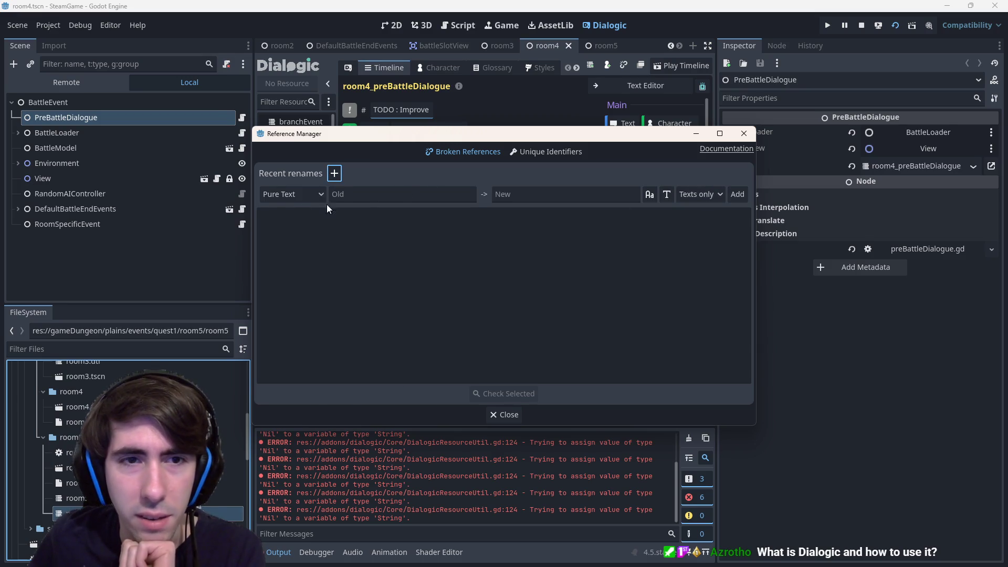
click(301, 196)
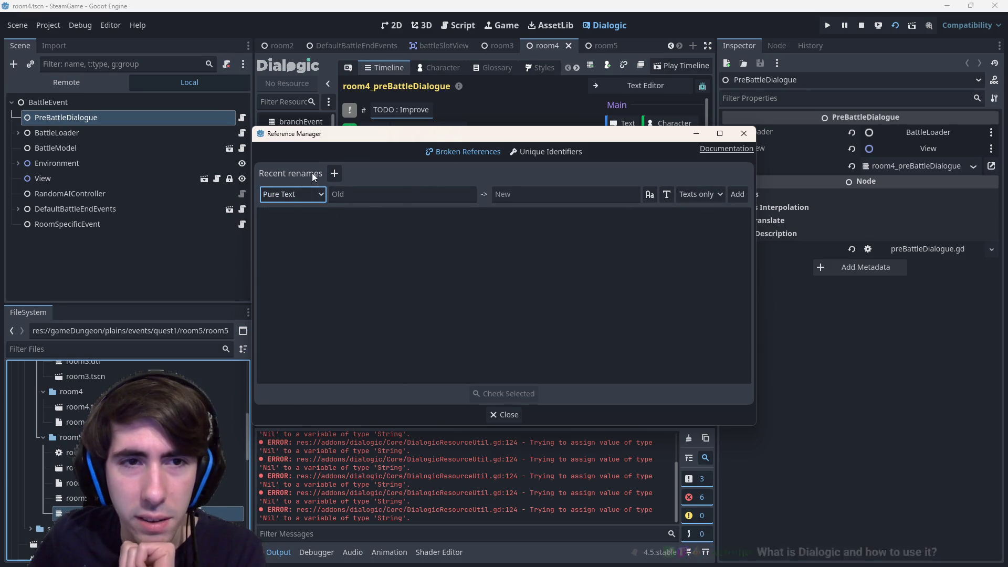
click(543, 155)
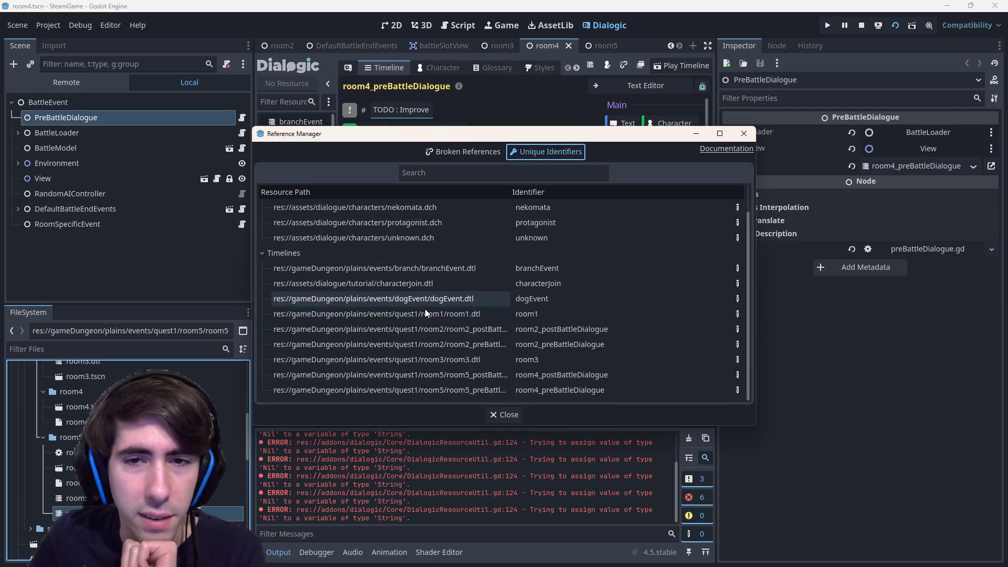
- Rename the identifiers to room5_postBattleDialogue and room5_preBattleDialogue
double_click(552, 375)
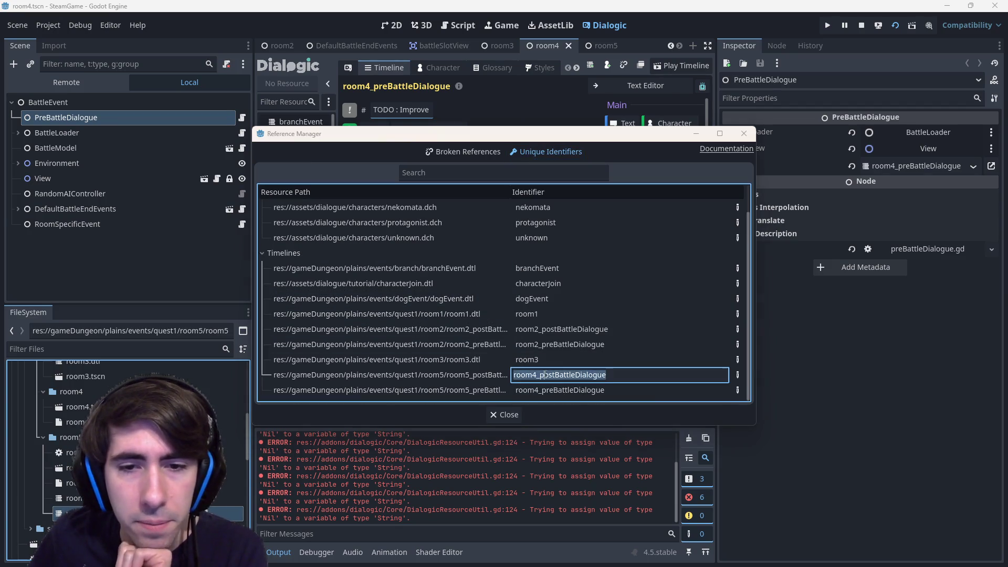
key(BackSpace)
text(5)
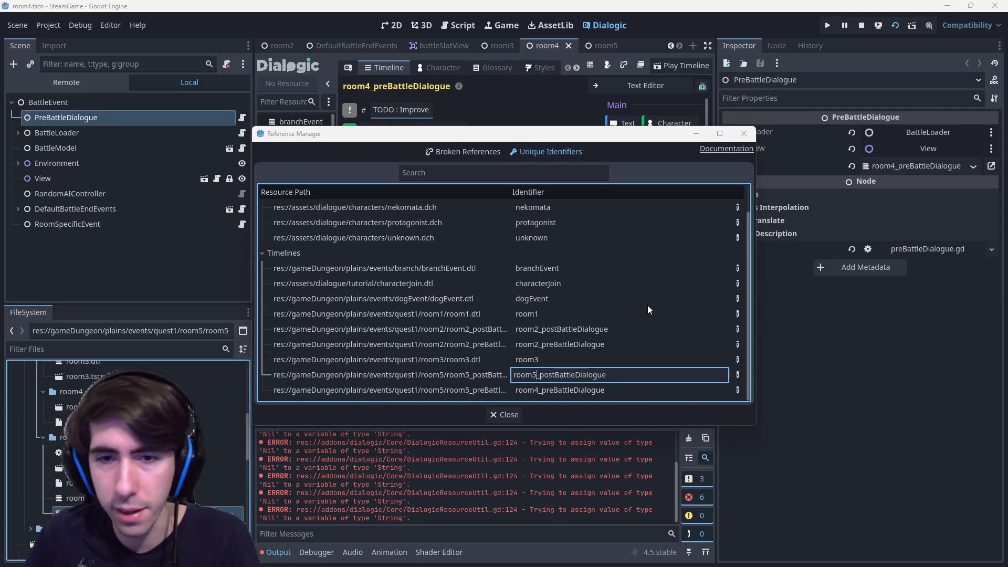
key(Return)
double_click(537, 373)
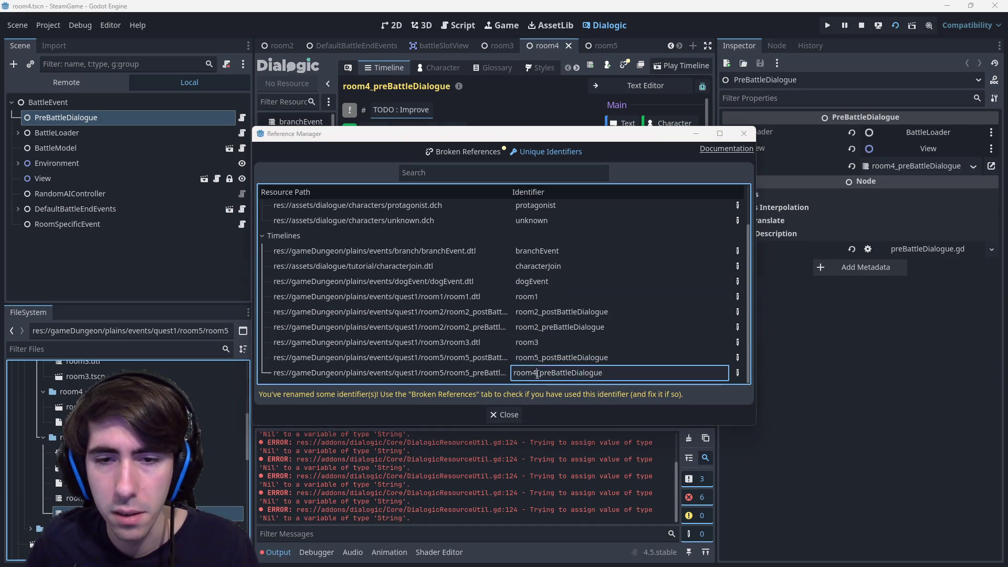
key(Left)
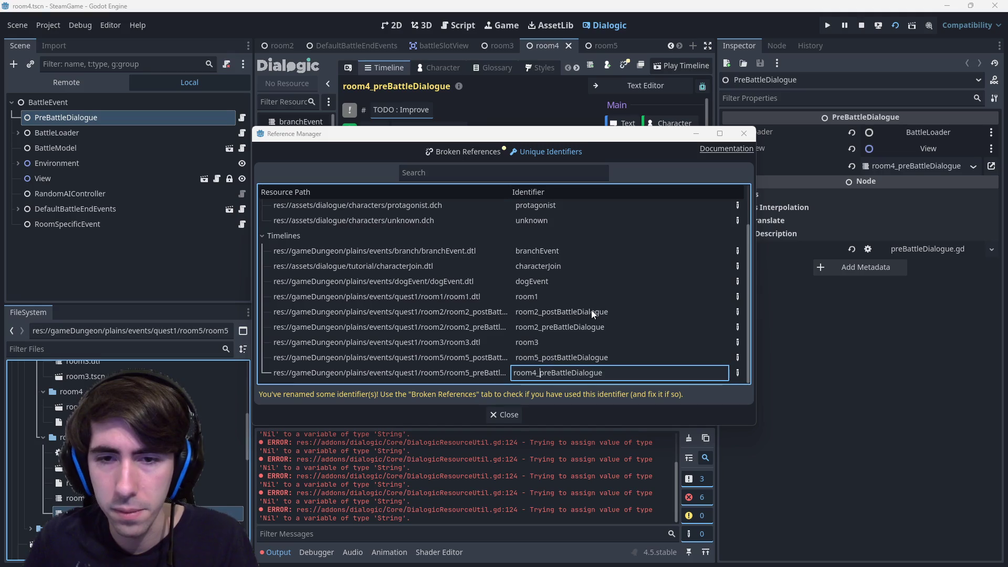
key(BackSpace)
text(5)
key(Return)
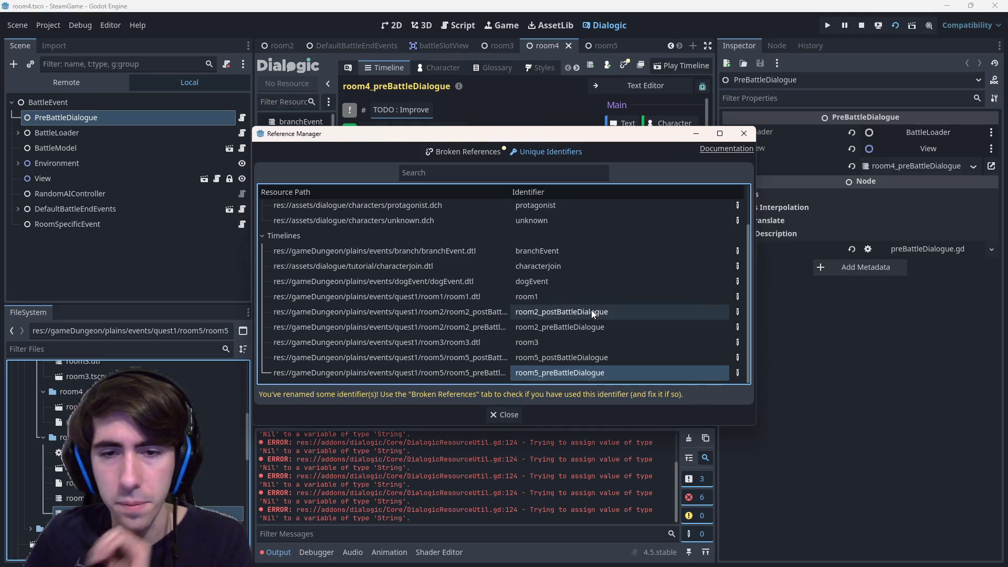
- Check the recent renames for broken references, close the Reference Manager, and switch to the browser
click(465, 152)
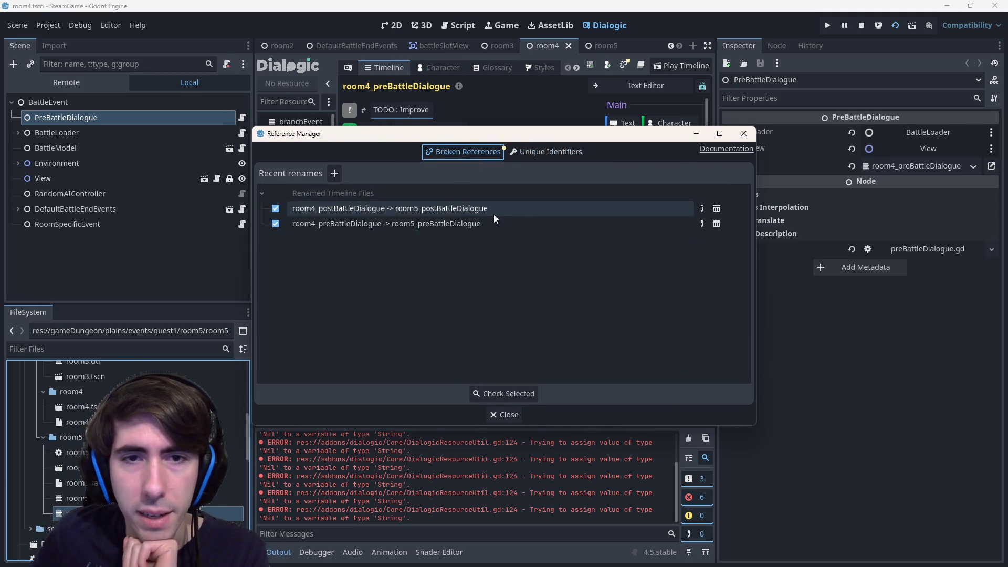
click(513, 393)
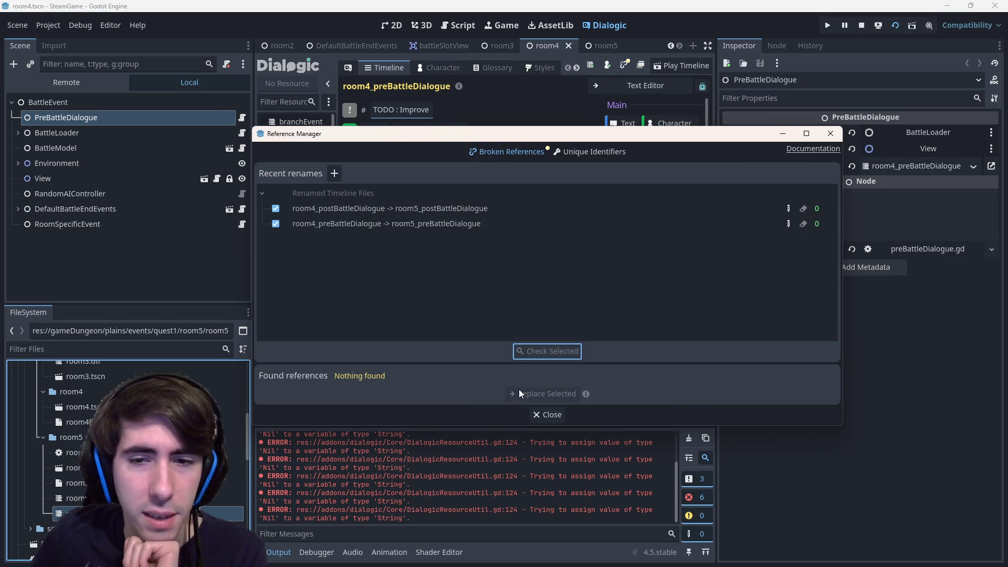
click(542, 414)
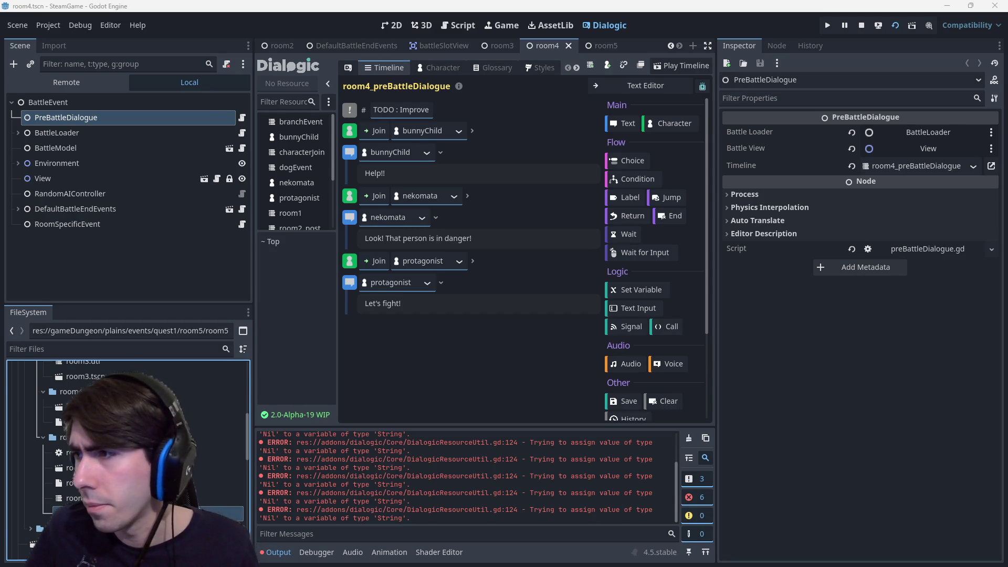
key(alt+Tab)
click(180, 222)
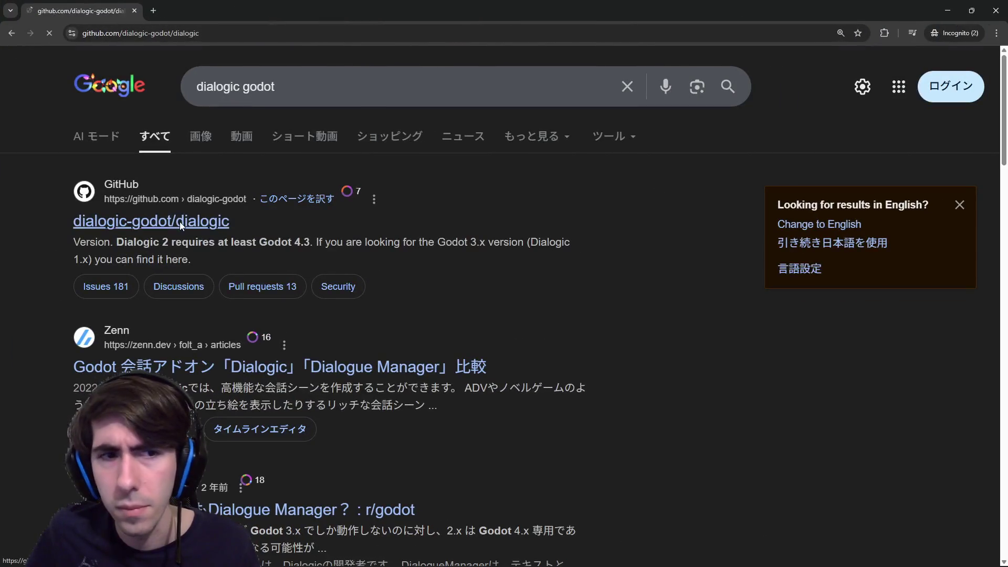
scroll(715, 262, down, 2)
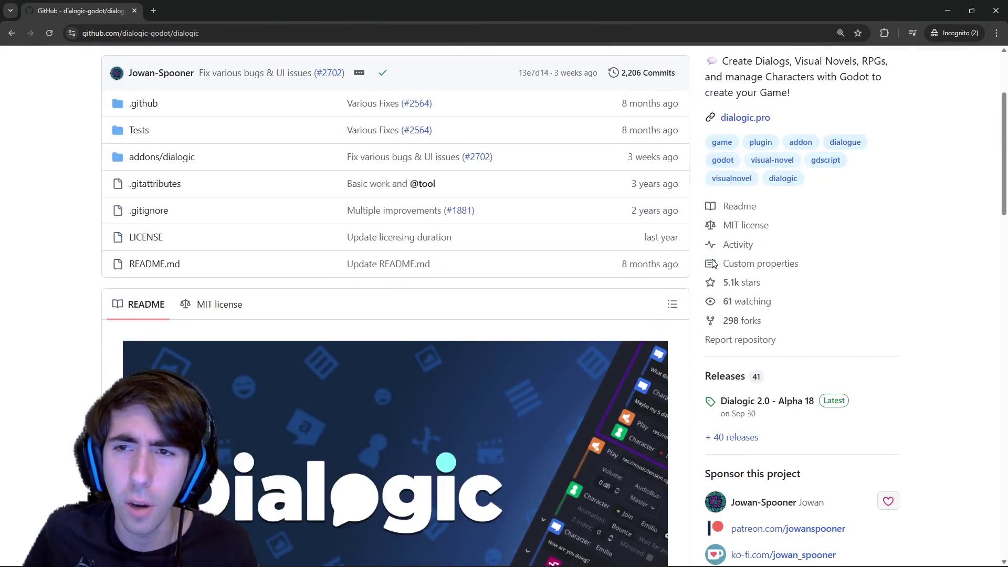
key(ctrl+plus)
scroll(709, 275, down, 8)
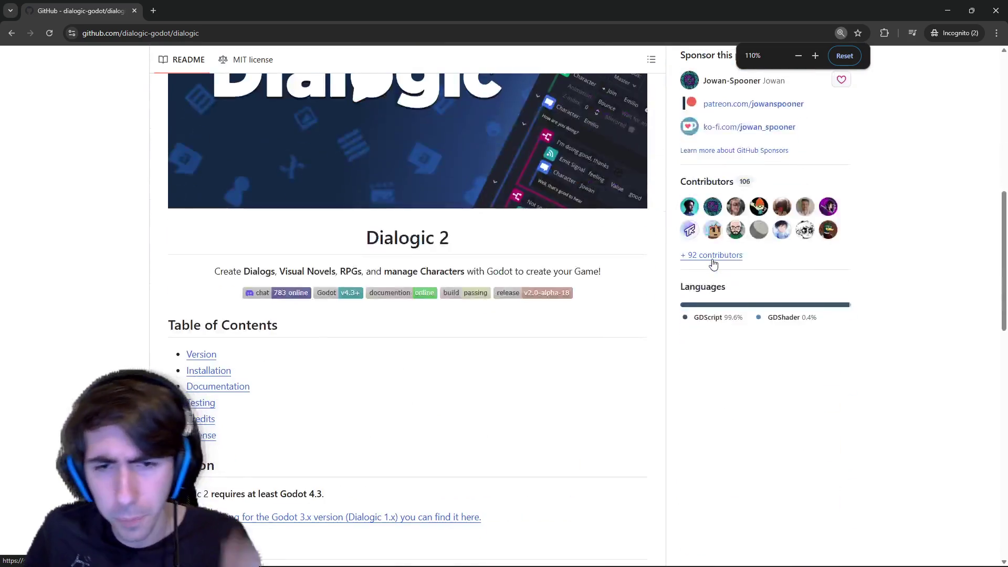
scroll(697, 294, down, 4)
scroll(698, 294, down, 6)
scroll(698, 294, up, 6)
scroll(698, 294, up, 8)
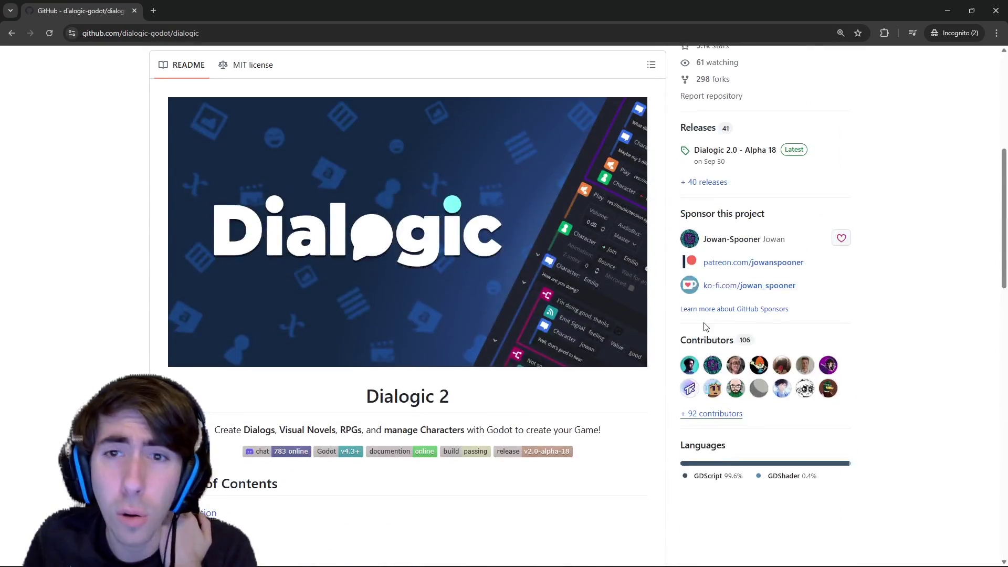
scroll(693, 306, up, 5)
scroll(693, 306, up, 1)
click(635, 174)
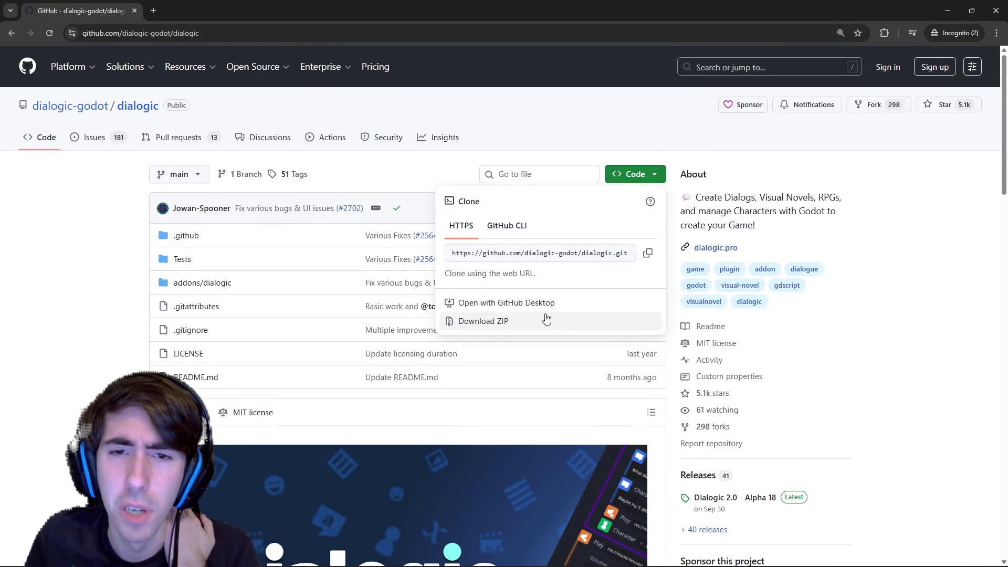
click(483, 322)
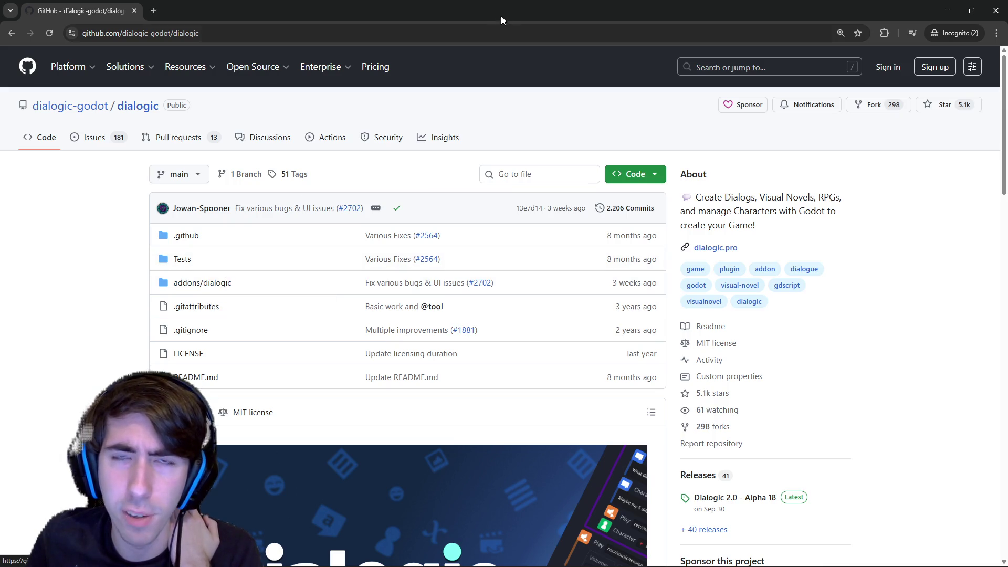
key(alt+Tab)
scroll(127, 433, up, 5)
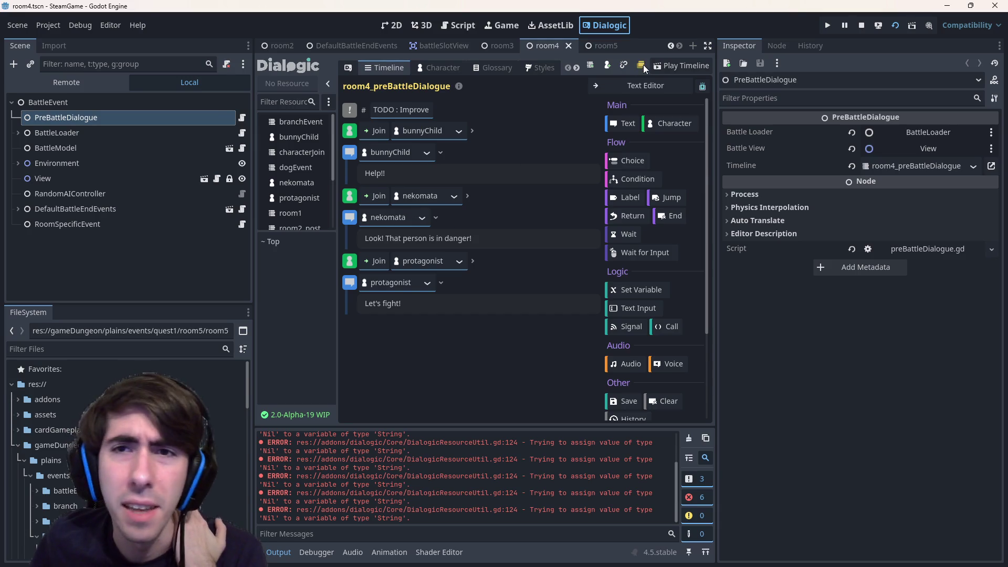
click(642, 84)
drag(525, 200, 365, 118)
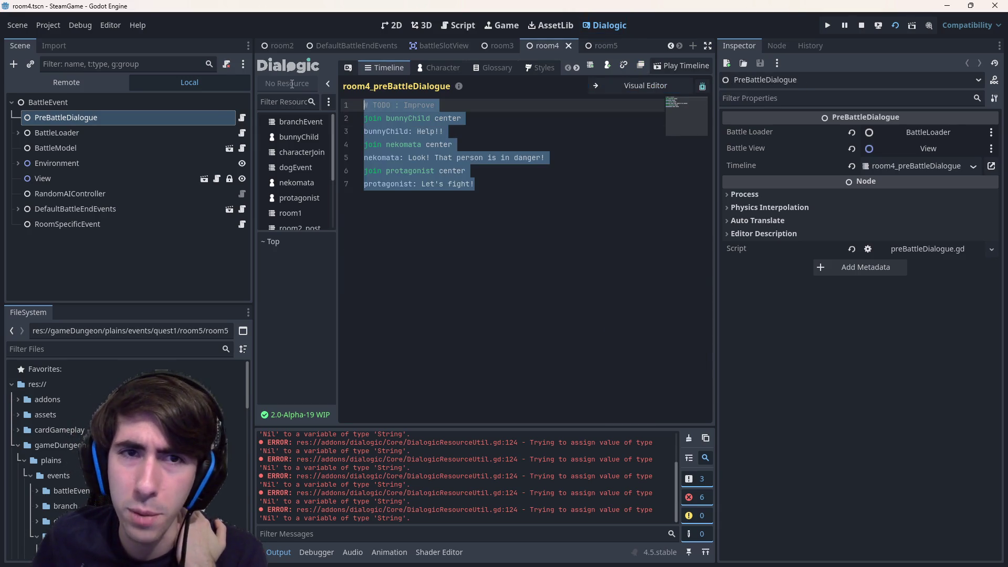
drag(472, 170, 287, 91)
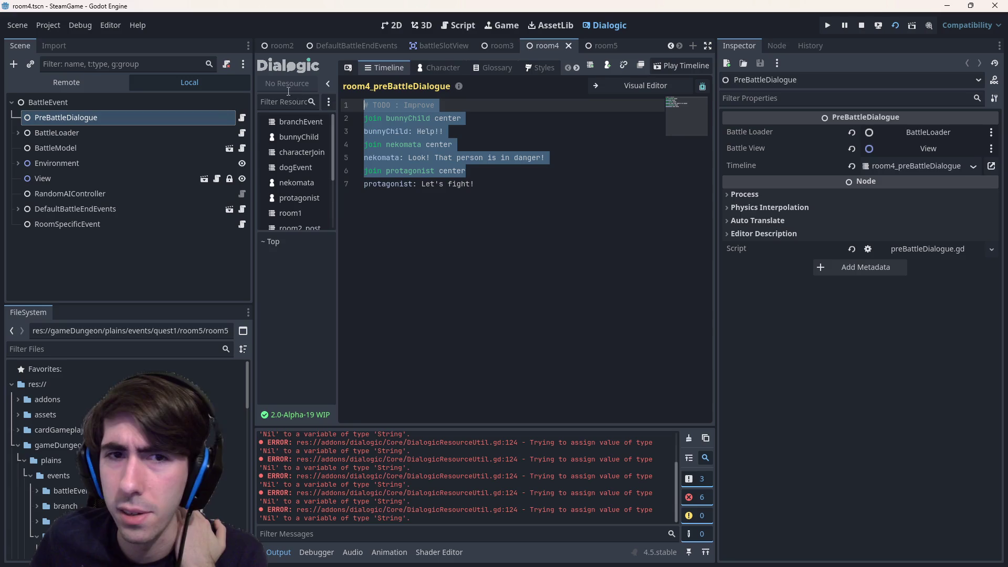
click(605, 87)
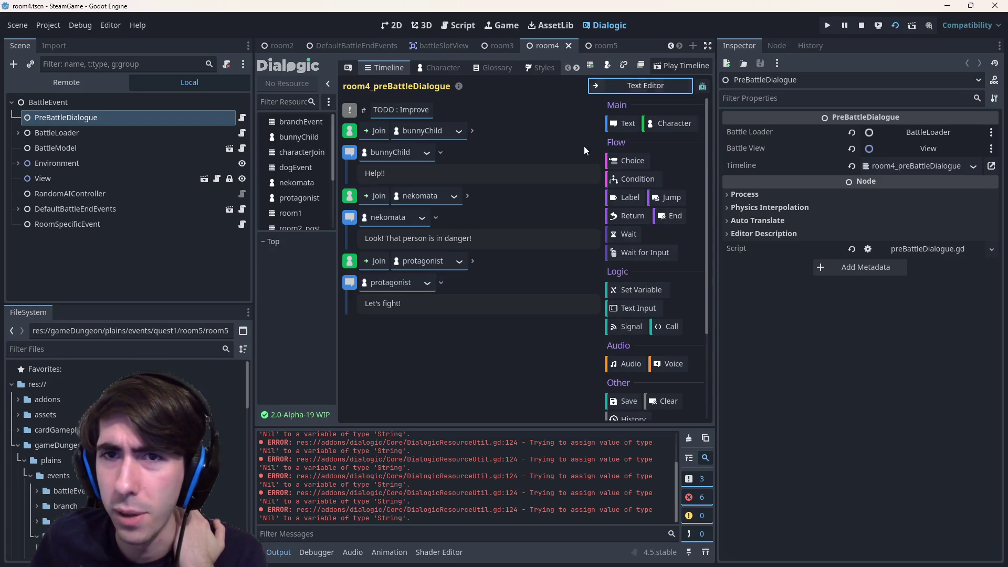
click(605, 89)
drag(474, 183, 364, 144)
drag(475, 183, 364, 145)
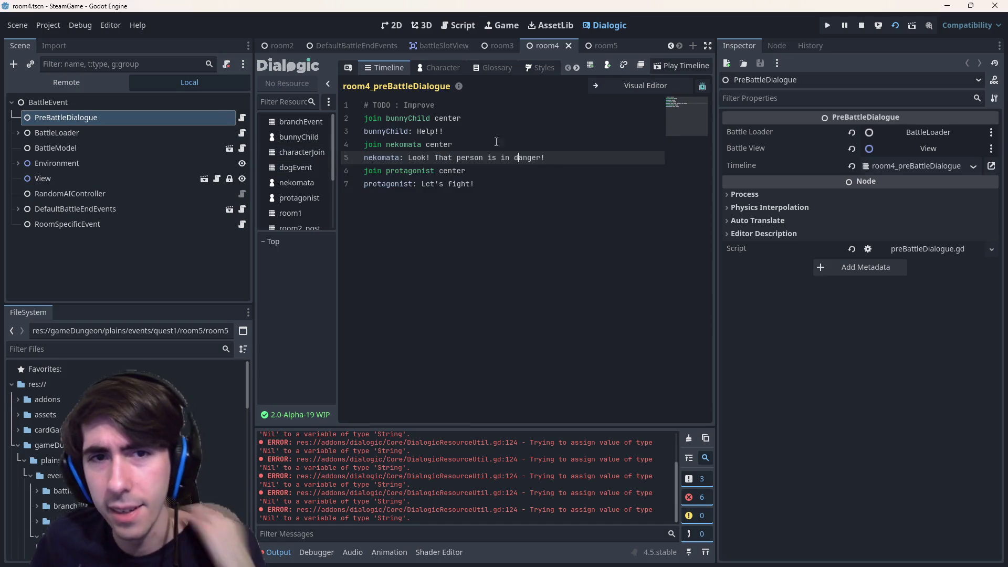
drag(453, 144, 383, 144)
click(425, 145)
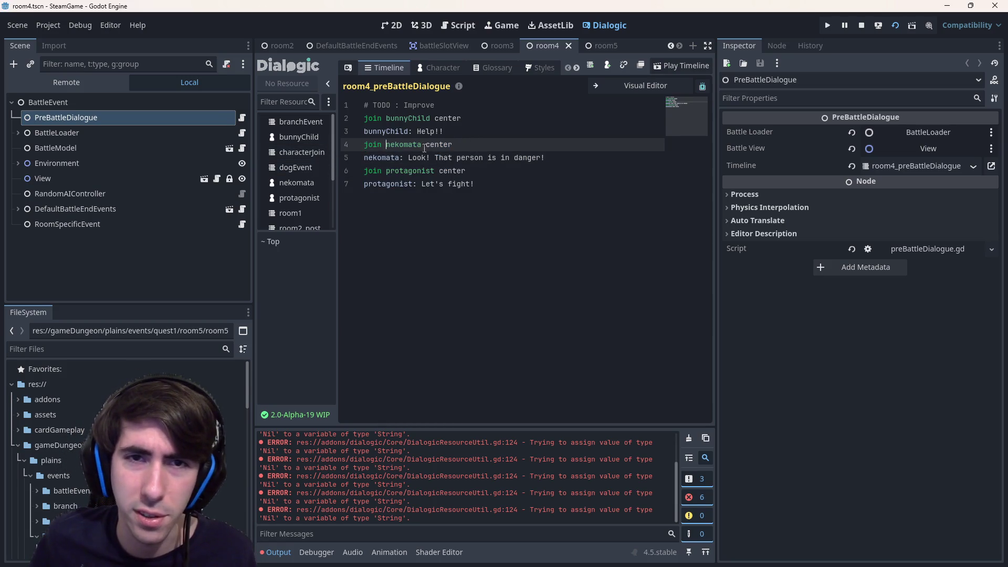
key(ctrl+shift+d)
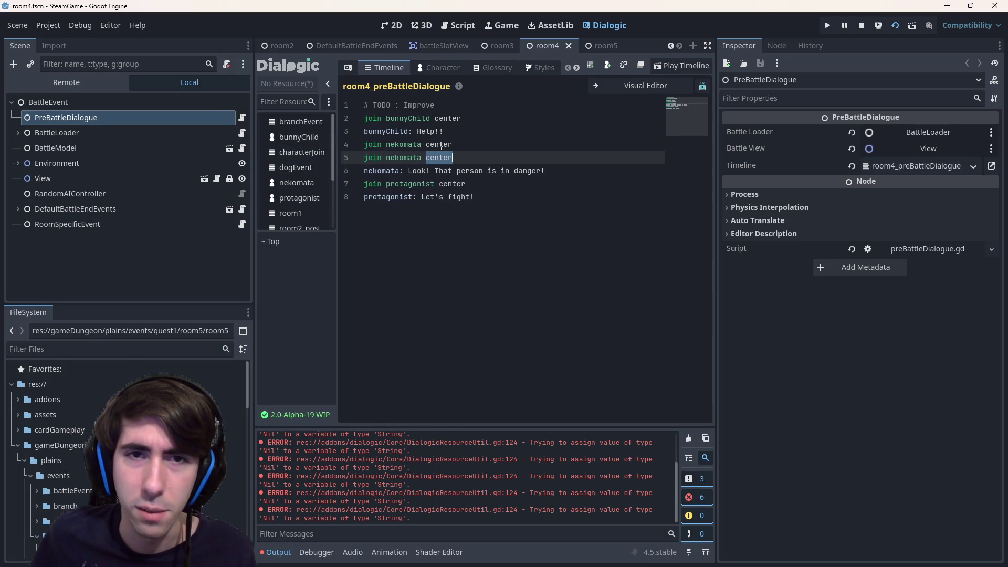
key(ctrl+z)
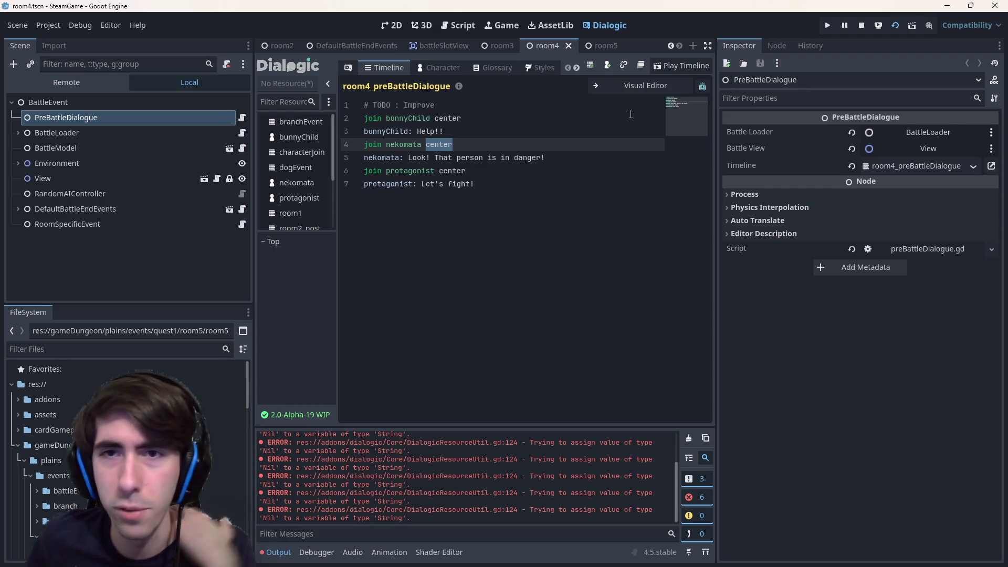
click(645, 86)
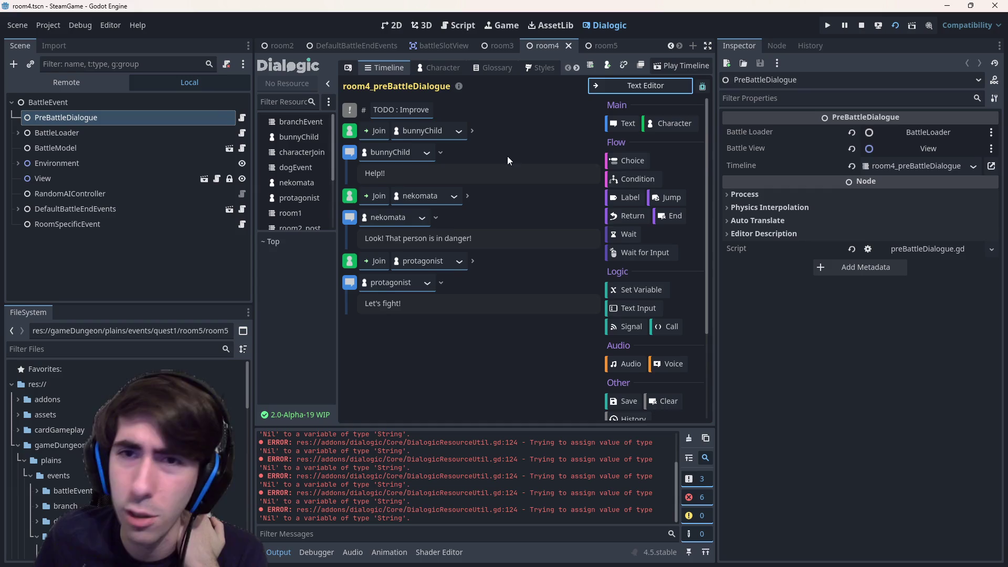
scroll(71, 441, down, 5)
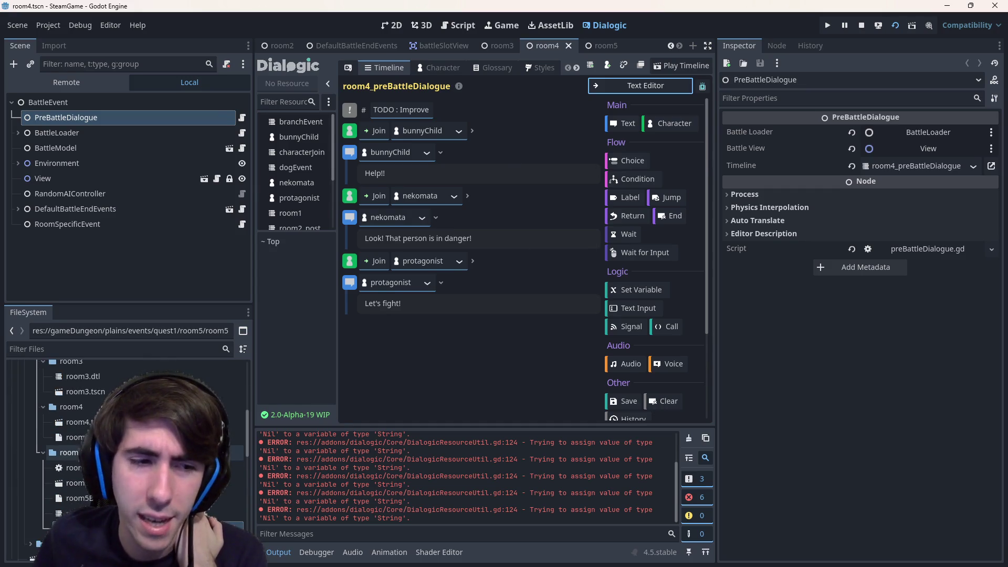
- Load both room5 timelines and review the Dialogic.start(timeline) line in preBattleDialogue.gd
double_click(77, 513)
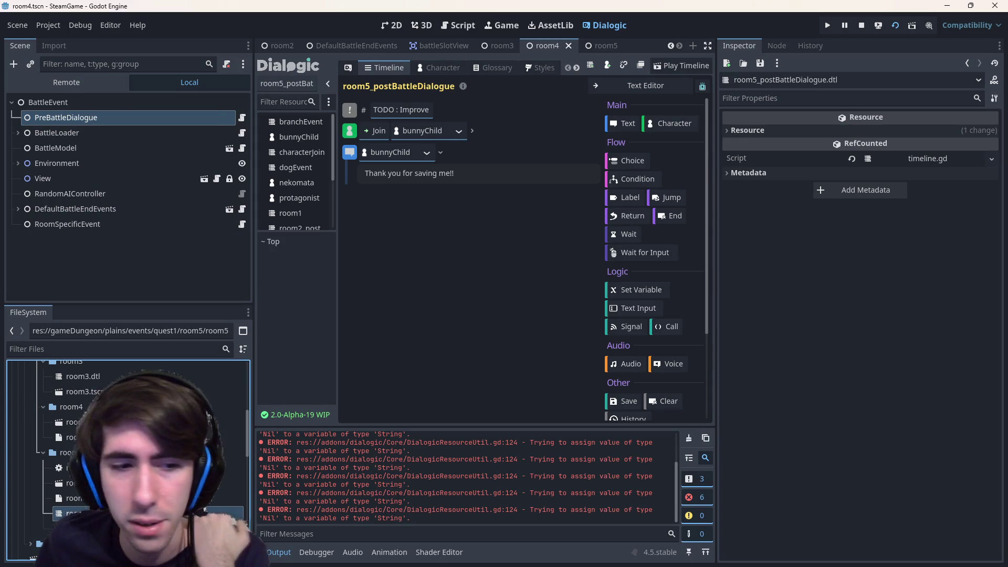
double_click(78, 526)
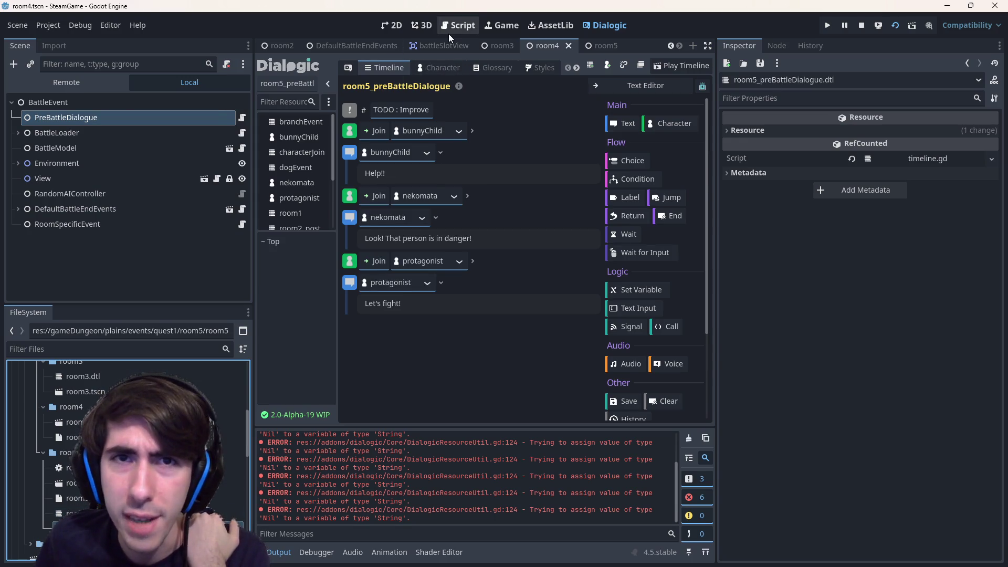
click(449, 33)
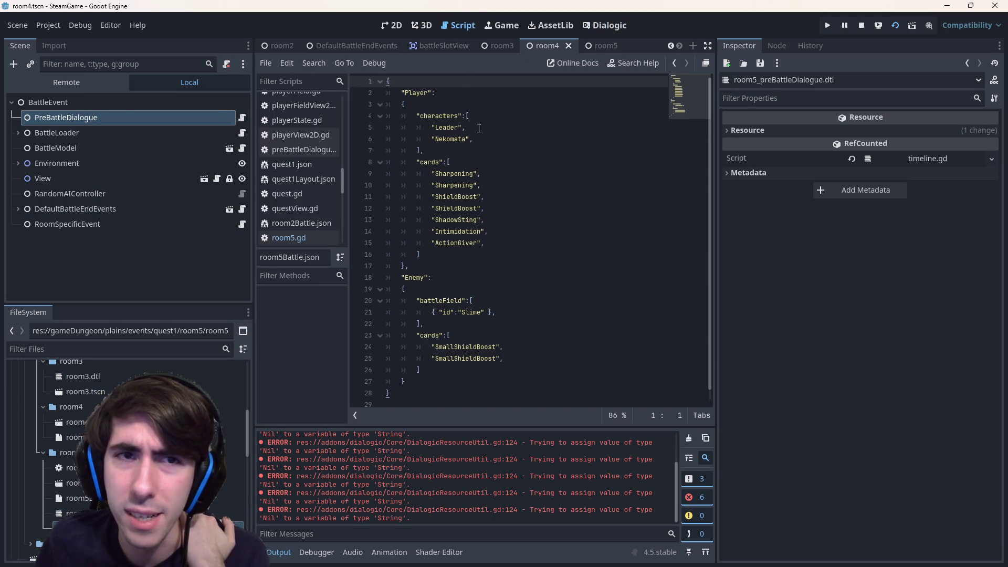
click(303, 149)
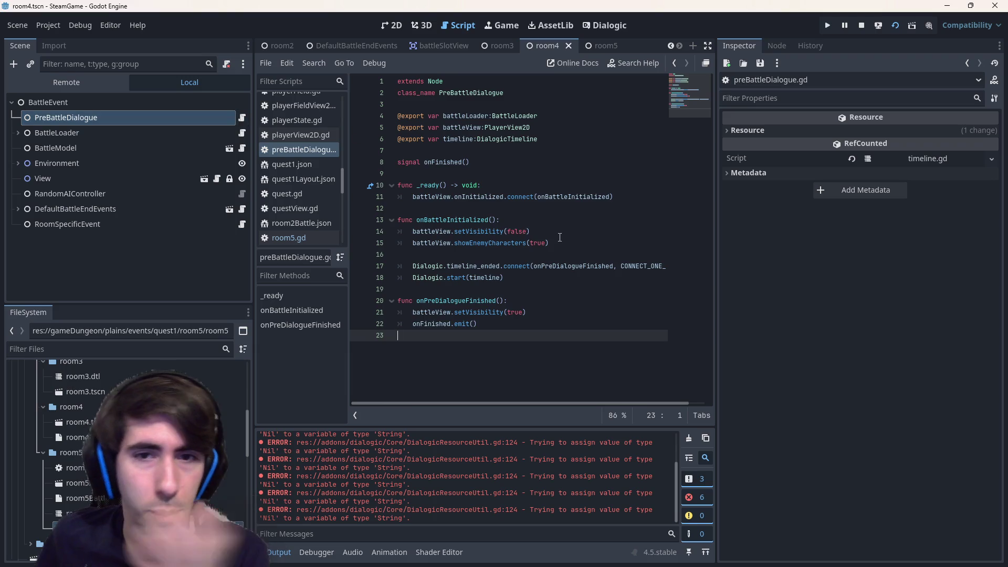
triple_click(457, 277)
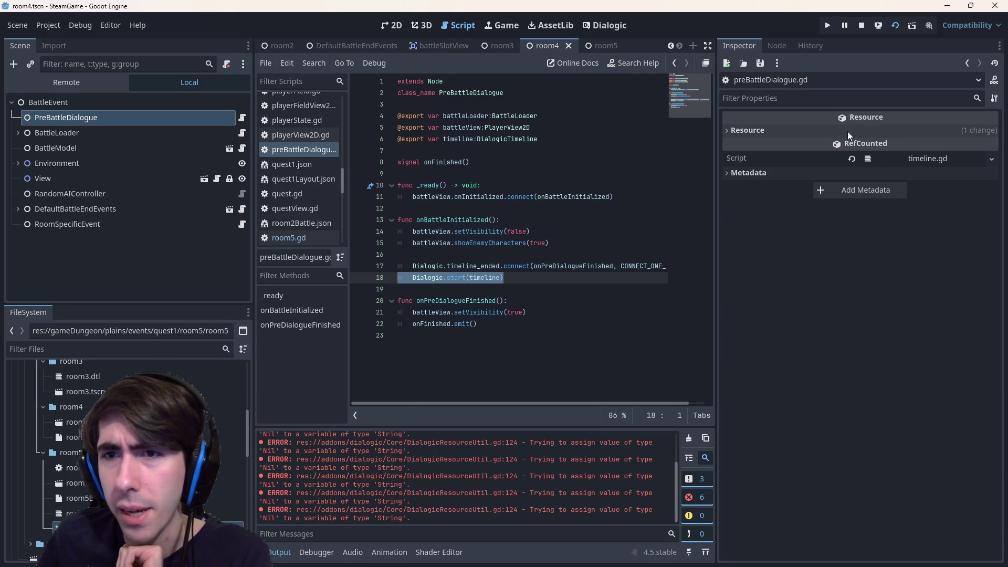
- Check the PreBattleDialogue node's Timeline property against the script's timeline variable
click(136, 134)
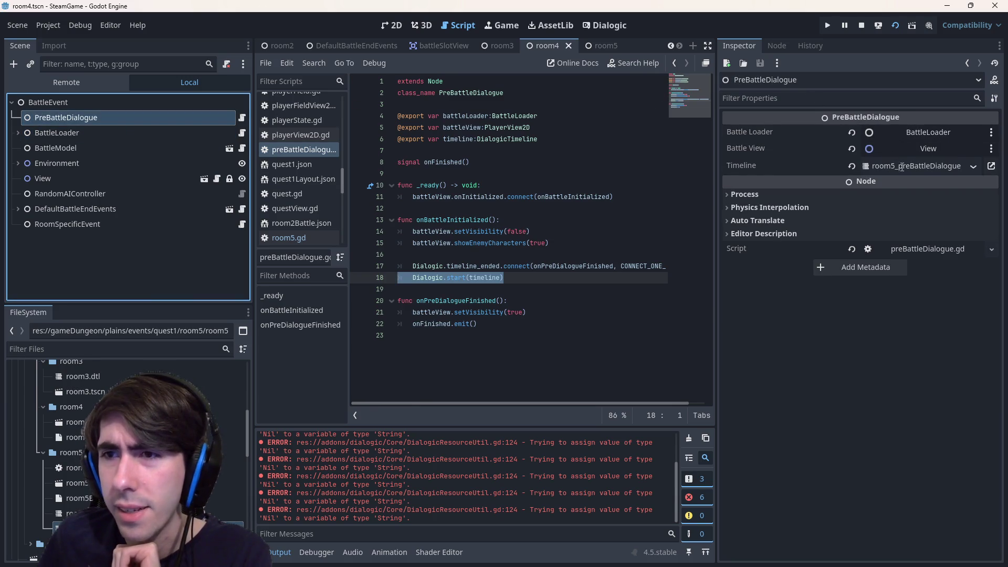
click(741, 166)
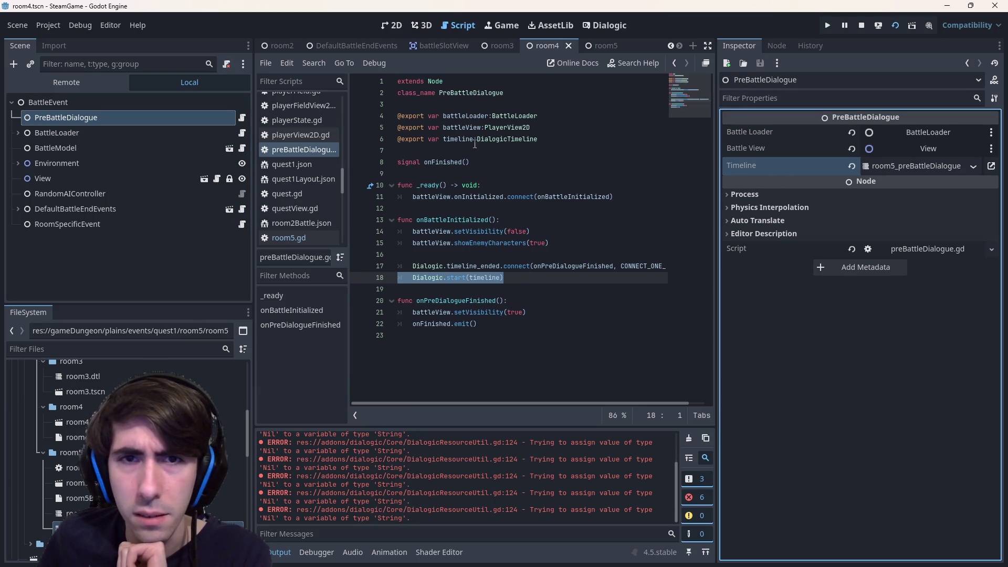
drag(426, 139, 501, 142)
click(505, 279)
drag(504, 278, 414, 278)
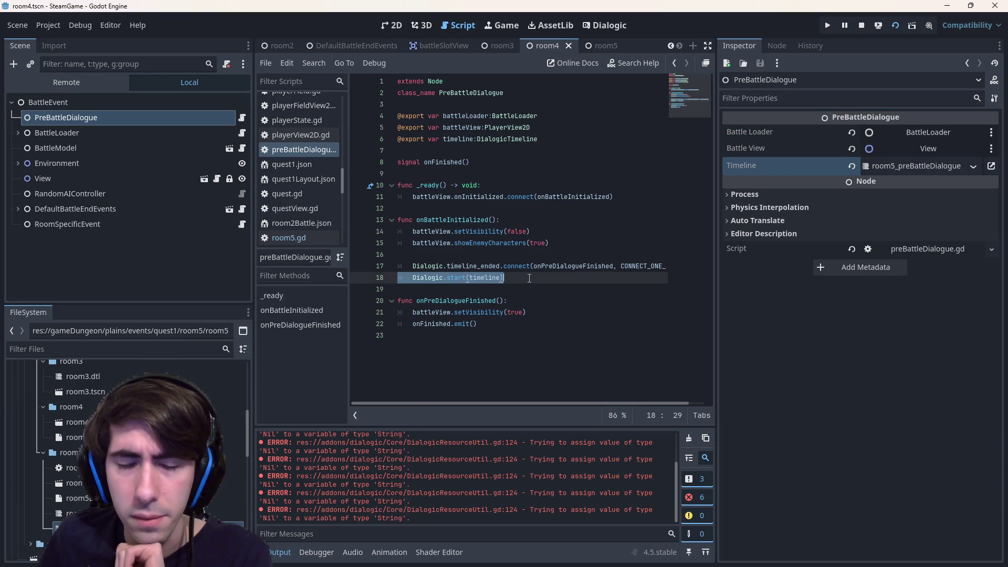
click(529, 278)
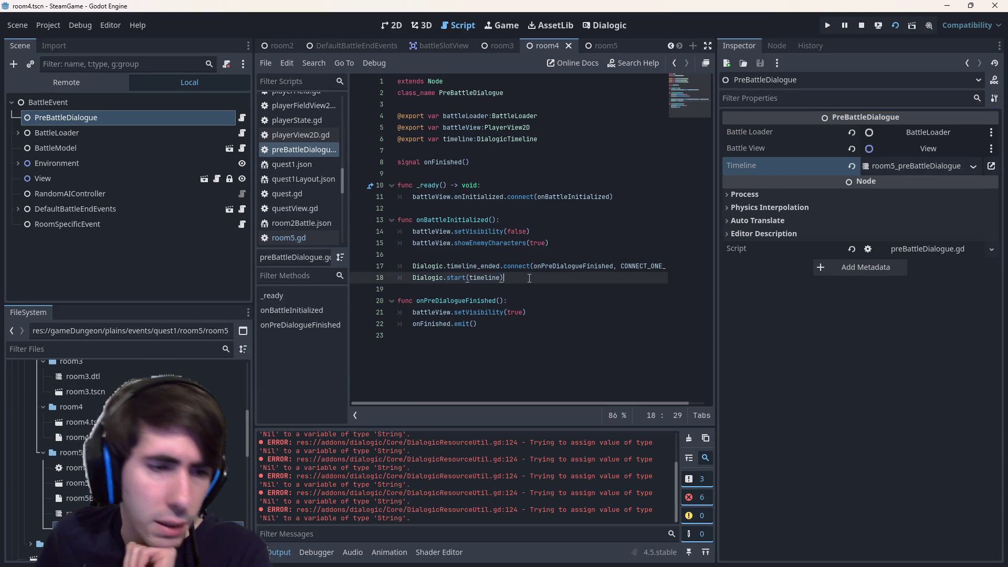
double_click(491, 265)
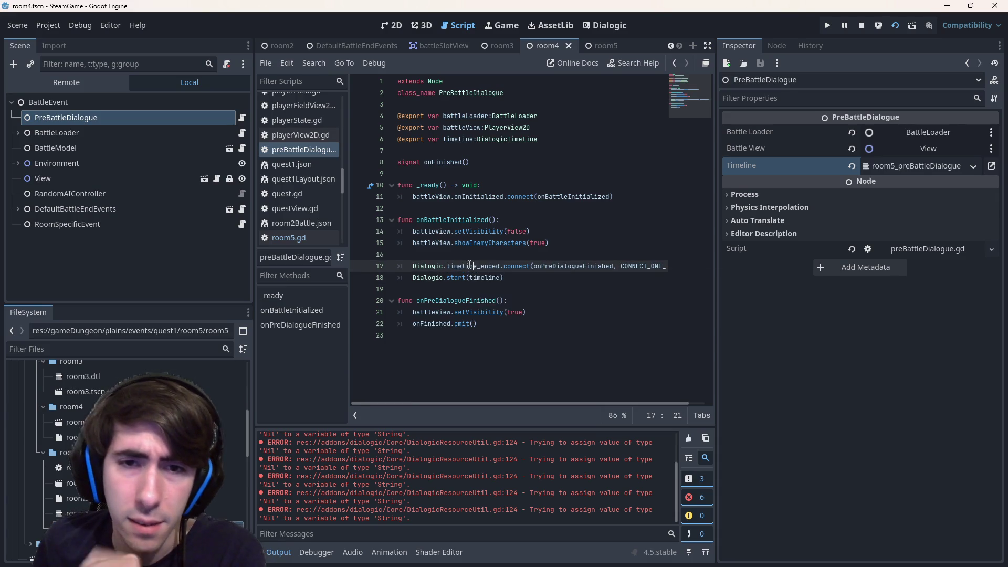
drag(459, 265, 547, 266)
click(608, 32)
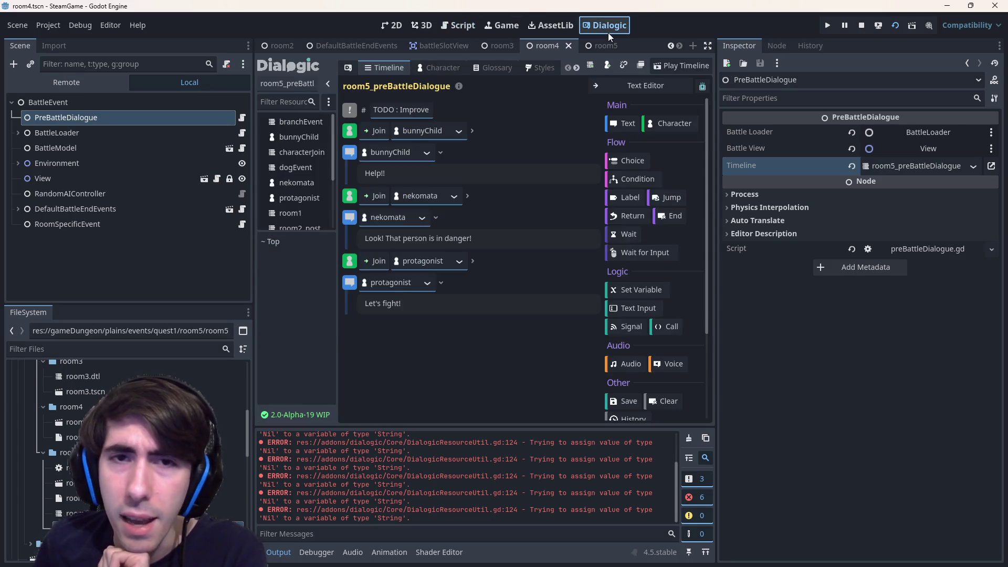
click(453, 29)
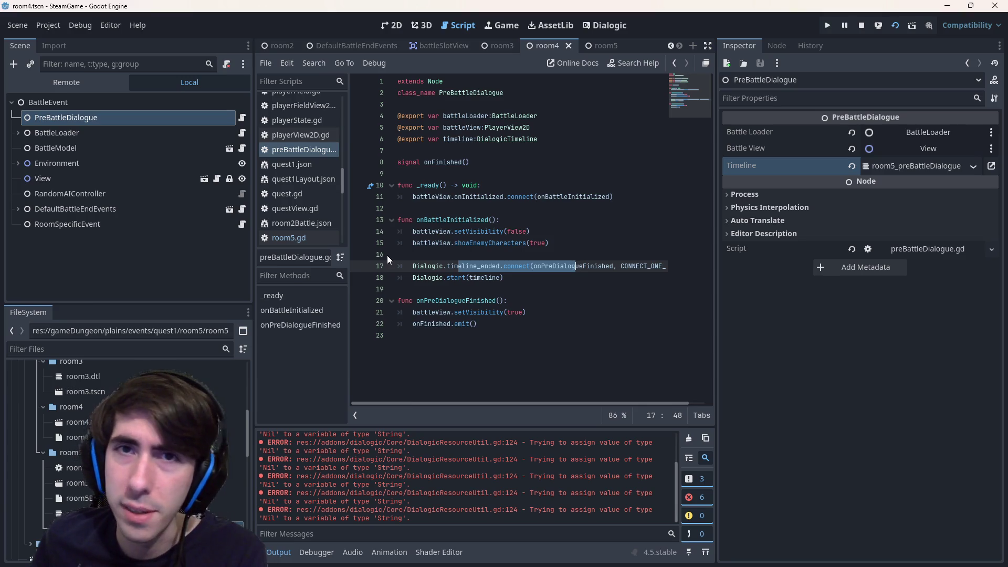
click(604, 25)
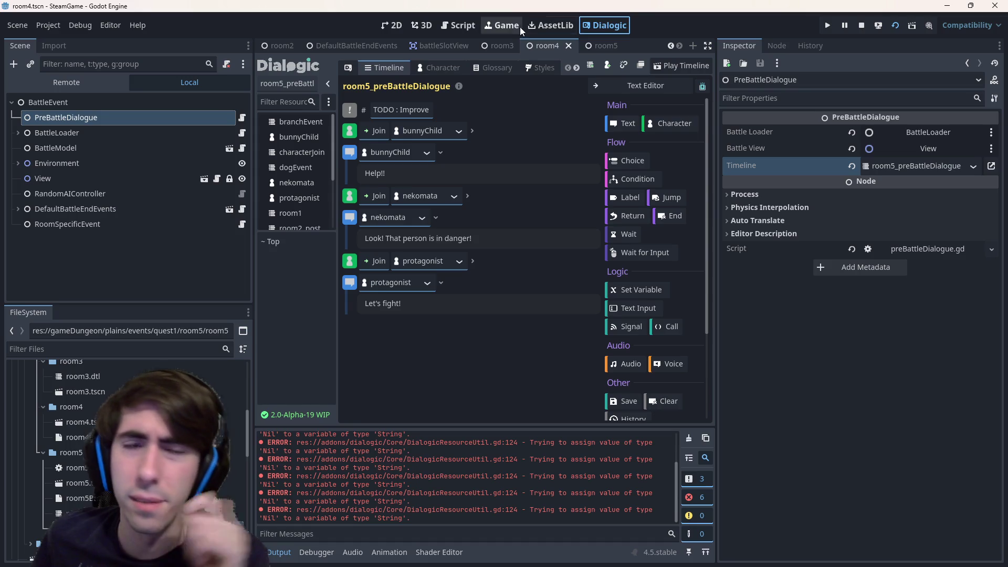
- Widen the Dialogic resource list, return to the room5_preBattleDialogue timeline, then go to the Dialogic repository page
click(441, 67)
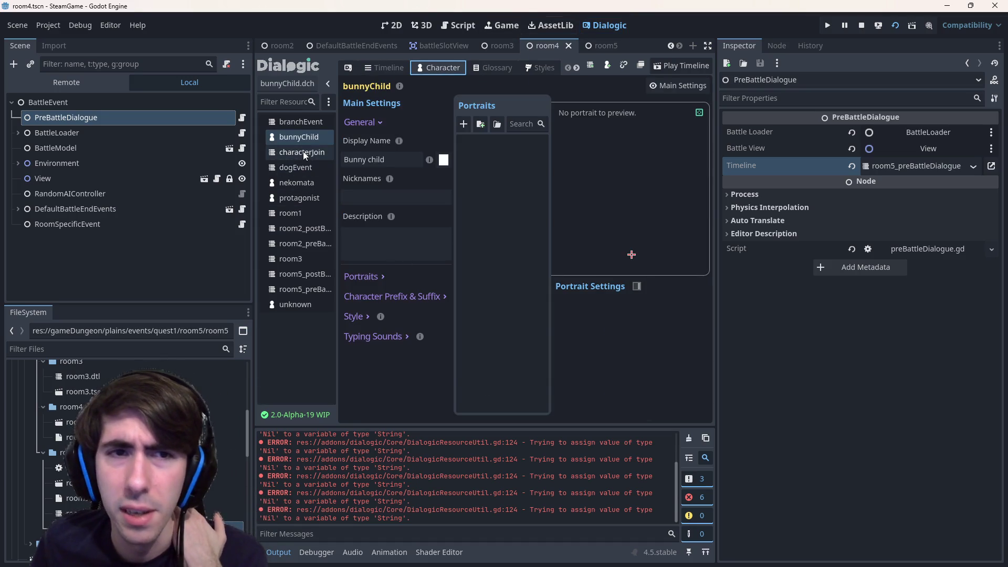
drag(336, 151, 360, 152)
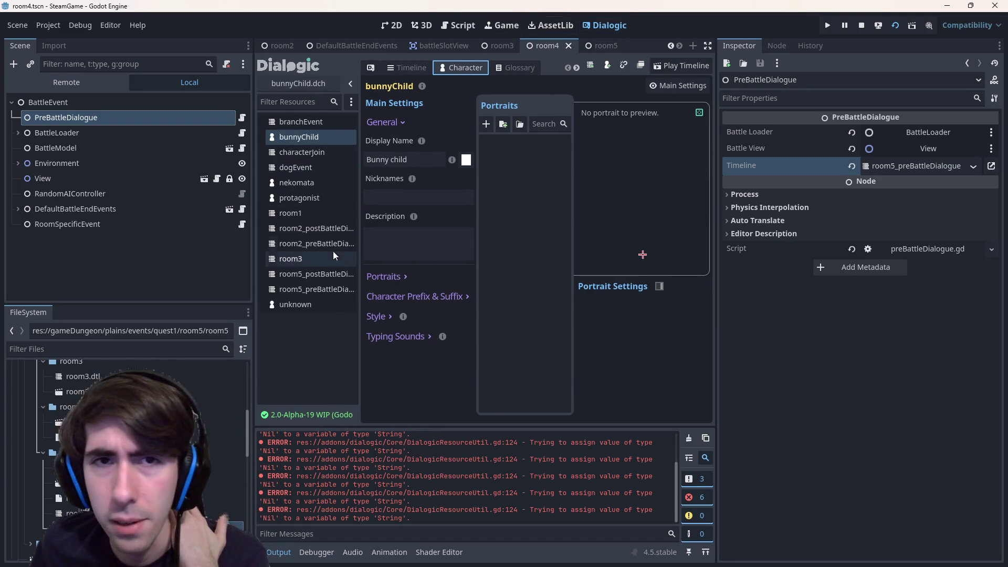
click(426, 68)
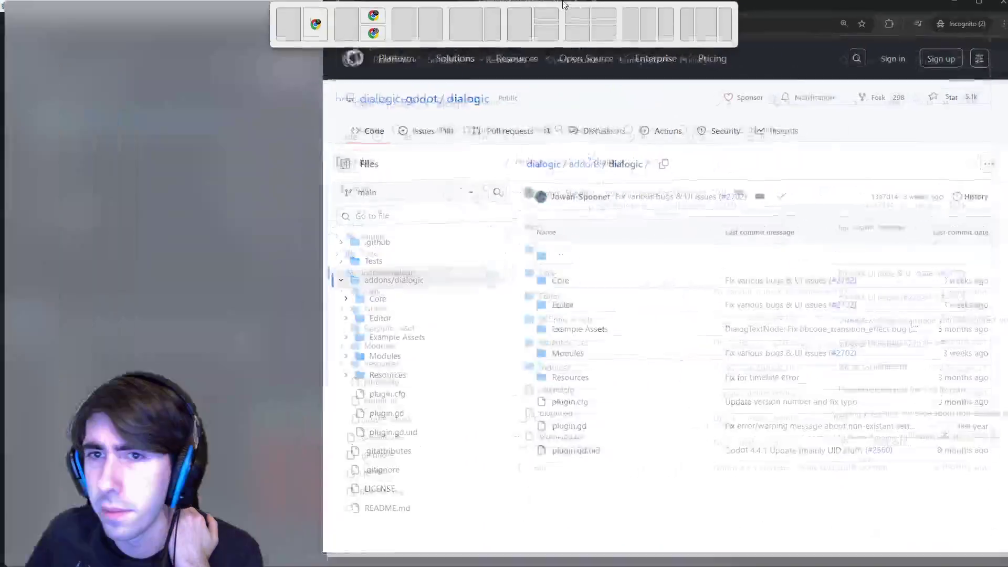
click(134, 109)
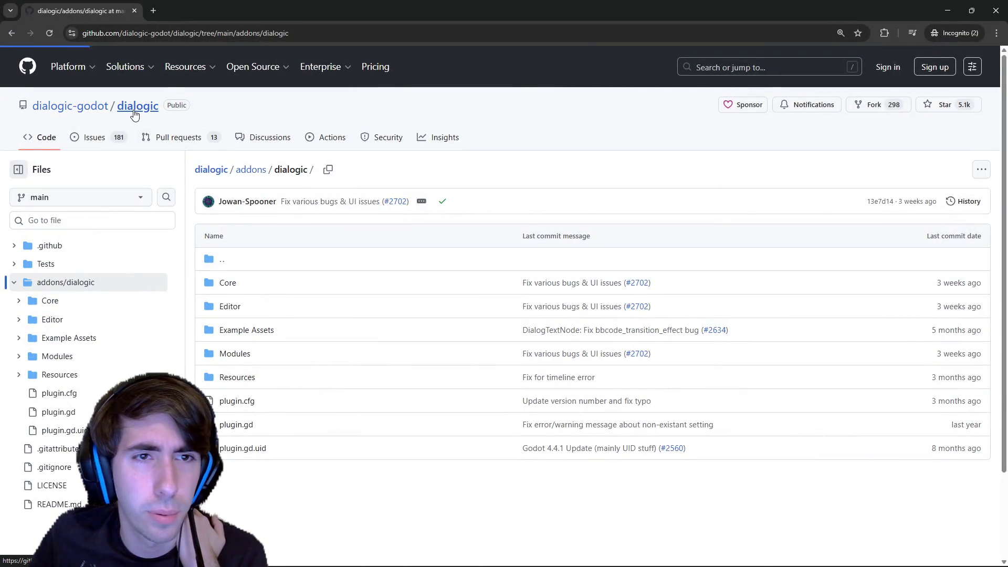
scroll(461, 408, down, 15)
scroll(461, 408, down, 15)
scroll(462, 408, down, 10)
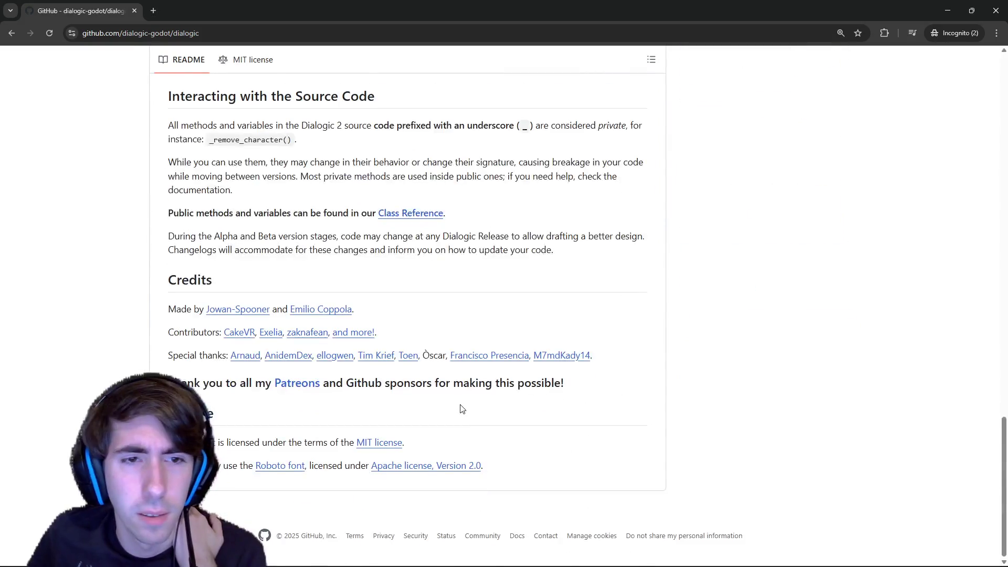
scroll(462, 409, up, 12)
scroll(457, 394, up, 10)
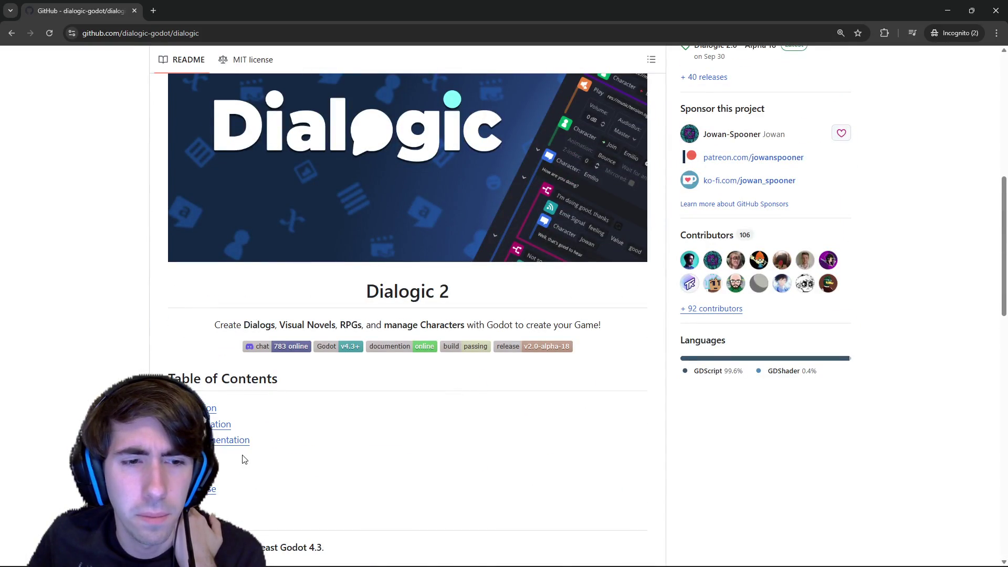
scroll(242, 458, up, 5)
scroll(244, 456, up, 6)
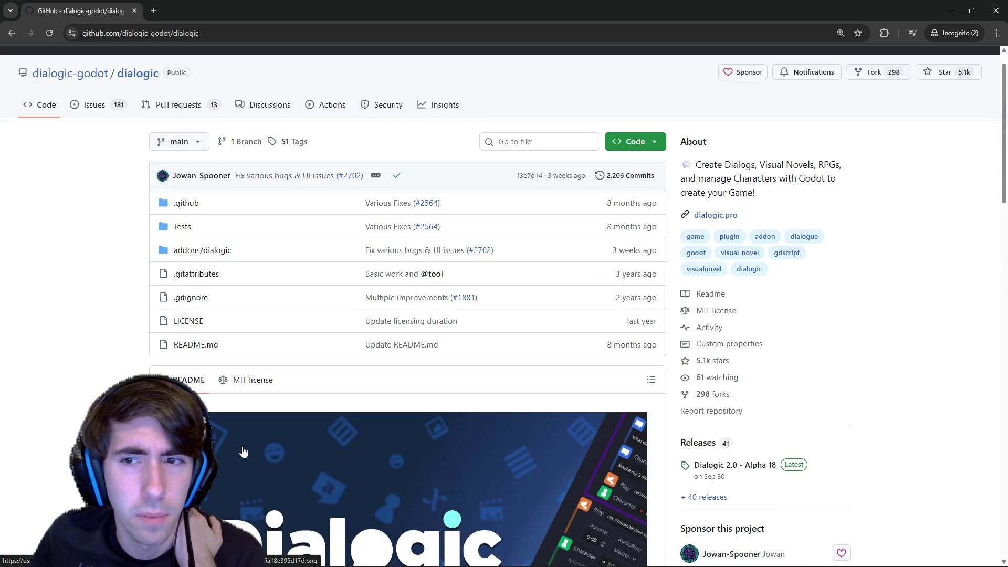
scroll(243, 452, down, 3)
scroll(276, 433, down, 4)
scroll(332, 399, down, 4)
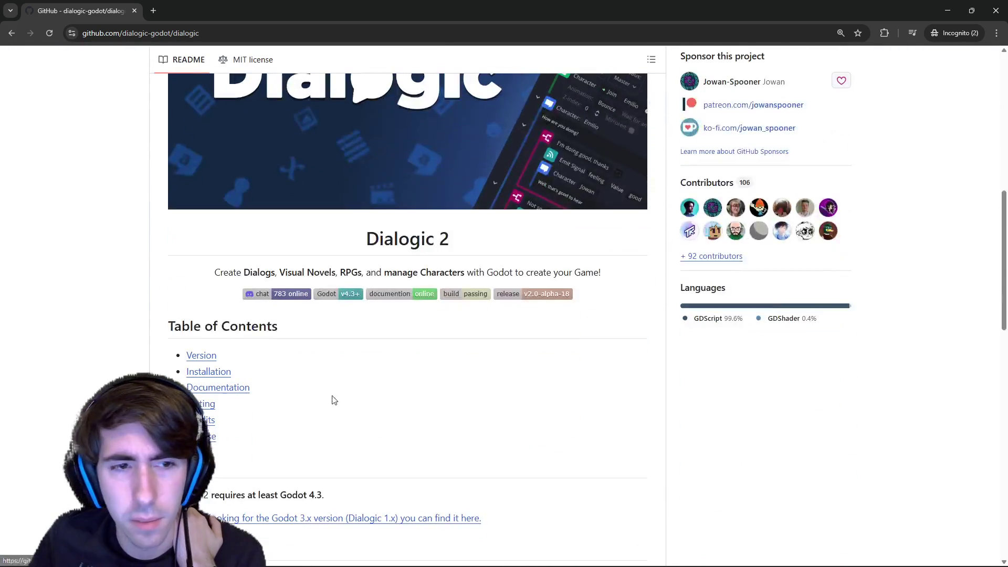
scroll(274, 390, down, 4)
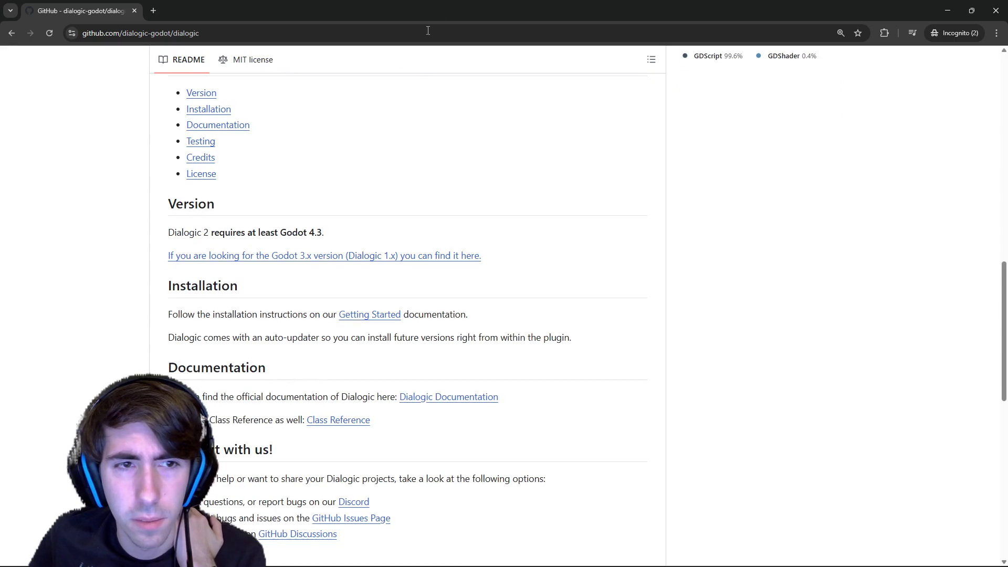
- Switch to the Godot editor and back to the Dialogic image search results
key(alt+Tab)
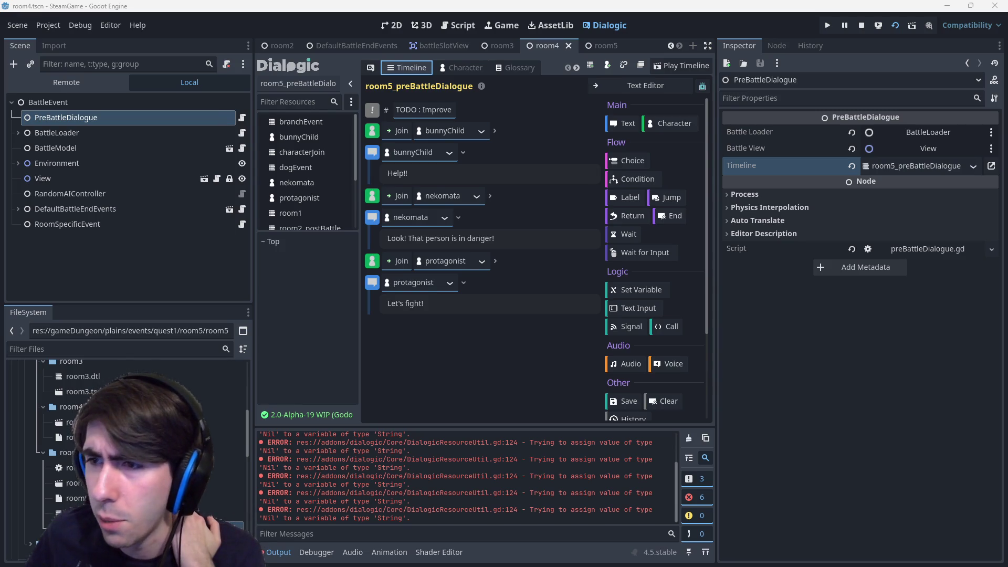
key(alt+Tab)
scroll(557, 276, down, 5)
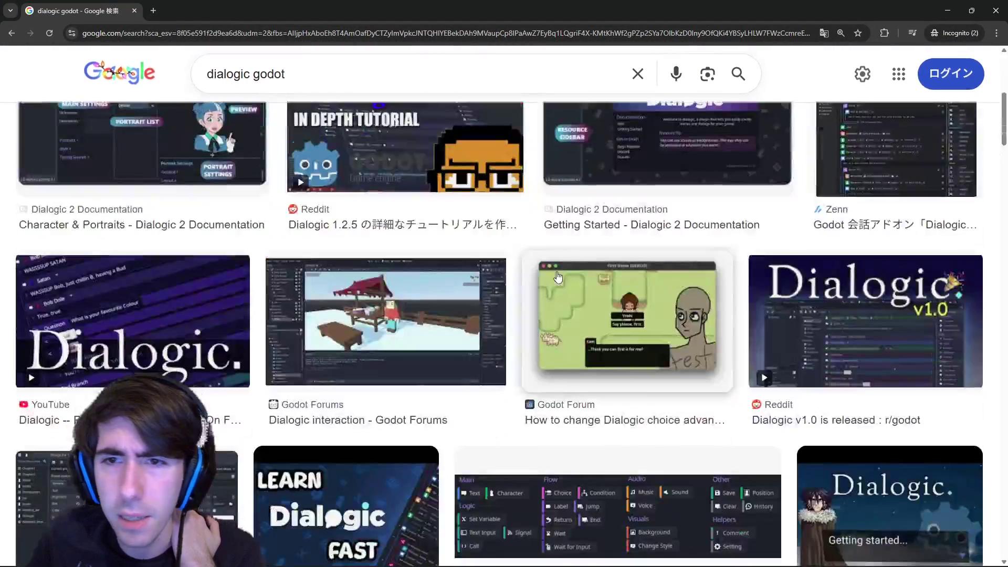
scroll(559, 277, down, 3)
scroll(599, 268, up, 4)
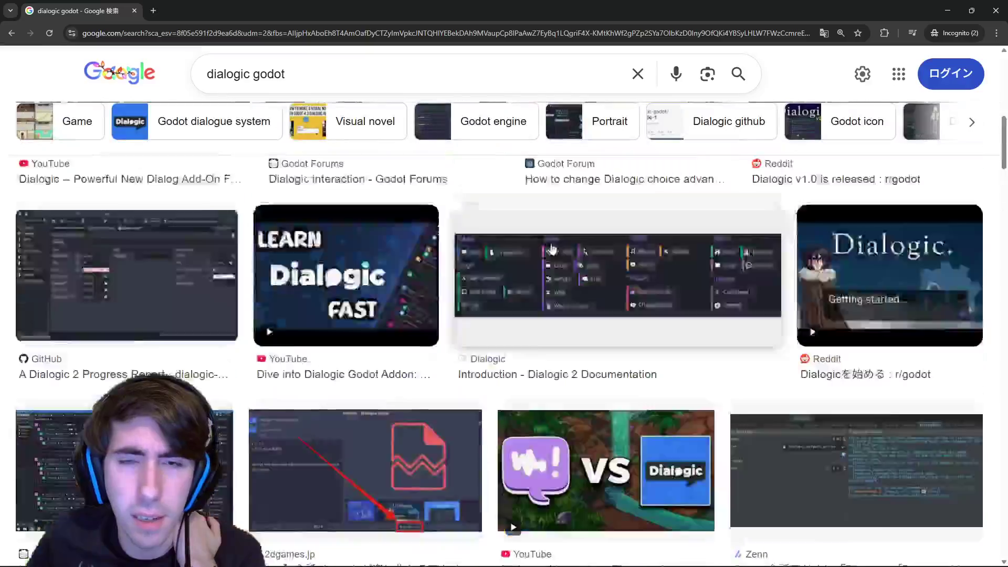
- Preview the Godot Forum result about Dialogic's choice advance button, then return to Godot
click(628, 251)
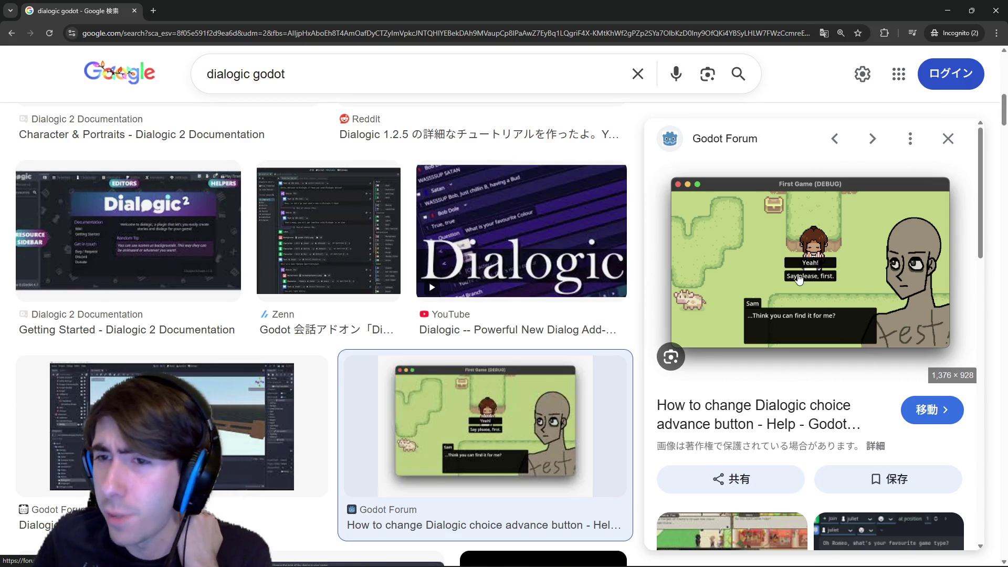
key(alt+Tab)
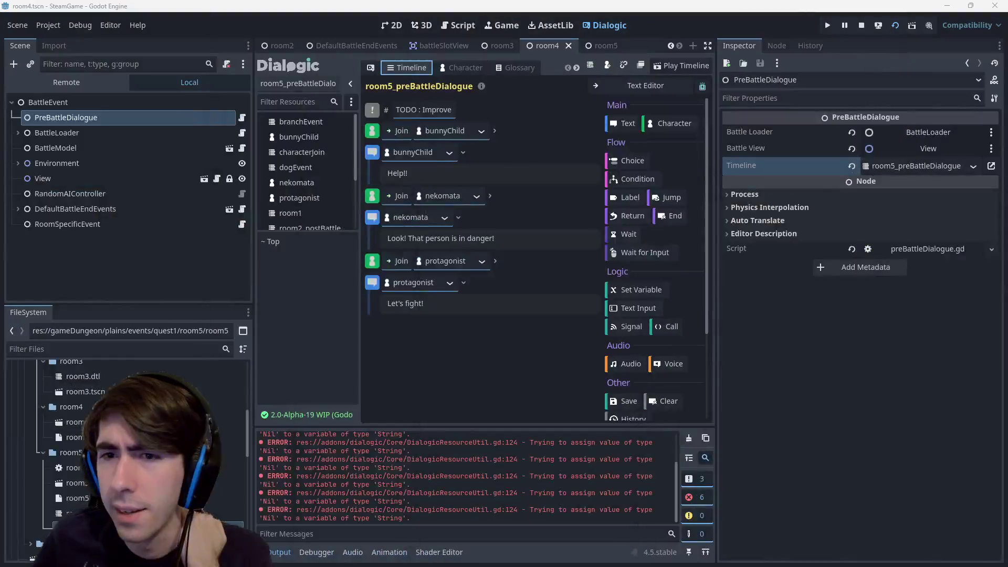
- Load the room5_postBattleDialogue timeline with bunnyChild's thank-you line
key(super)
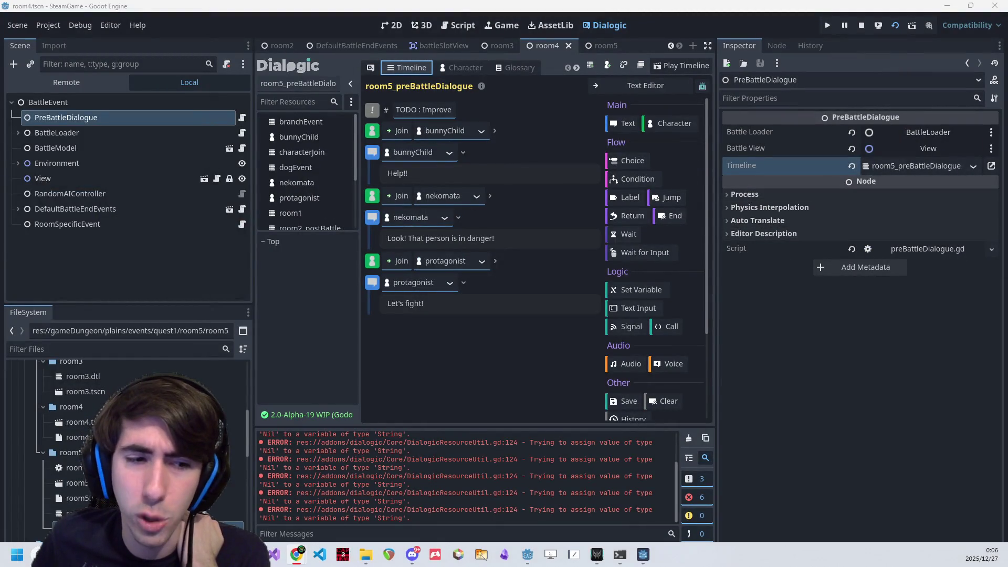
double_click(158, 514)
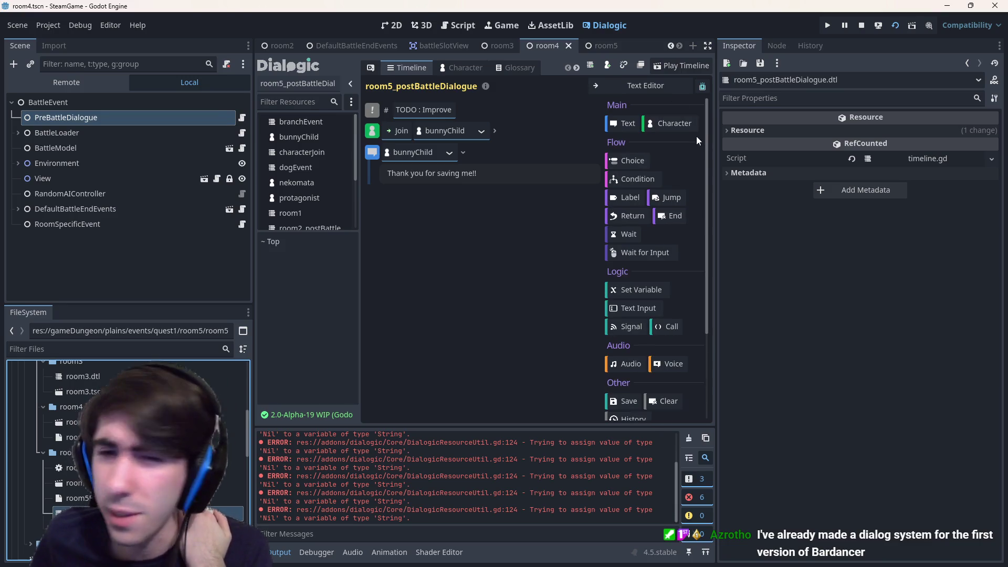
scroll(693, 136, down, 4)
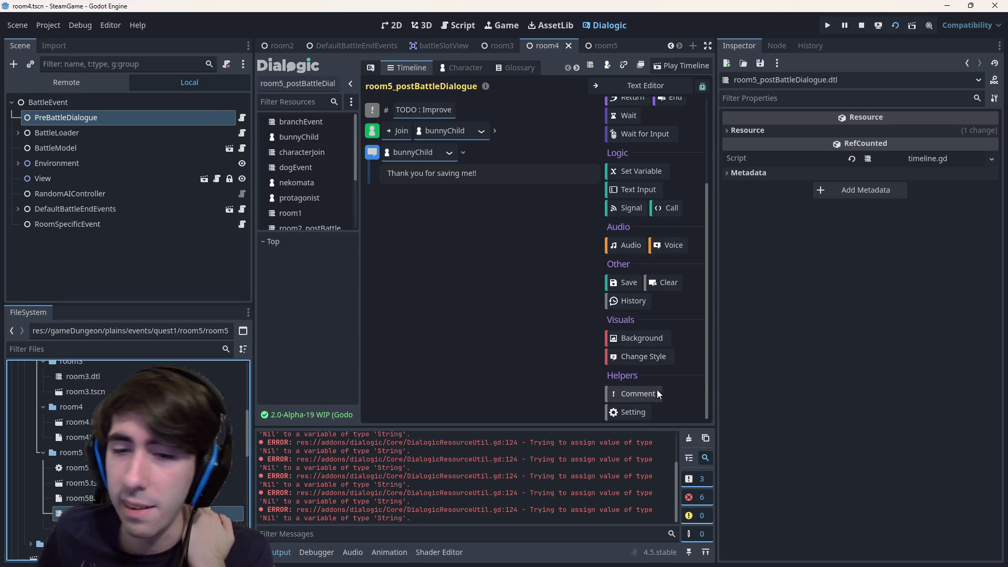
scroll(622, 279, up, 4)
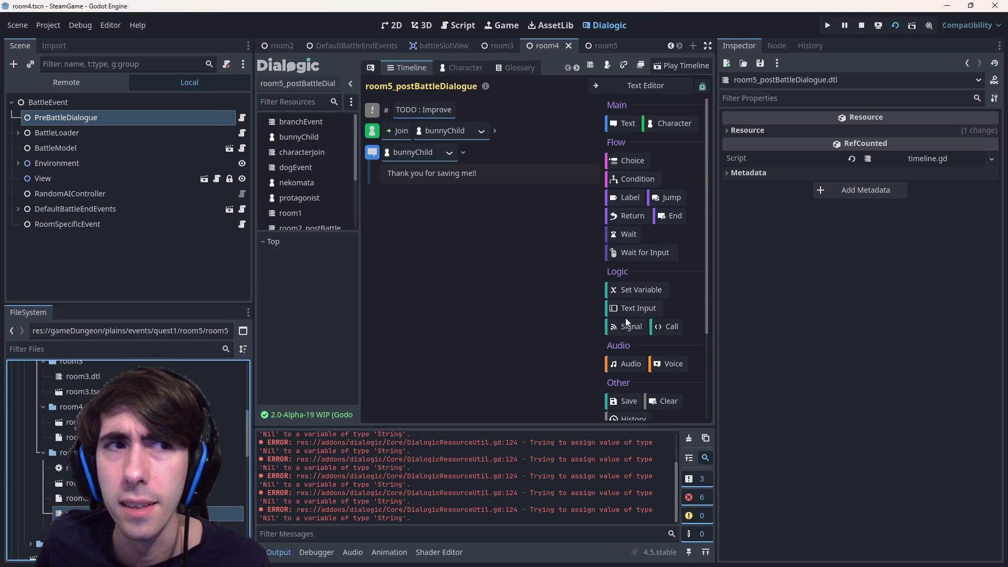
- Add a Signal event after the thank-you line with String argument type, ready for the Room4Scream argument
click(631, 325)
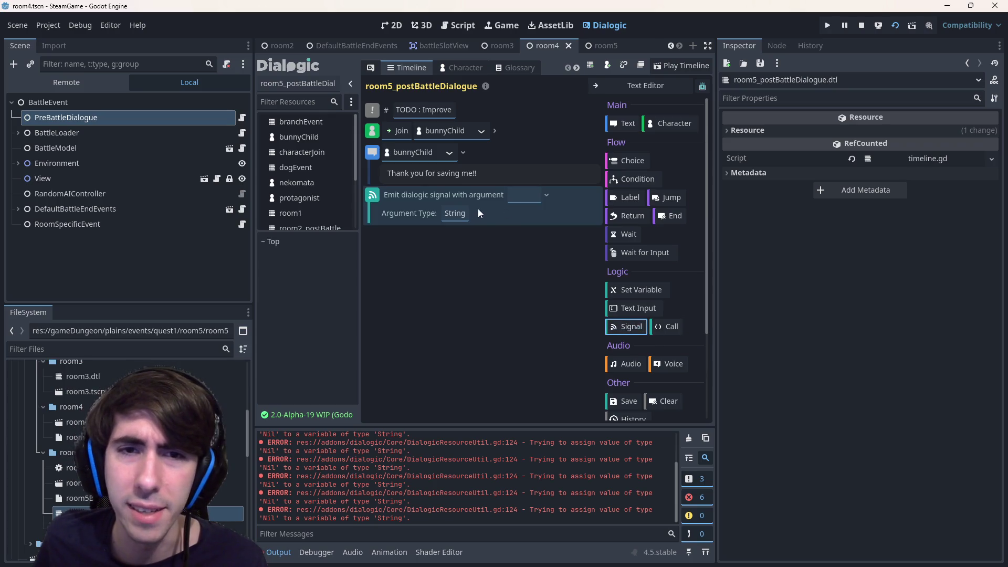
click(524, 194)
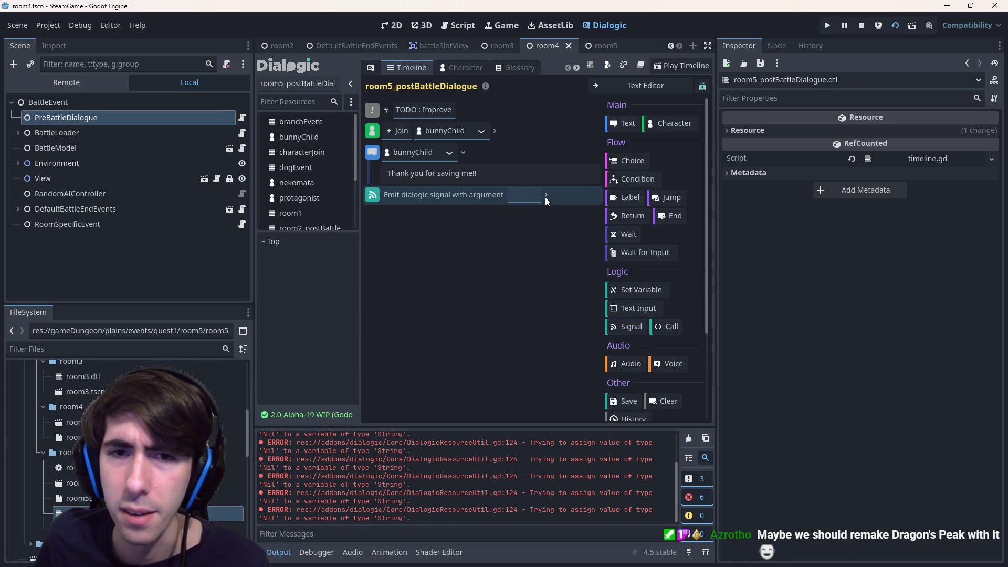
click(454, 214)
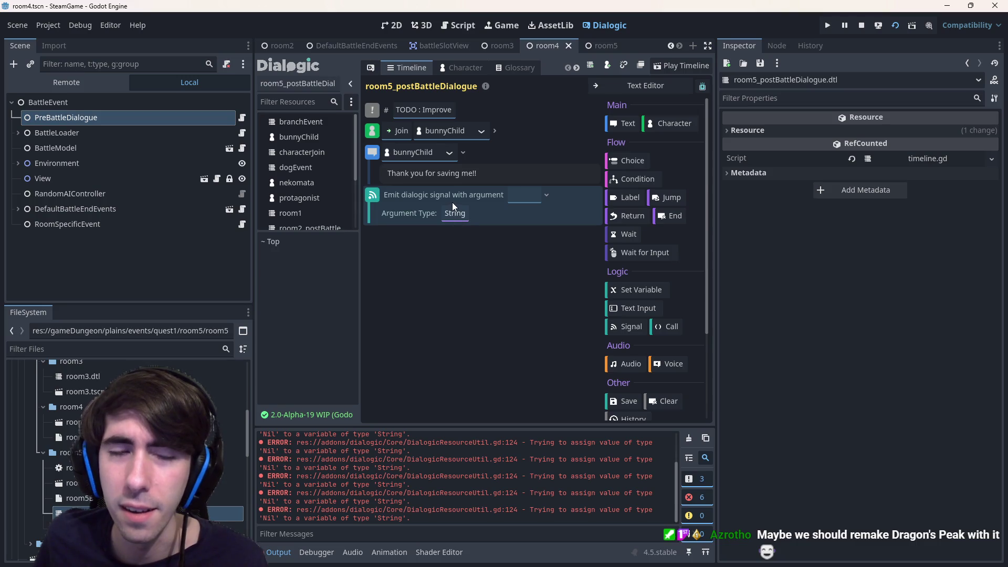
click(455, 212)
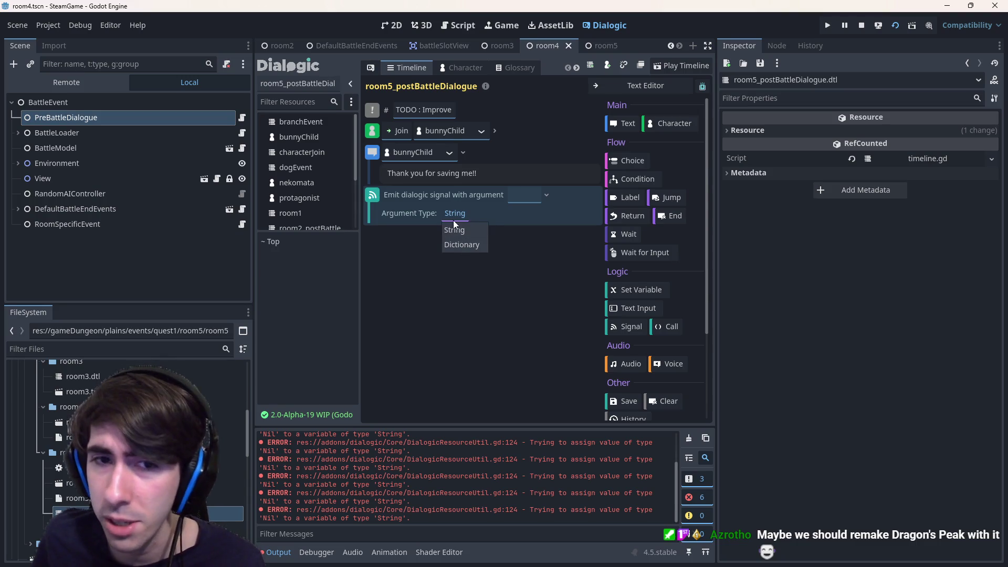
click(460, 231)
click(524, 194)
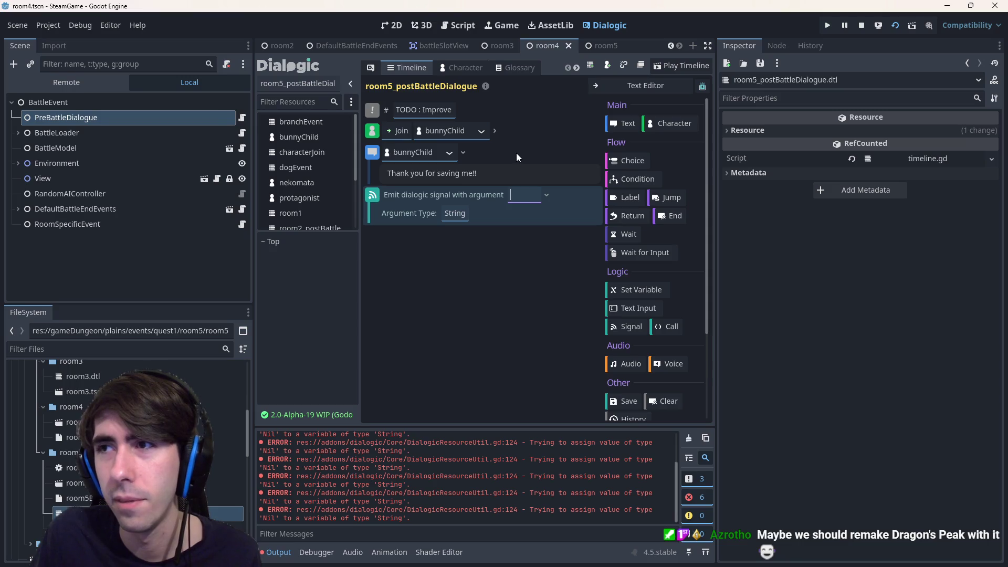
text(SRoom4S)
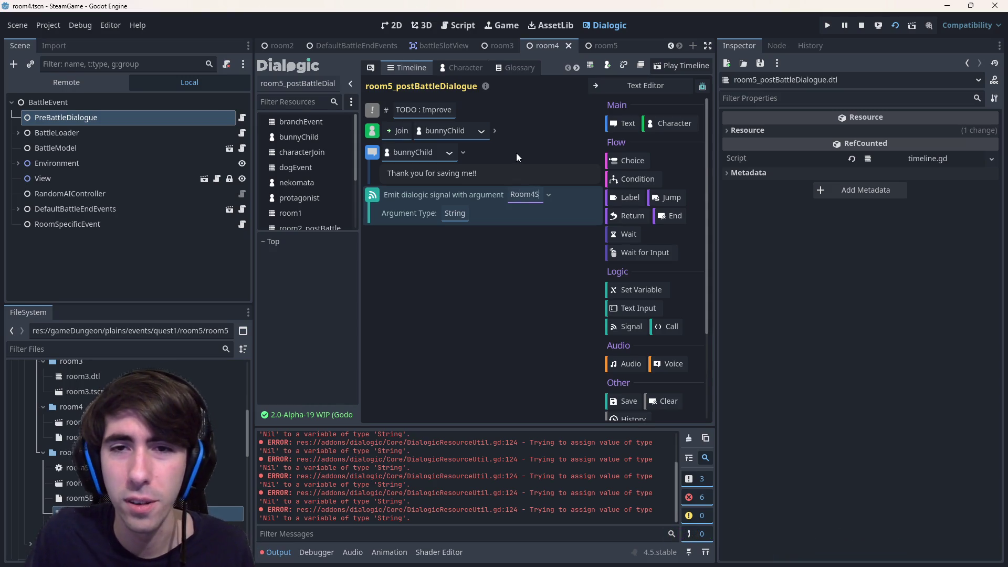
text(cream)
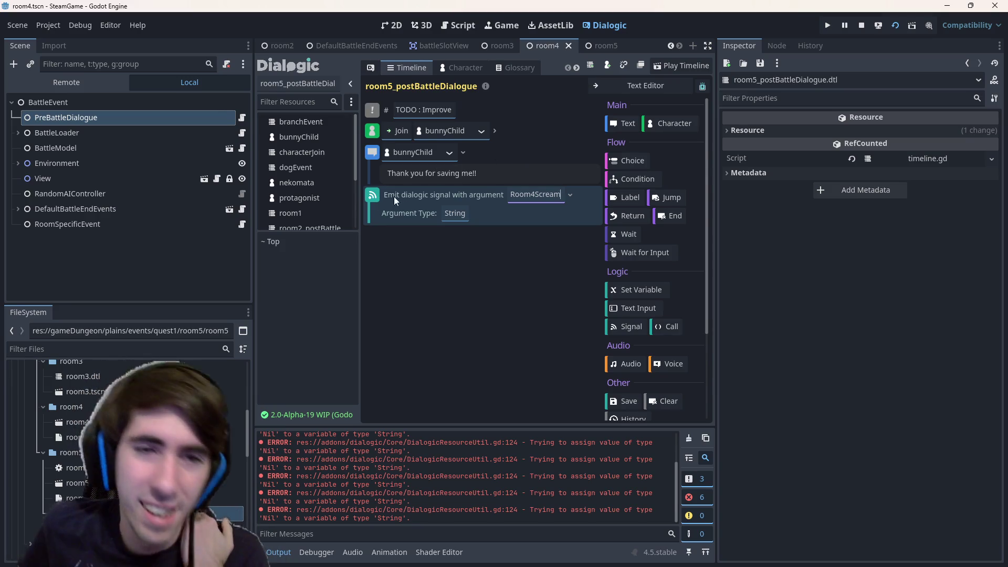
- Delete the signal event, save the timeline, and bring up room5Battle.json and the PreBattleDialogue node
right_click(373, 197)
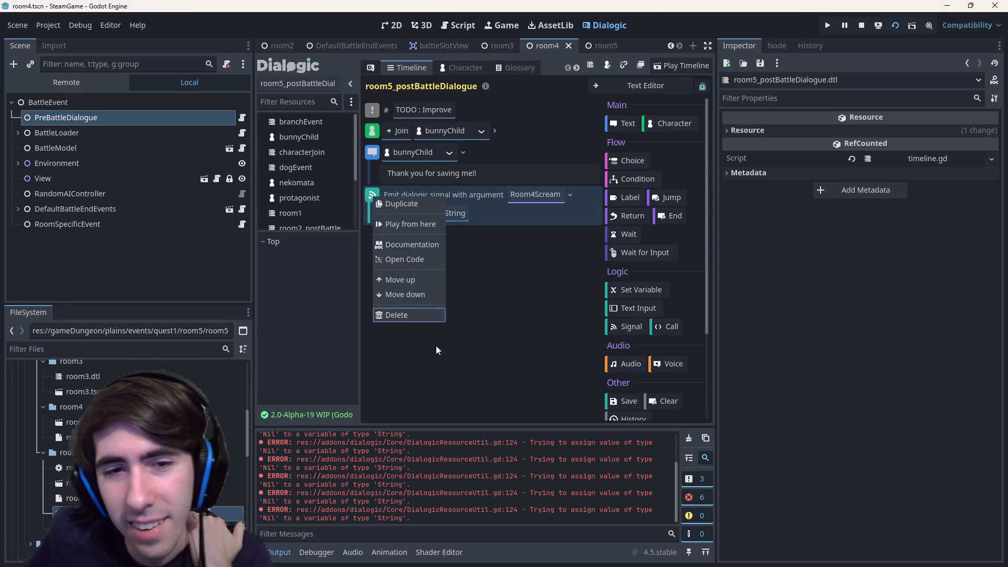
click(410, 317)
key(ctrl+s)
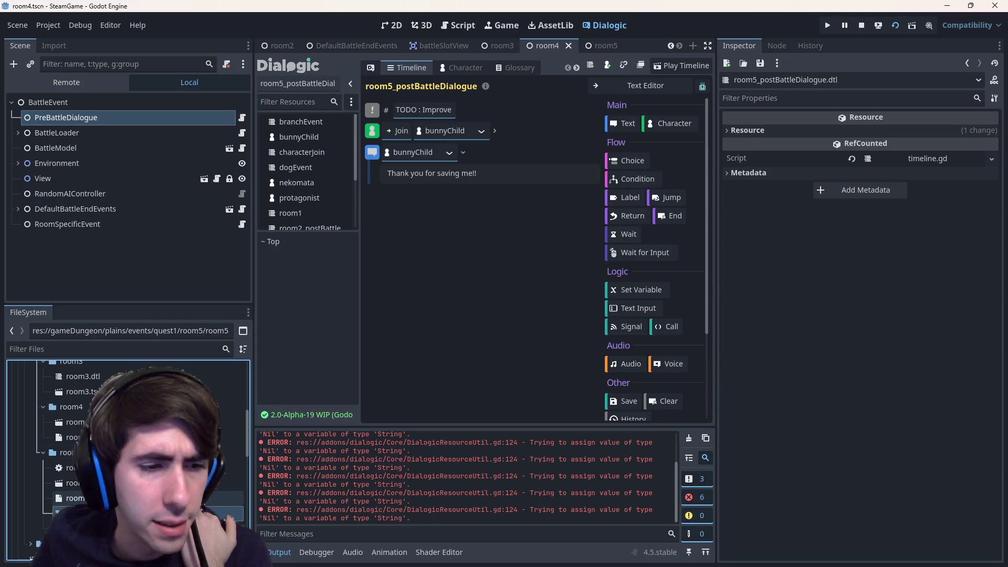
double_click(76, 498)
click(130, 115)
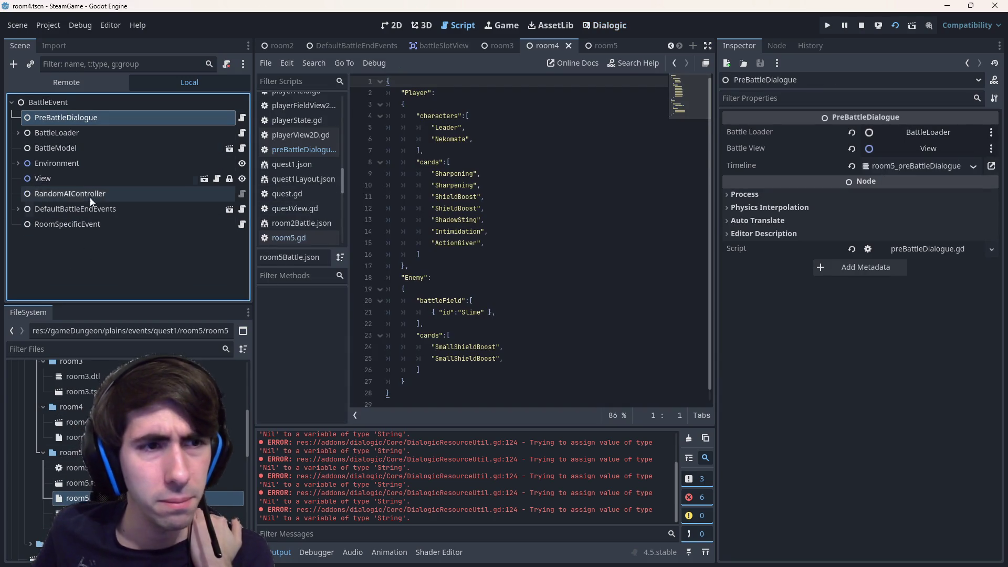
- Inspect the RunDialogue and BattleLoader nodes, then the Player1 loader's settings with a widened property view
click(16, 208)
click(52, 226)
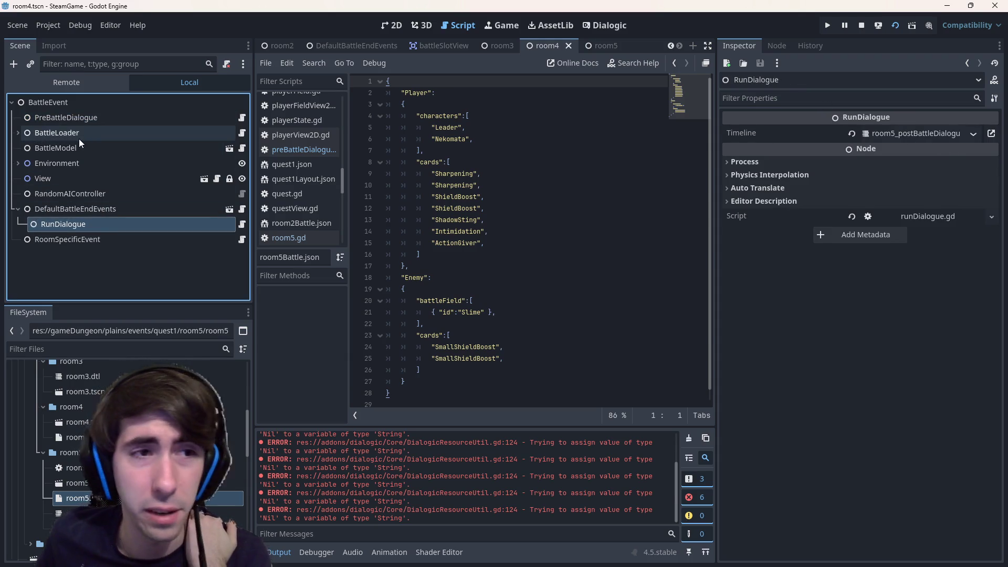
click(61, 134)
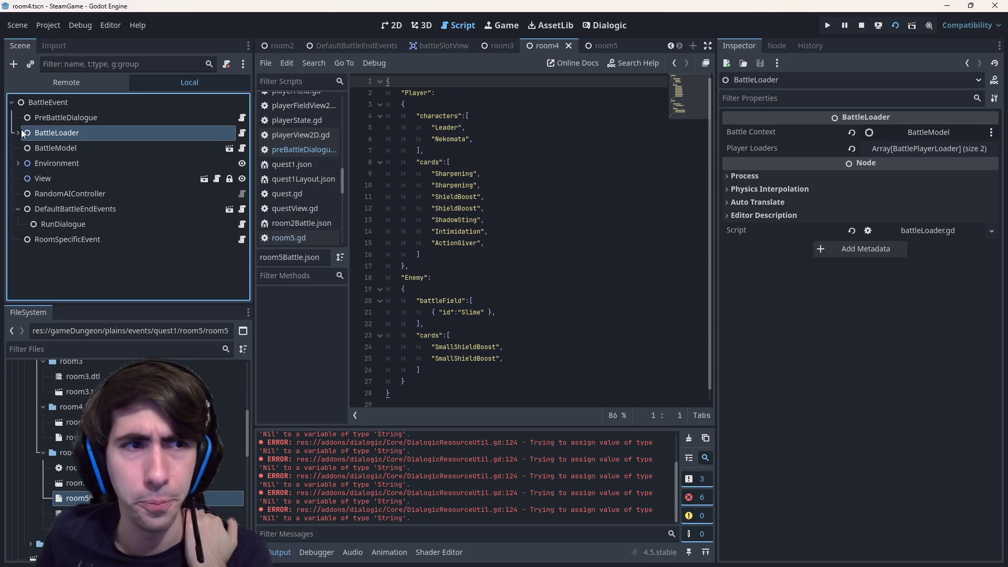
click(19, 133)
click(55, 148)
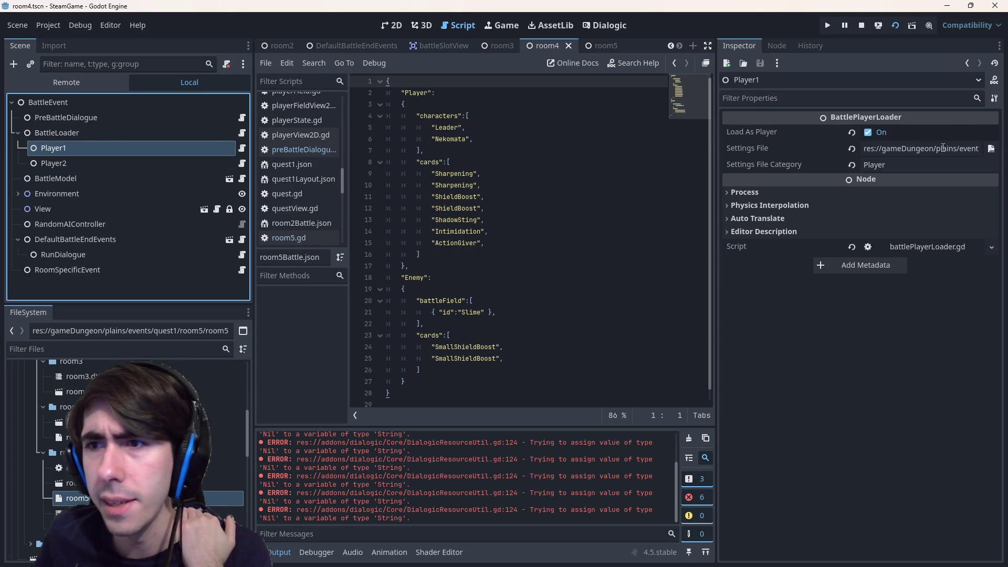
drag(715, 158, 567, 165)
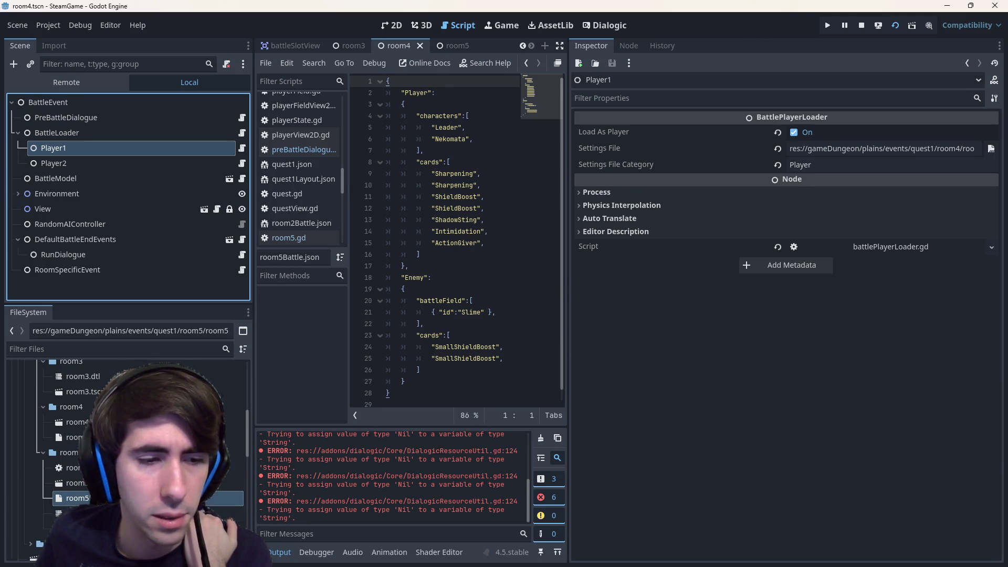
- Assign room5Battle.json as the settings file for both Player1 and Player2 loaders and save the scene
drag(75, 468, 896, 155)
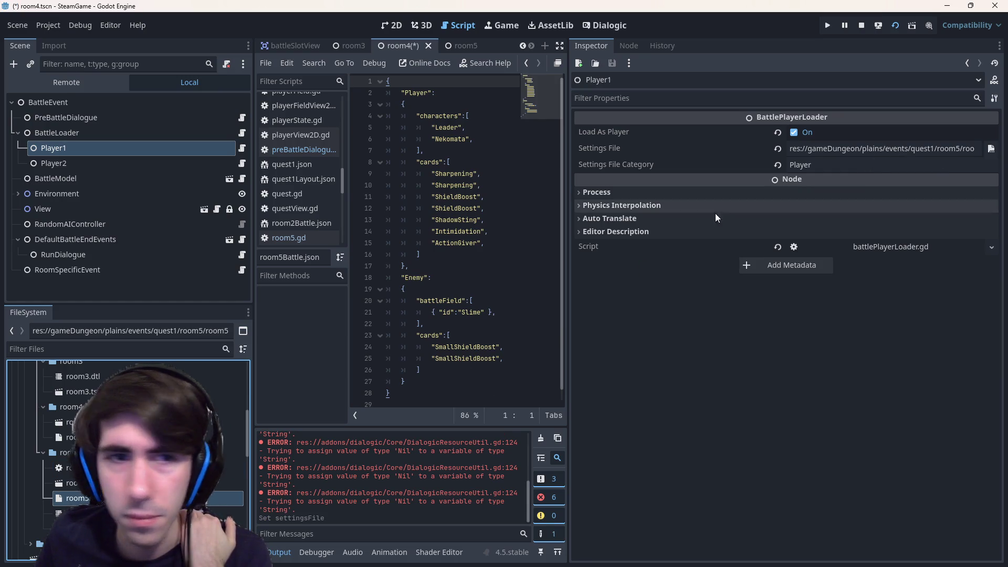
click(473, 312)
key(ctrl+s)
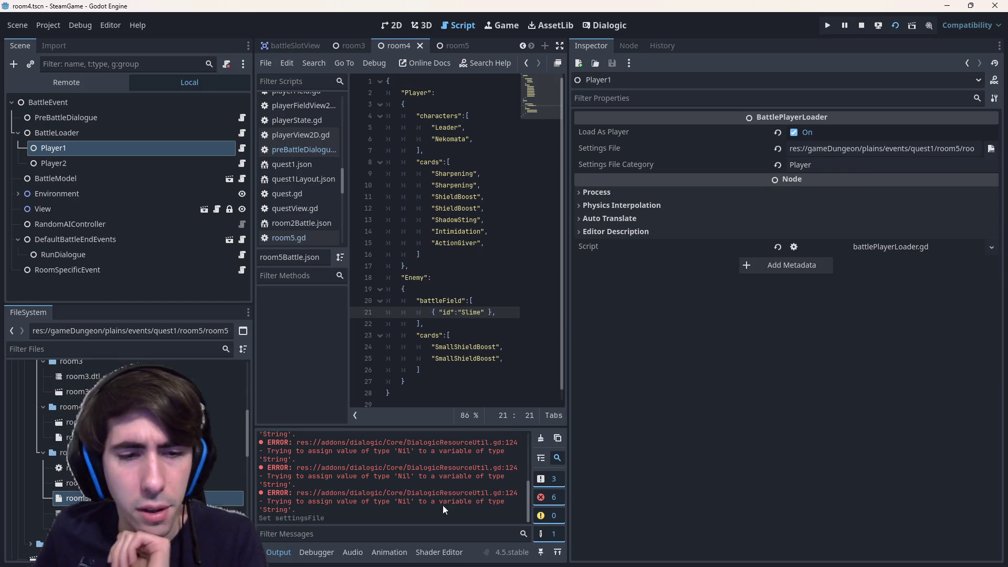
click(117, 166)
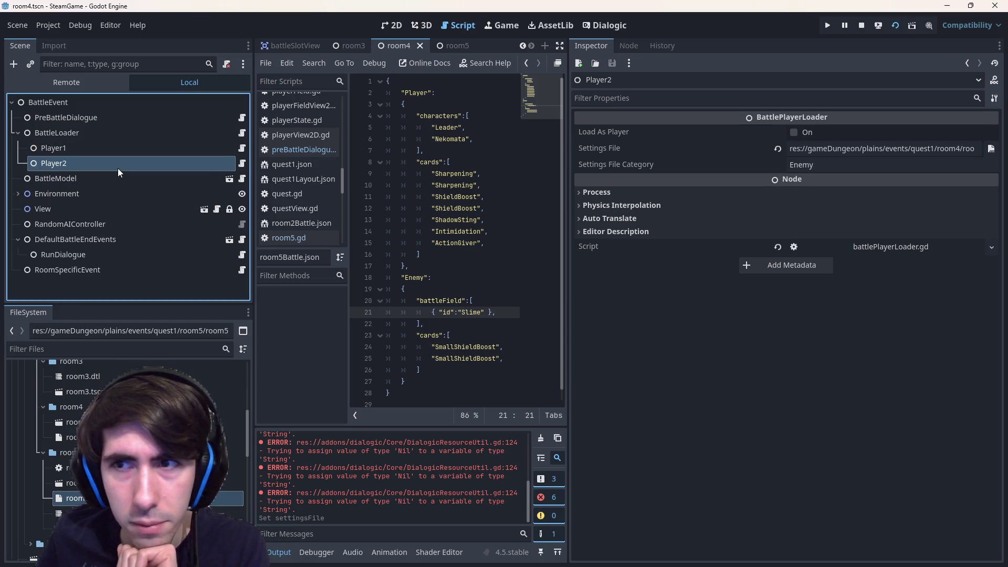
drag(76, 498, 882, 148)
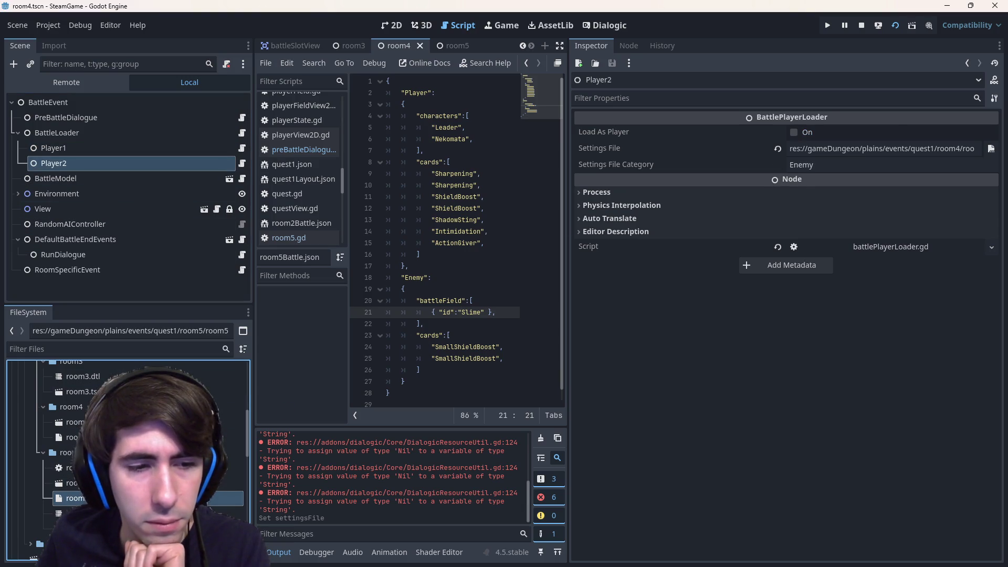
click(493, 242)
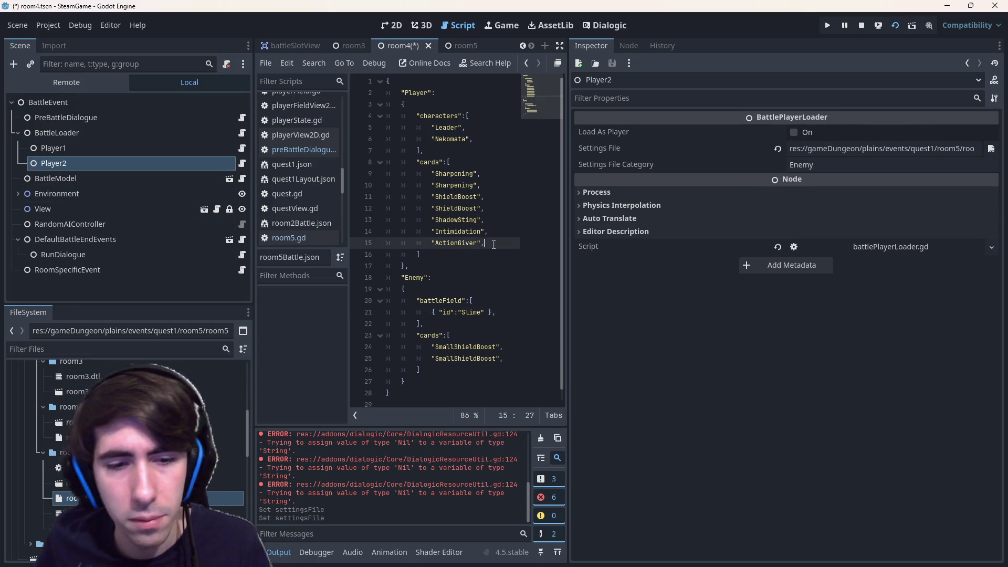
key(ctrl+s)
key(ctrl+s)
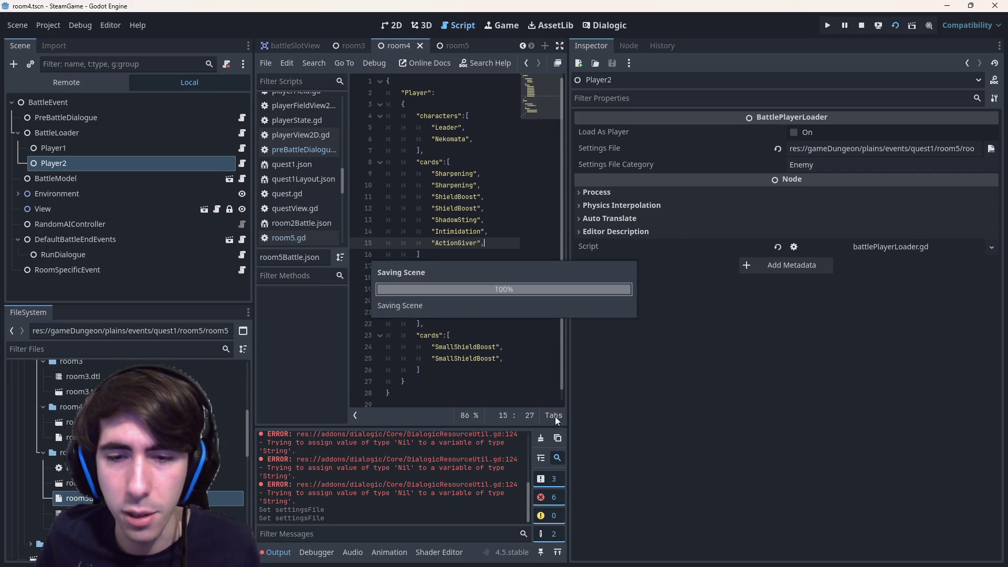
- Clear the output log, compare room5Battle.json and room4Battle.json, and return to the room4 scene
click(541, 436)
key(ctrl+s)
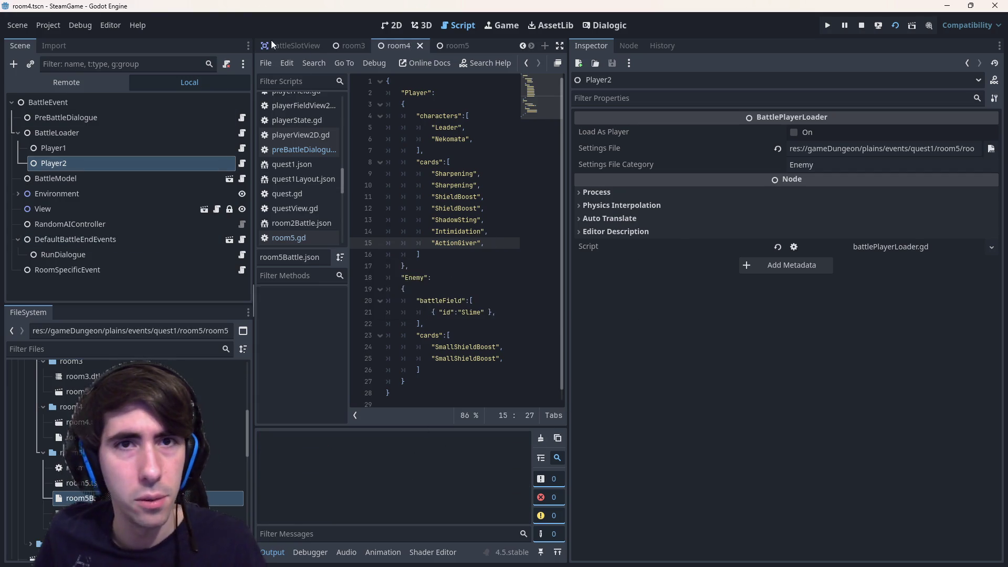
click(452, 47)
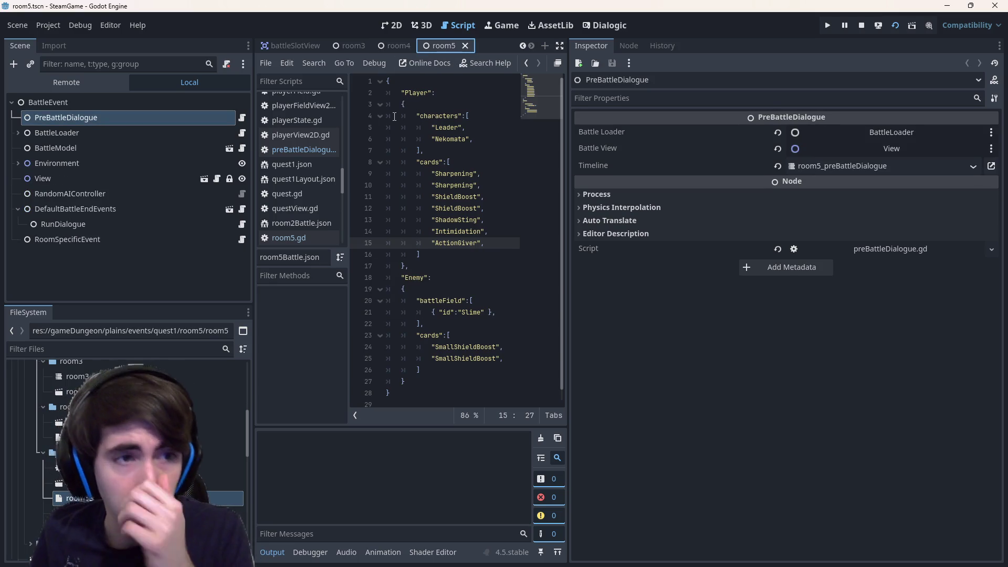
click(75, 498)
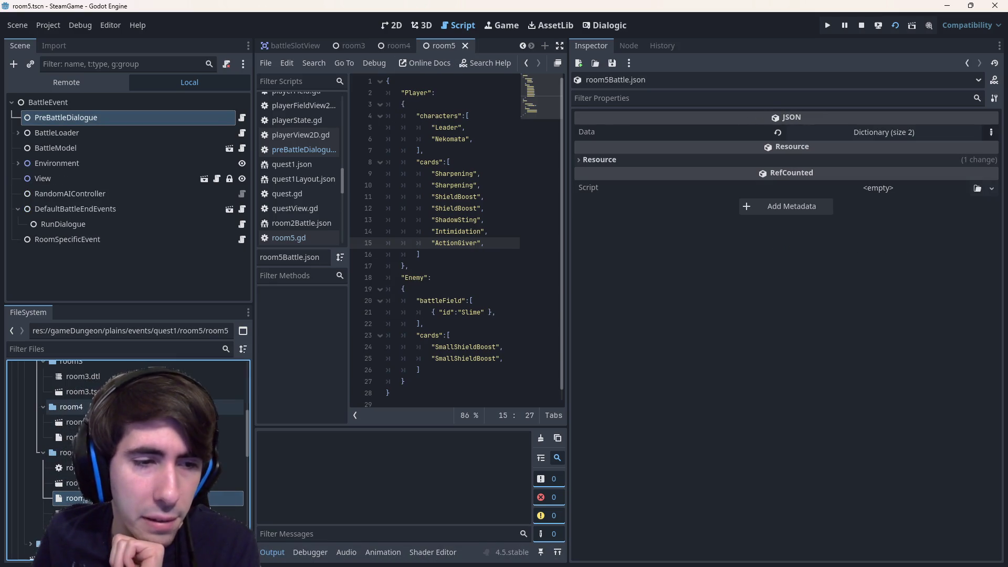
click(75, 436)
double_click(75, 436)
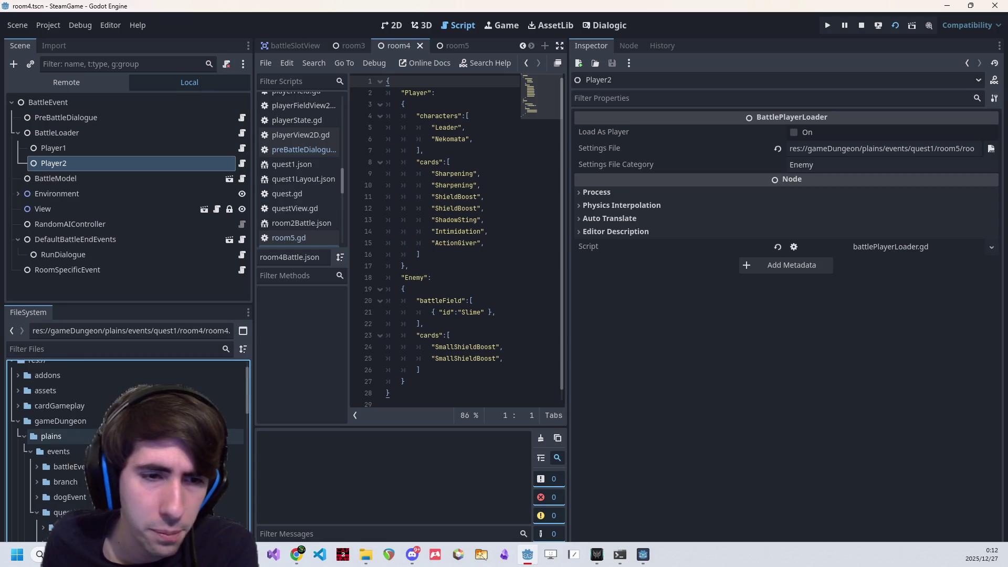
- Collapse plains and expand the addons and questGameplay folders to view their scripts
click(60, 421)
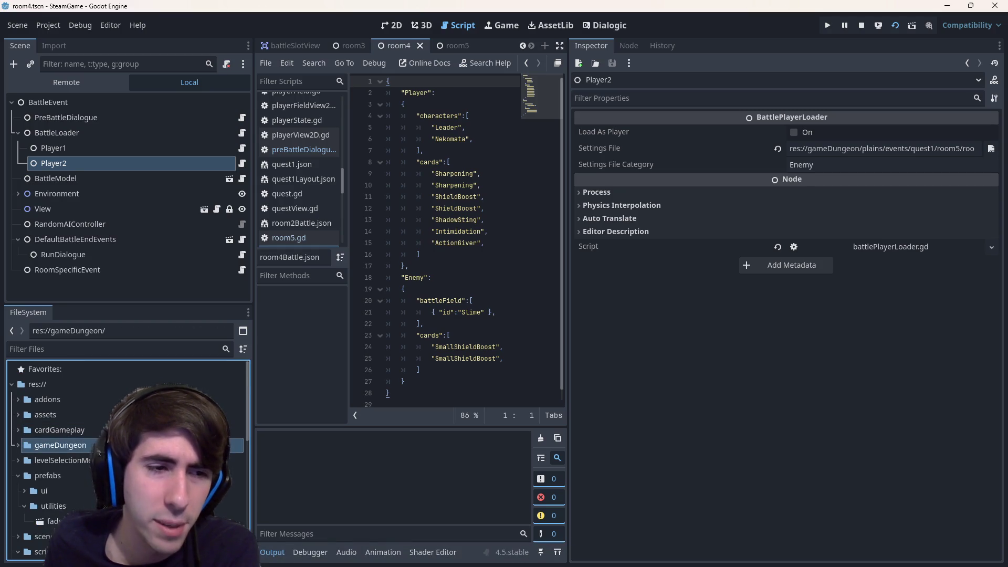
double_click(68, 399)
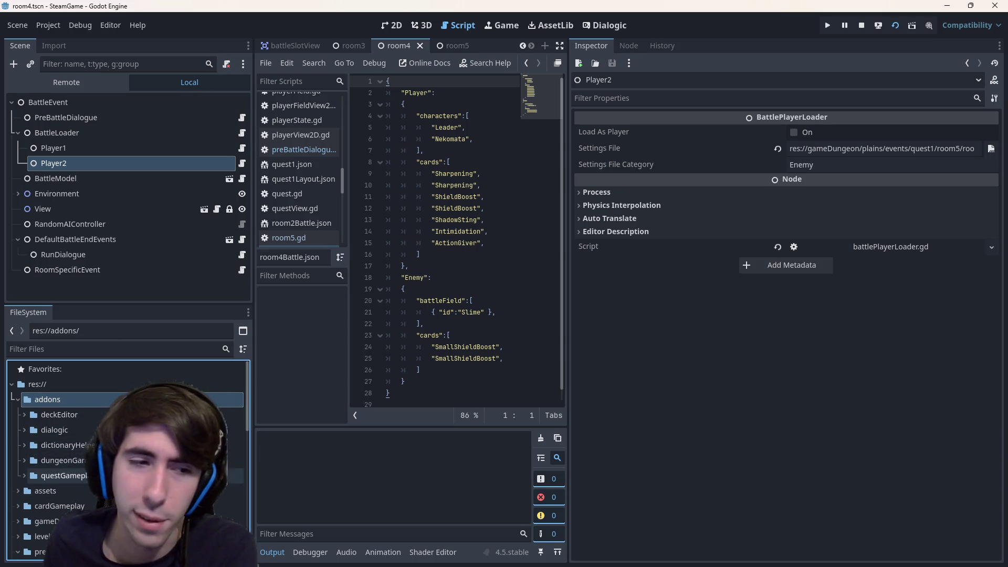
double_click(65, 476)
double_click(59, 490)
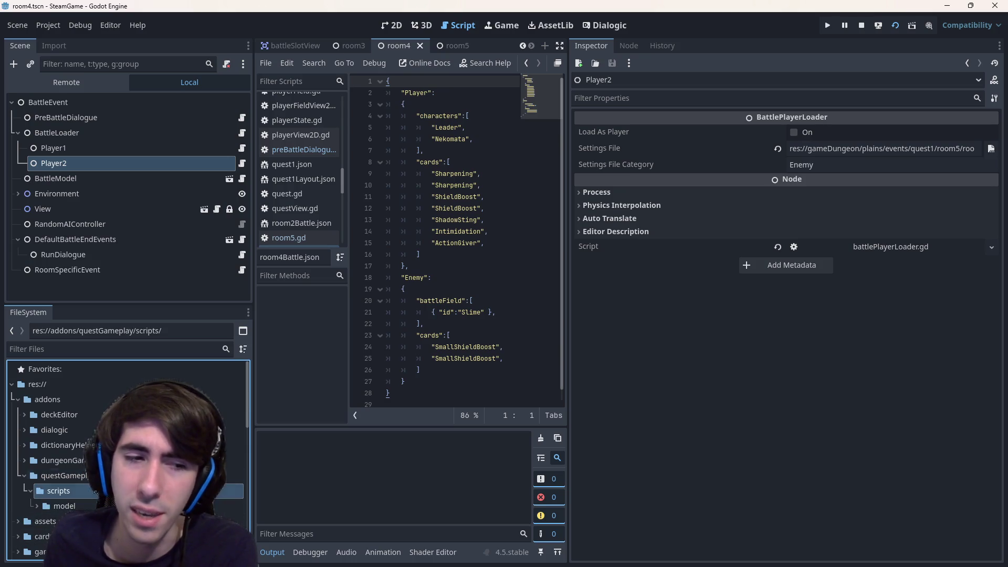
- Collapse questGameplay and addons back to the top-level folders, then stop the running game
click(65, 475)
double_click(64, 475)
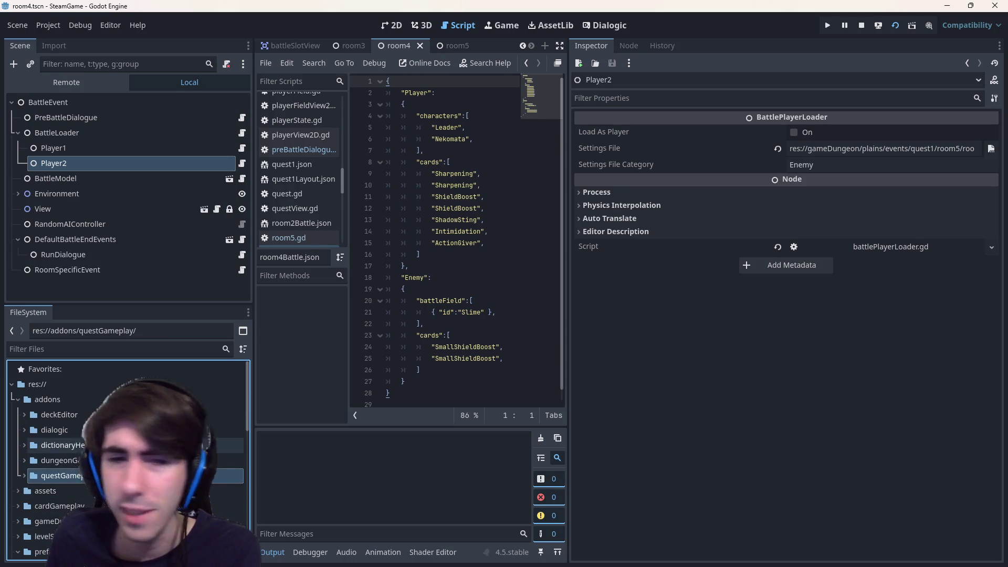
double_click(47, 399)
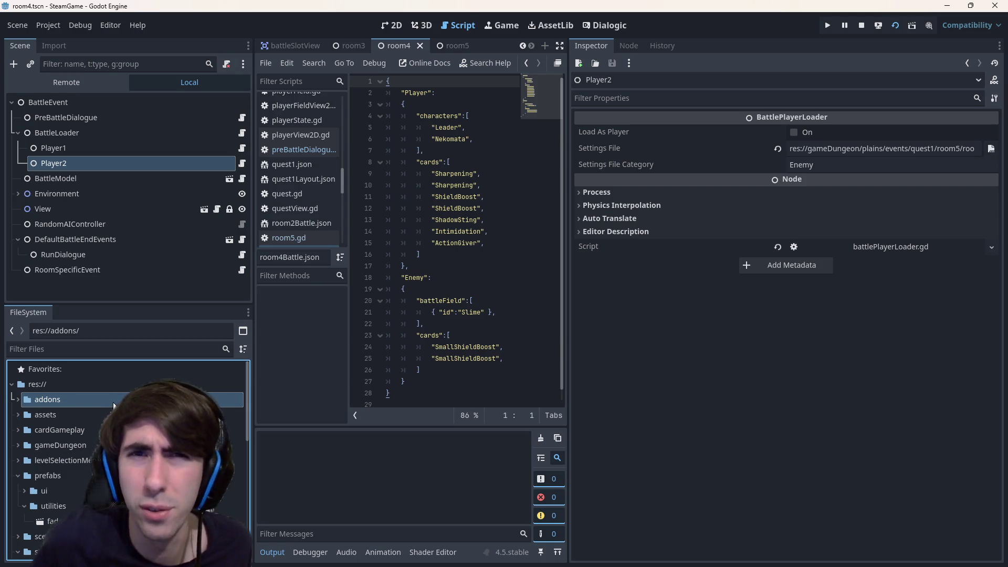
click(862, 26)
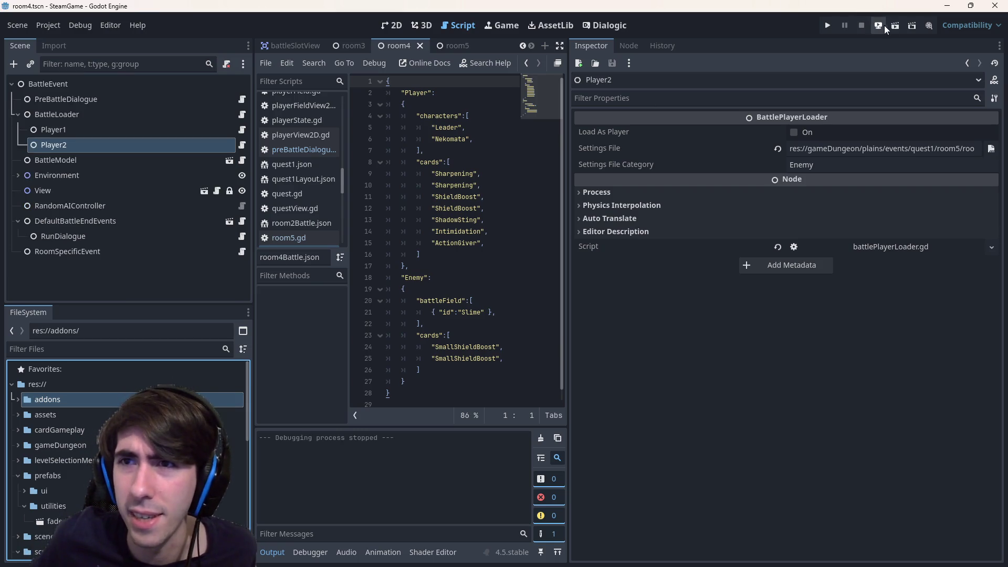
click(895, 25)
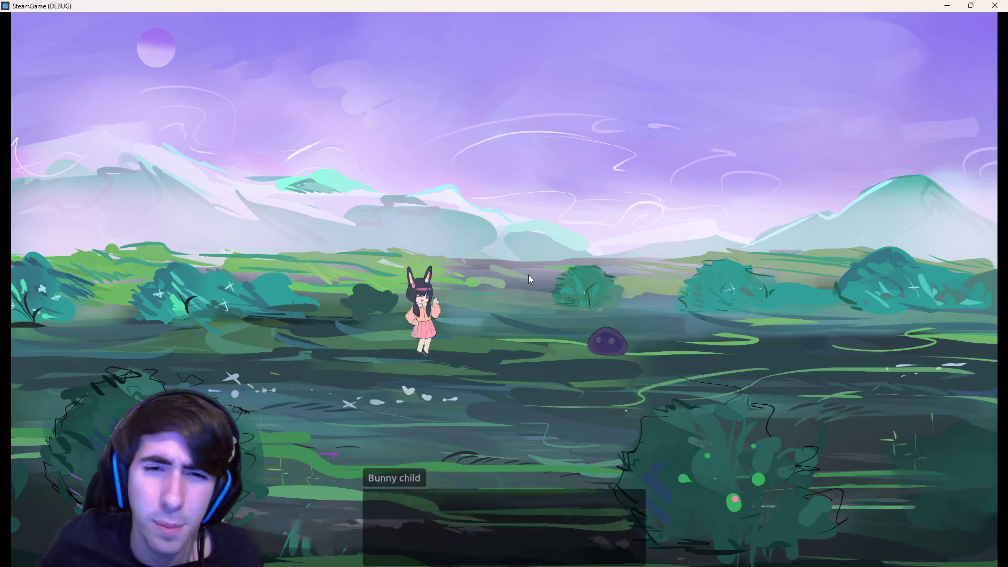
click(993, 7)
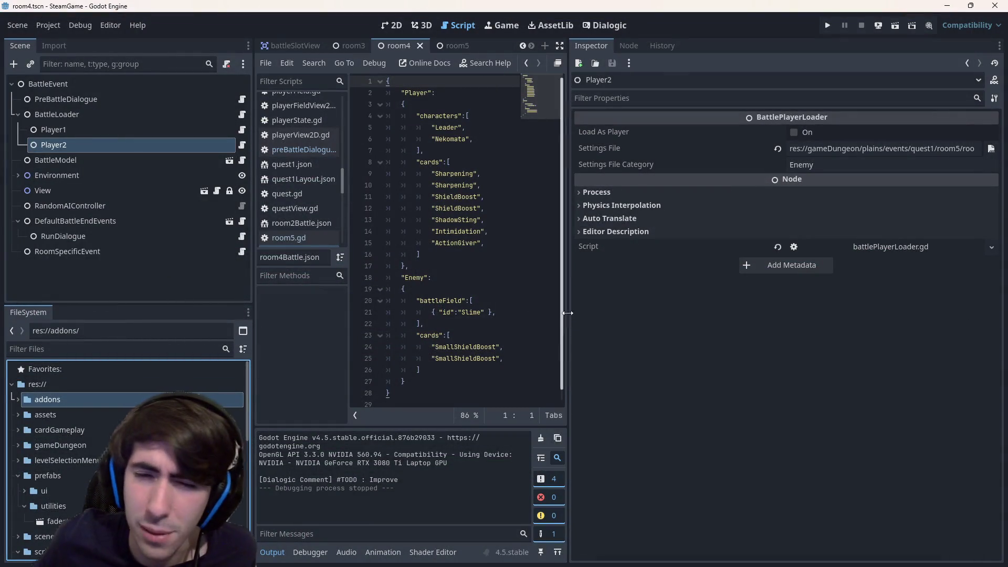
drag(571, 315, 638, 315)
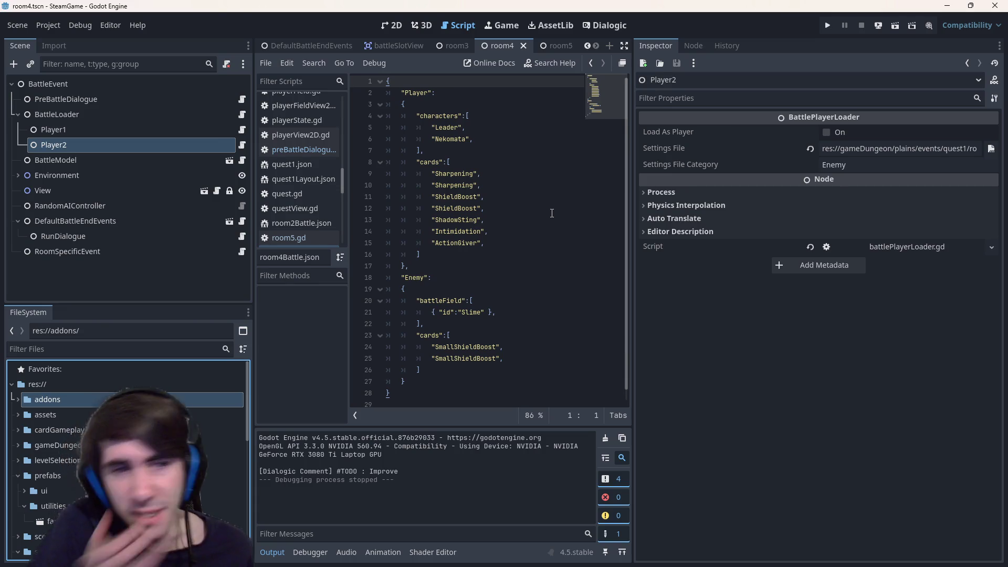
- View room4 in 2D, return to Script and load battlePlayerLoader.gd from the scene tree
click(388, 25)
scroll(418, 206, up, 3)
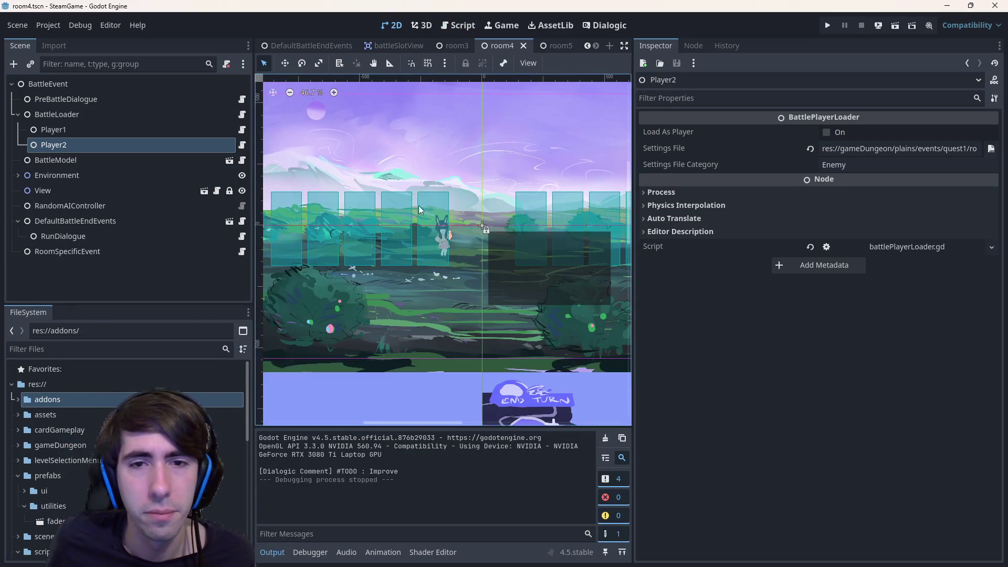
scroll(508, 292, down, 3)
scroll(437, 332, up, 3)
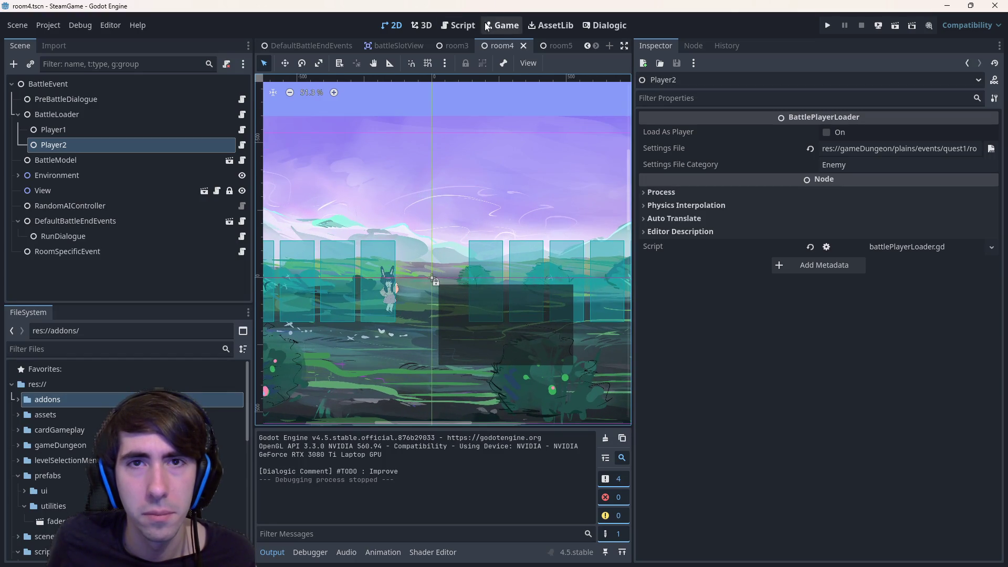
click(463, 26)
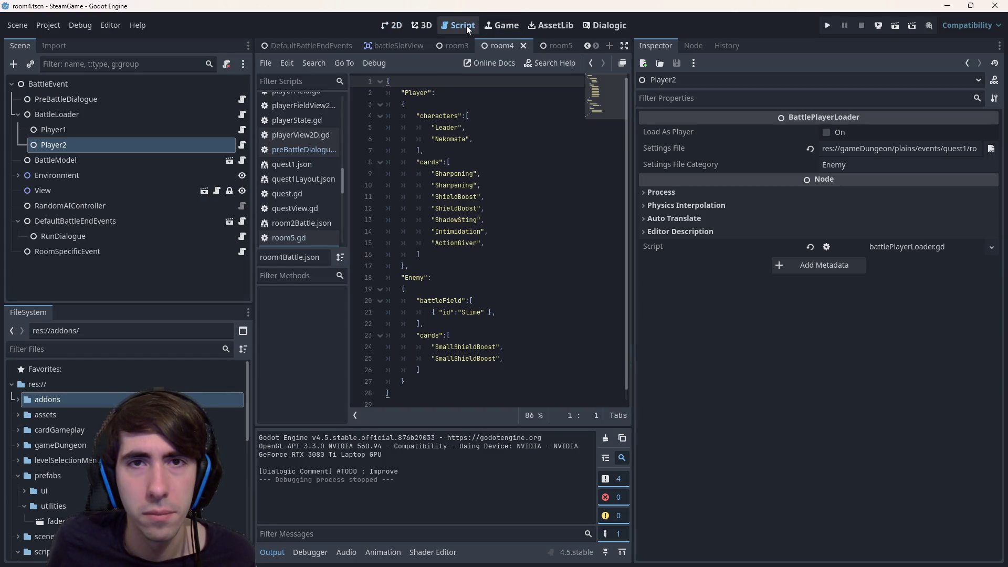
click(178, 143)
click(241, 144)
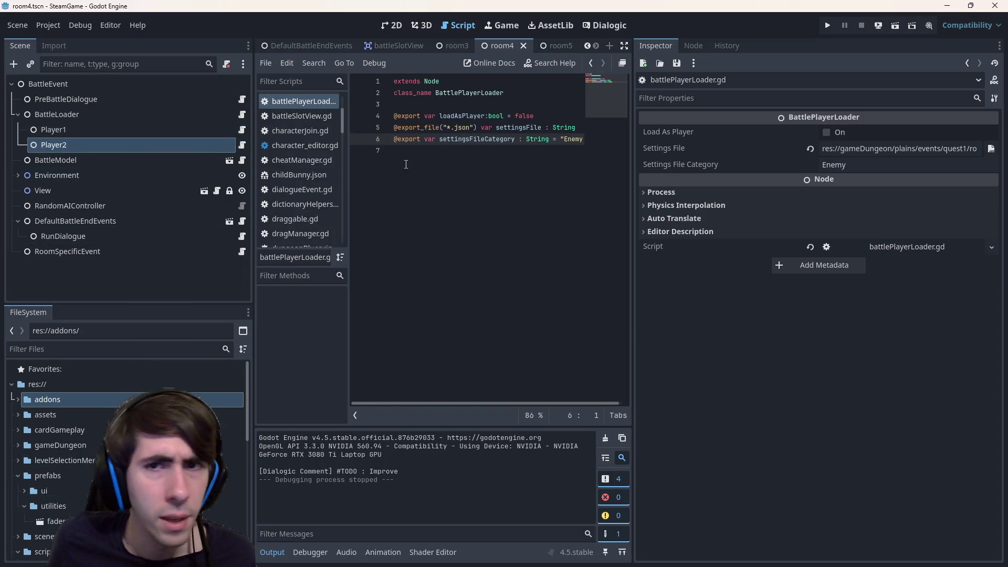
- Inspect the RunDialogue and DefaultBattleEndEvents nodes and the Player1/Player2 settings file paths
click(150, 238)
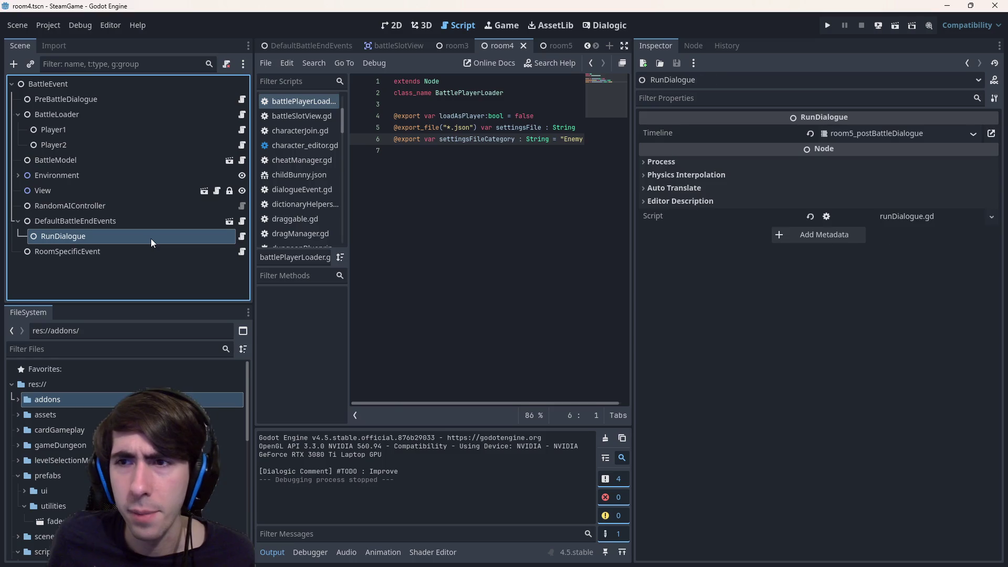
click(128, 222)
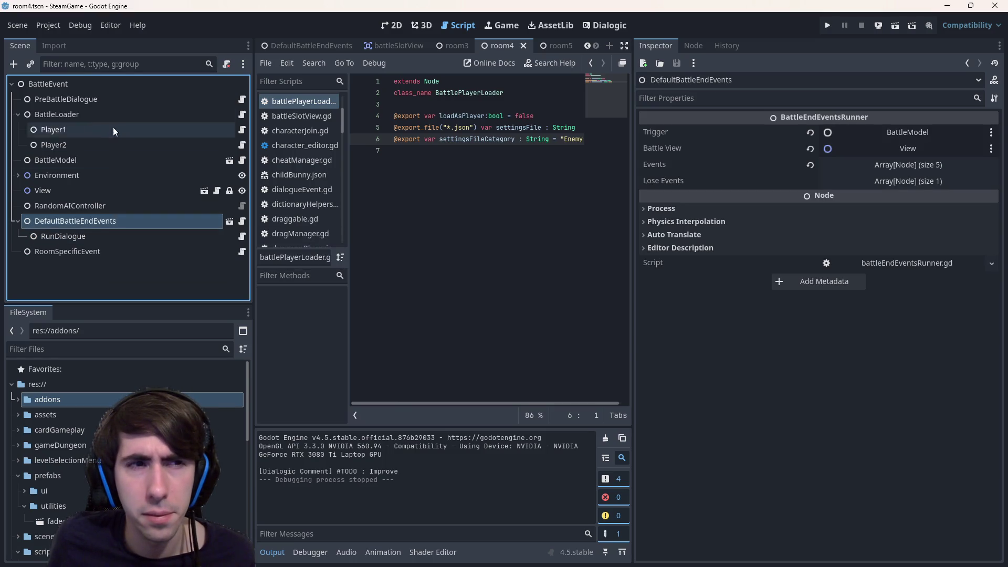
click(108, 115)
click(898, 148)
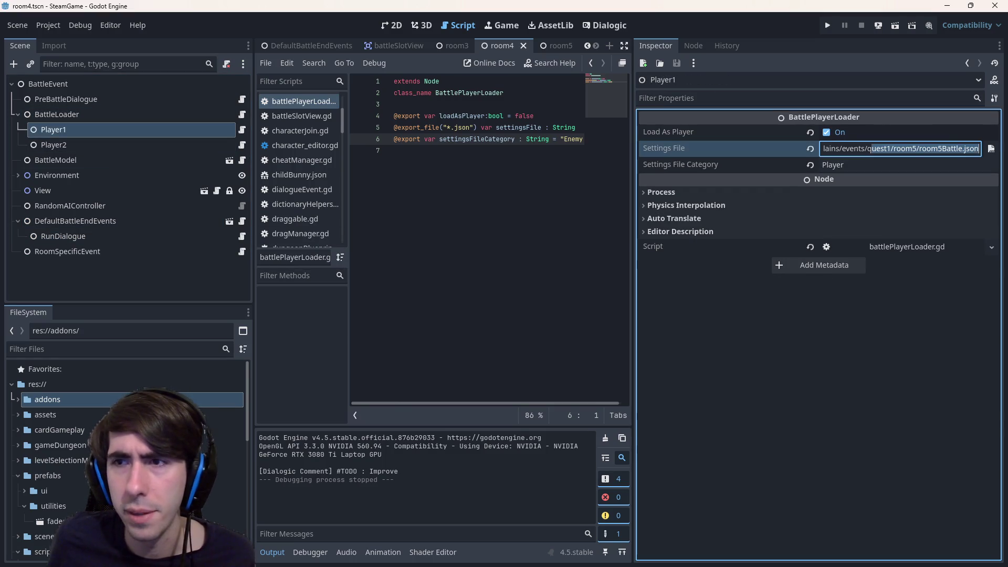
click(54, 144)
click(898, 148)
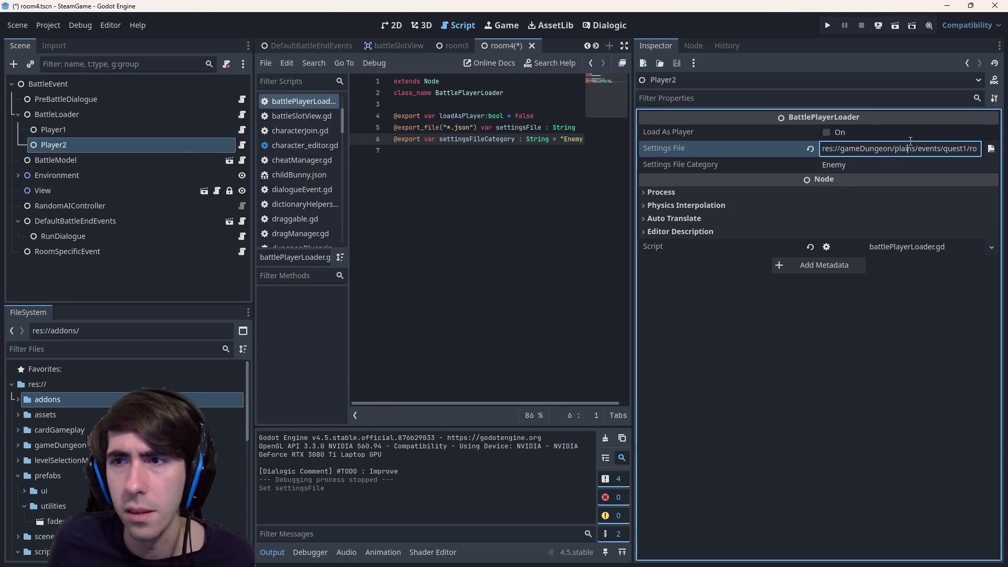
click(515, 272)
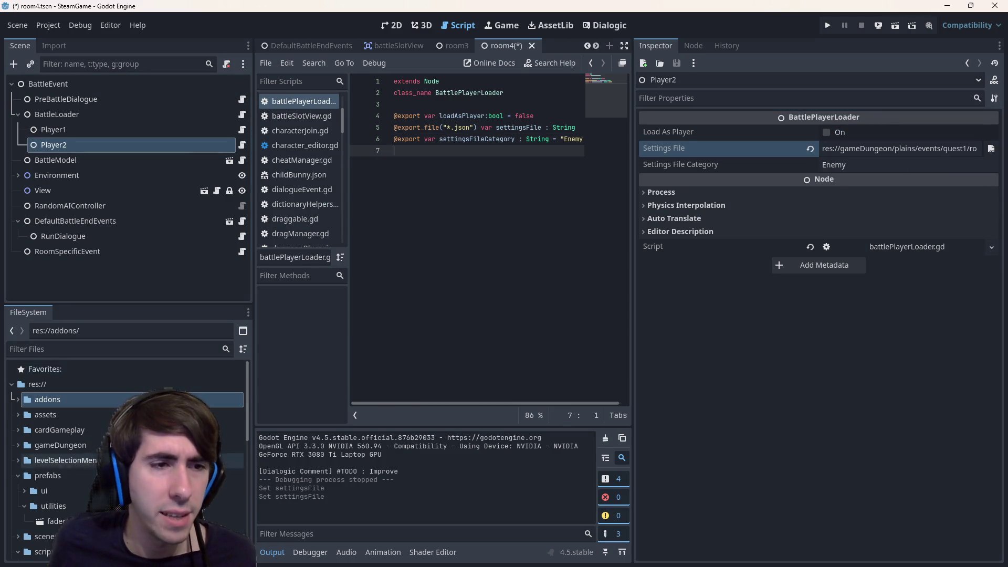
scroll(119, 457, down, 10)
scroll(85, 448, up, 10)
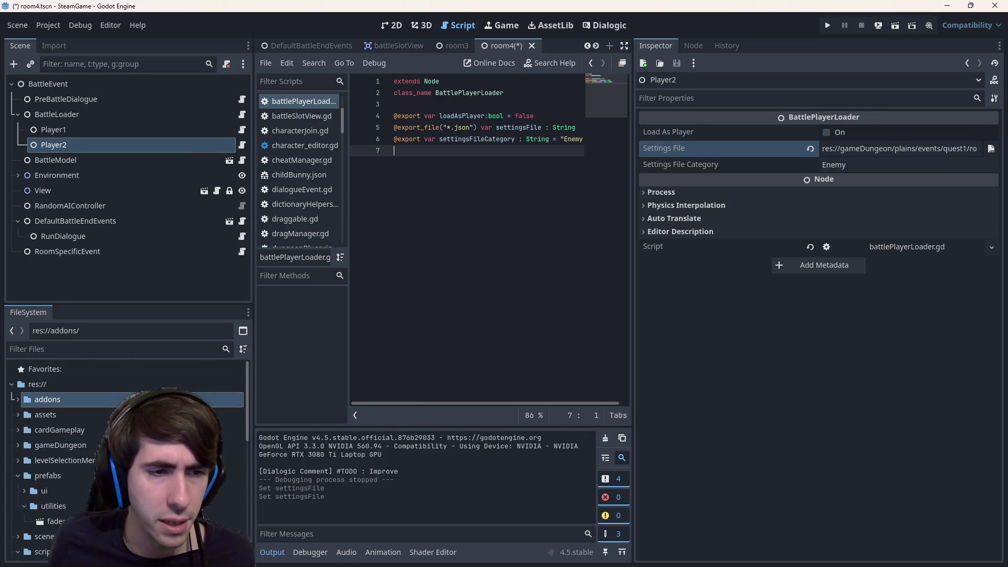
- Browse the FileSystem dock to quest1/room4/room4.tscn
click(83, 443)
scroll(82, 443, down, 5)
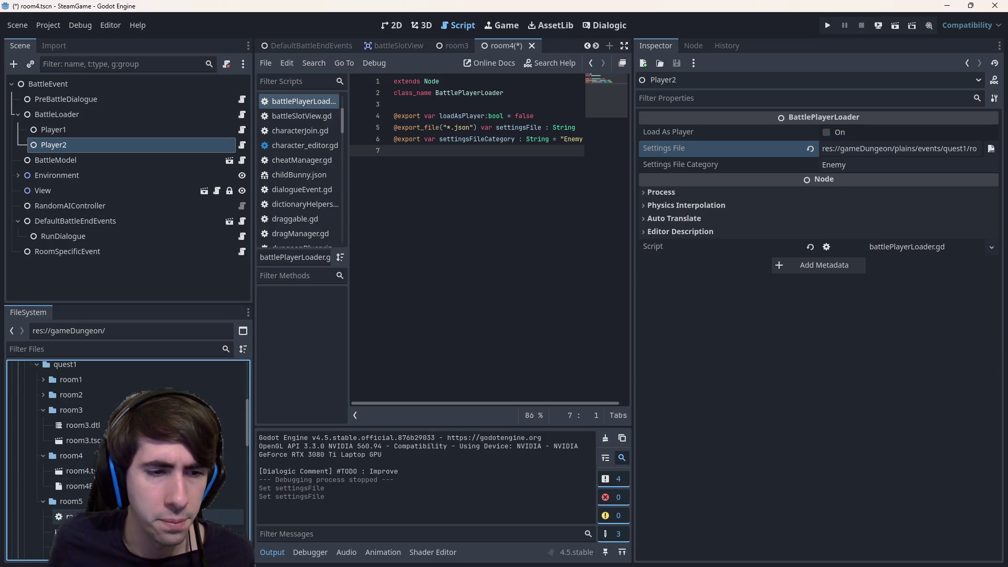
click(83, 446)
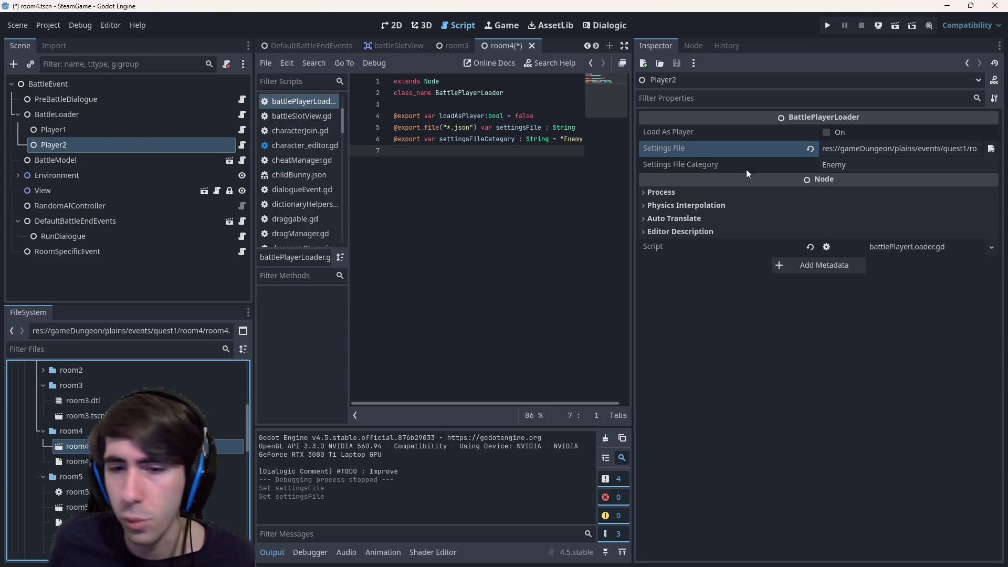
scroll(350, 47, up, 3)
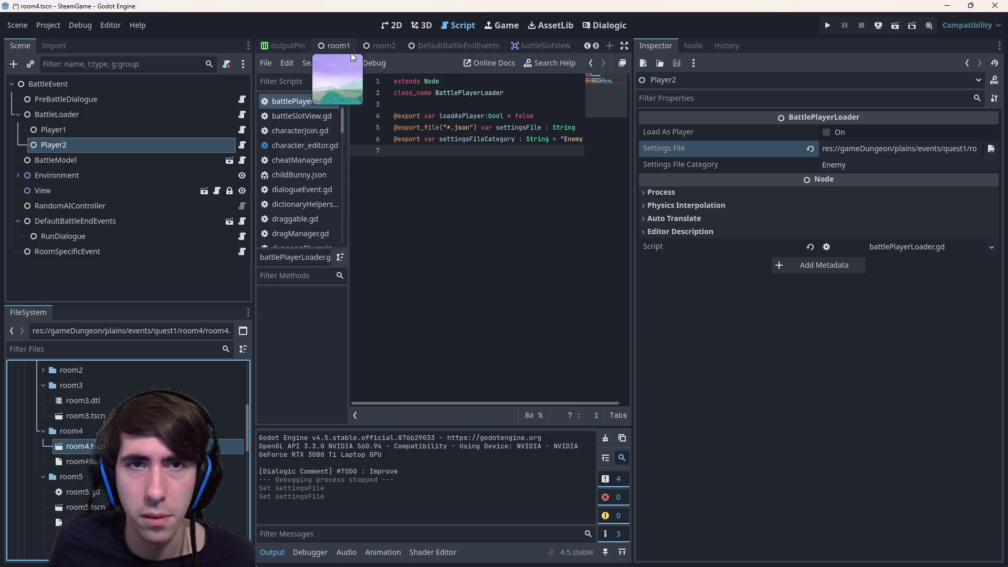
- Run the dungeonGraph scene as a debug game and return to the room4 tab
click(426, 45)
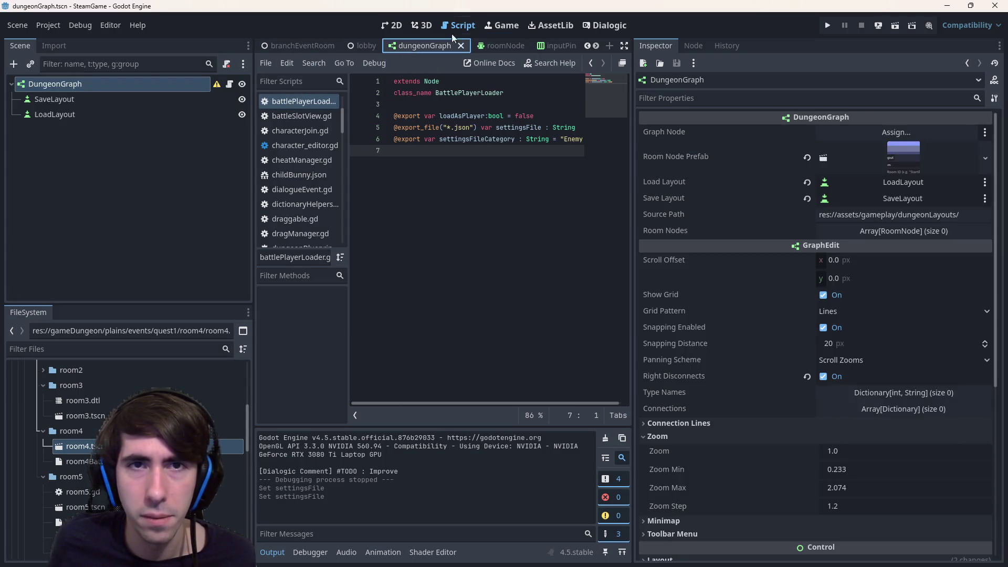
click(895, 26)
scroll(512, 47, down, 3)
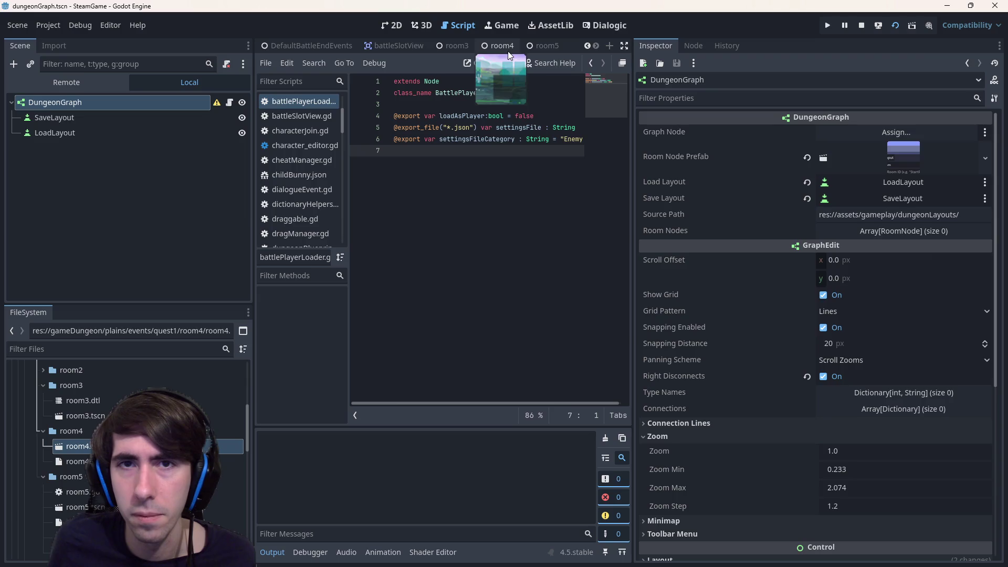
click(502, 45)
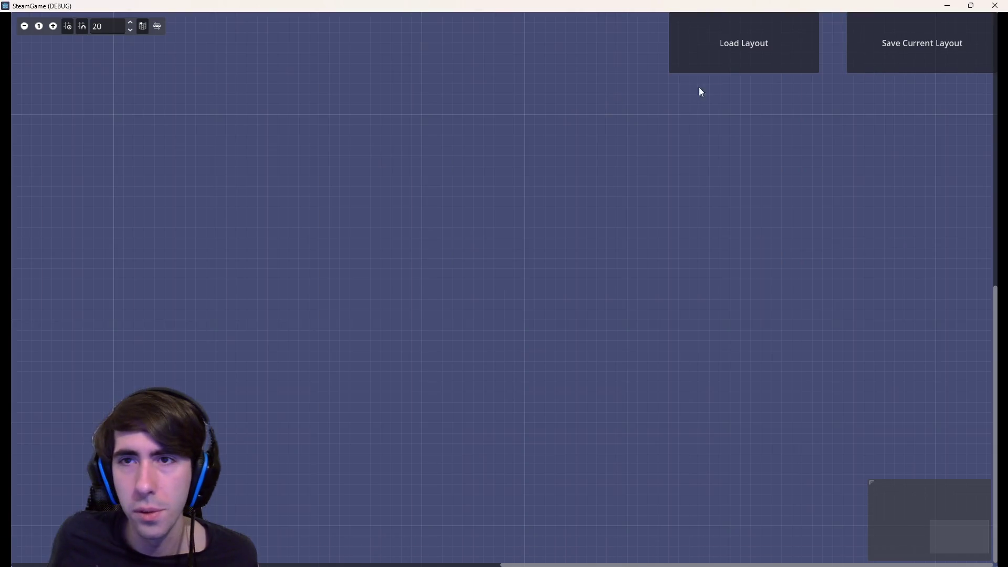
- Load mistyHerbFields/quest1Layout.json into the running dungeon graph
click(743, 43)
double_click(613, 208)
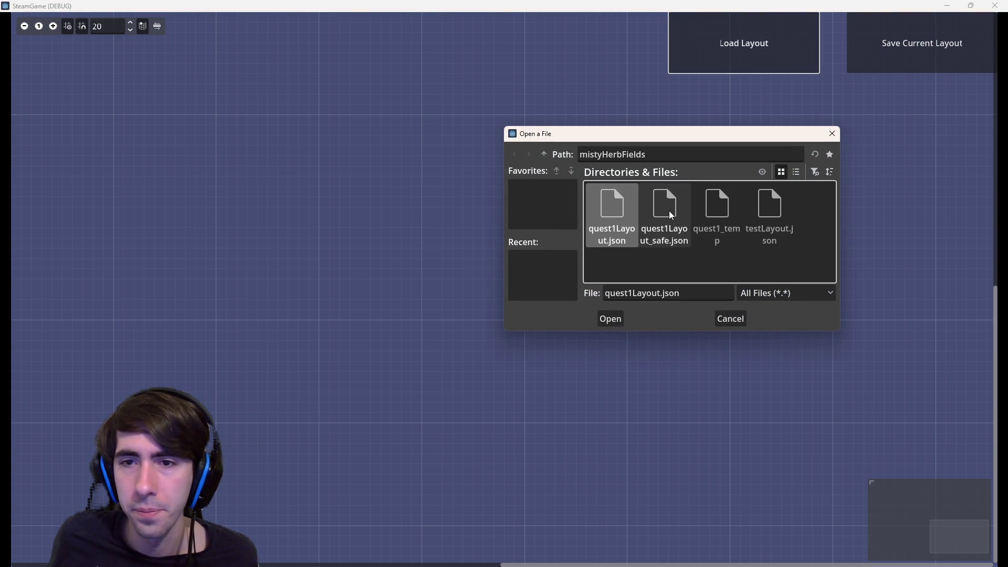
double_click(612, 215)
scroll(533, 231, down, 3)
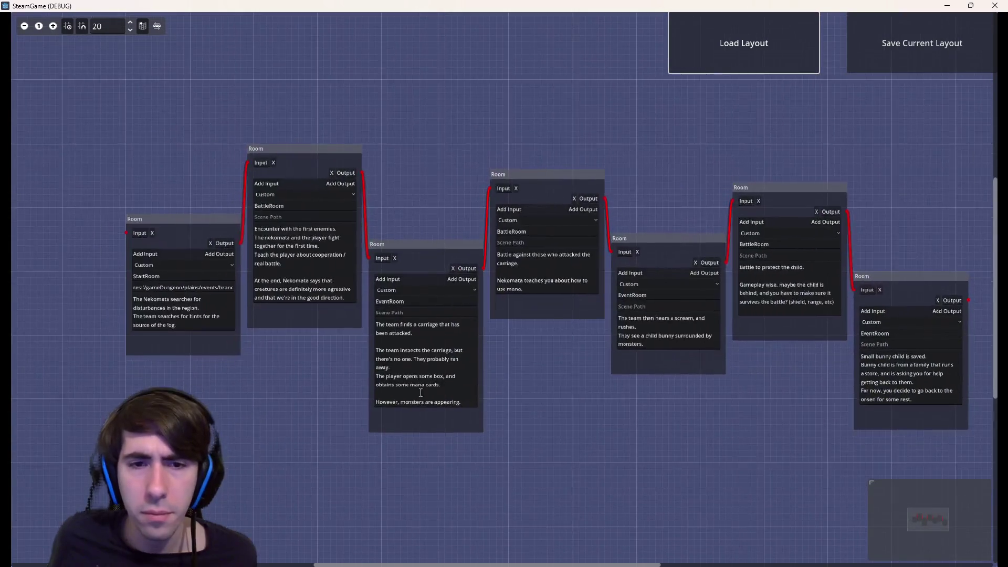
scroll(296, 340, up, 2)
scroll(285, 357, up, 2)
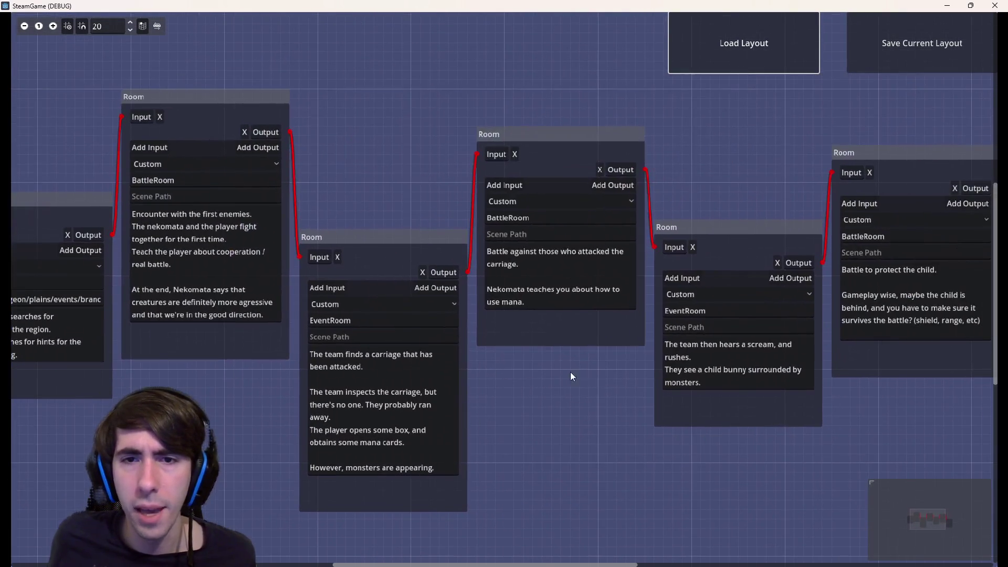
- Box-select and pan across the connected room nodes, then stop the game with F8
drag(575, 374, 534, 168)
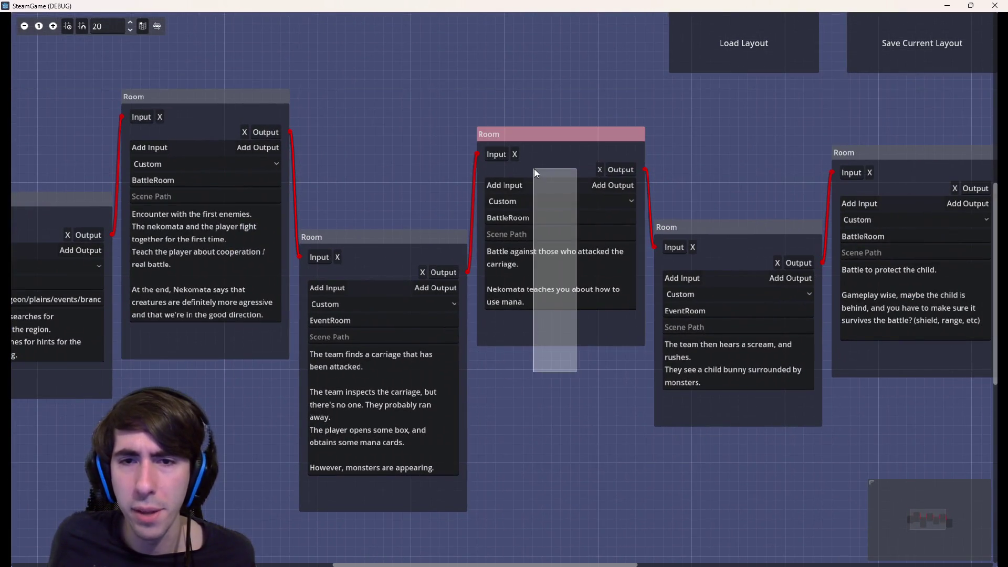
mouse_move(567, 371)
mouse_down()
mouse_move(462, 387)
mouse_move(396, 135)
mouse_up()
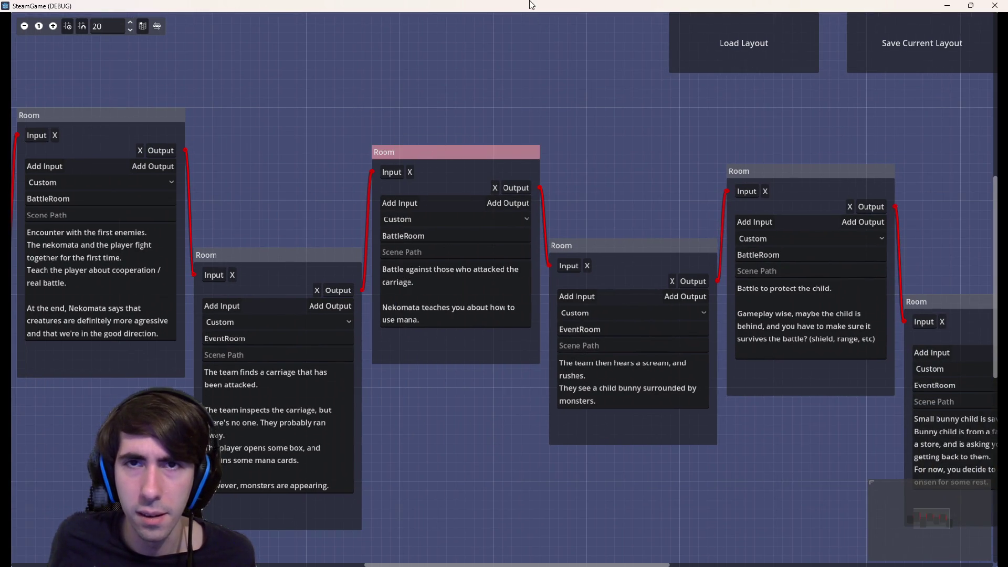
key(F8)
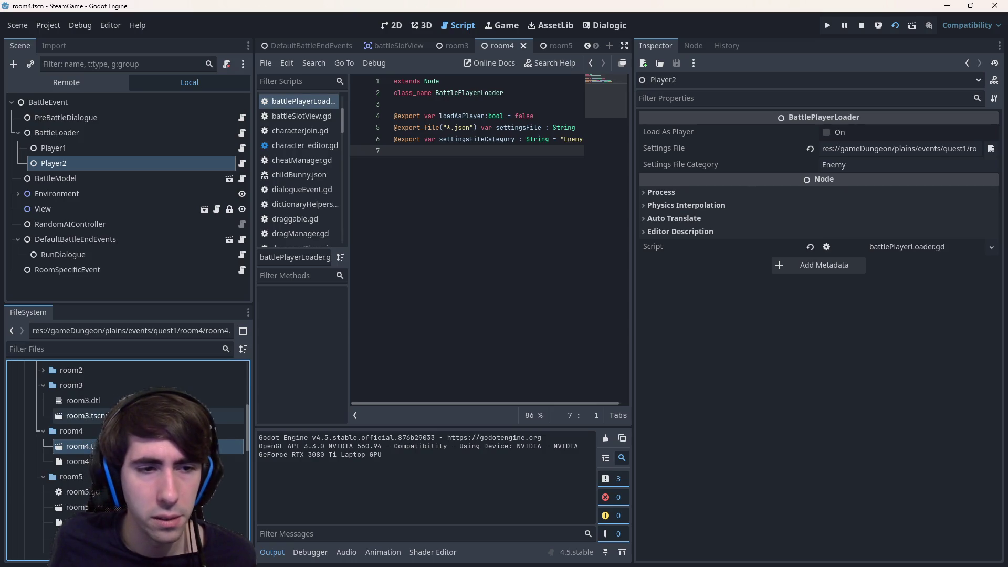
- View the room3.dtl timeline in Dialogic, then load room4Battle.json in the script editor
double_click(82, 401)
scroll(413, 385, down, 5)
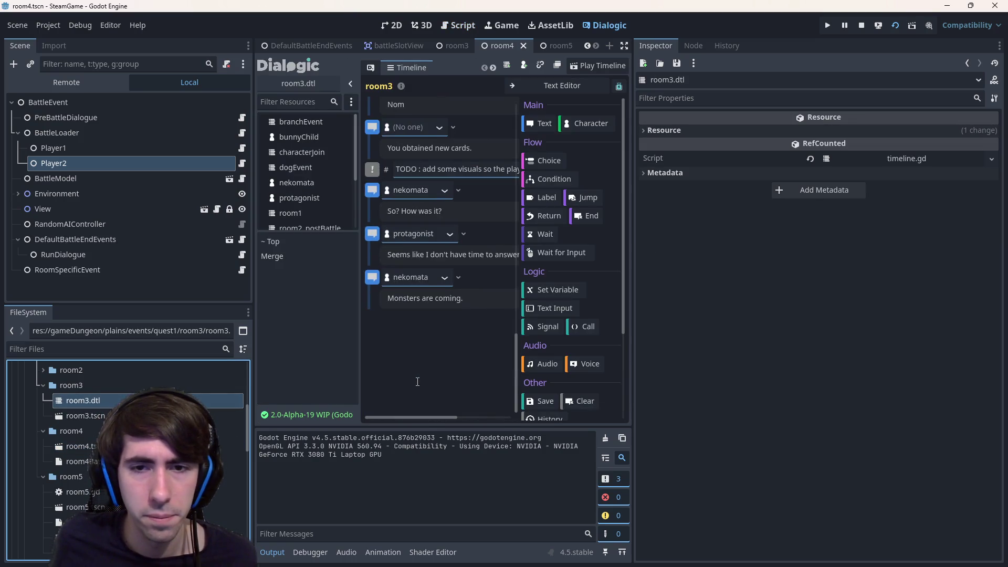
scroll(437, 355, up, 3)
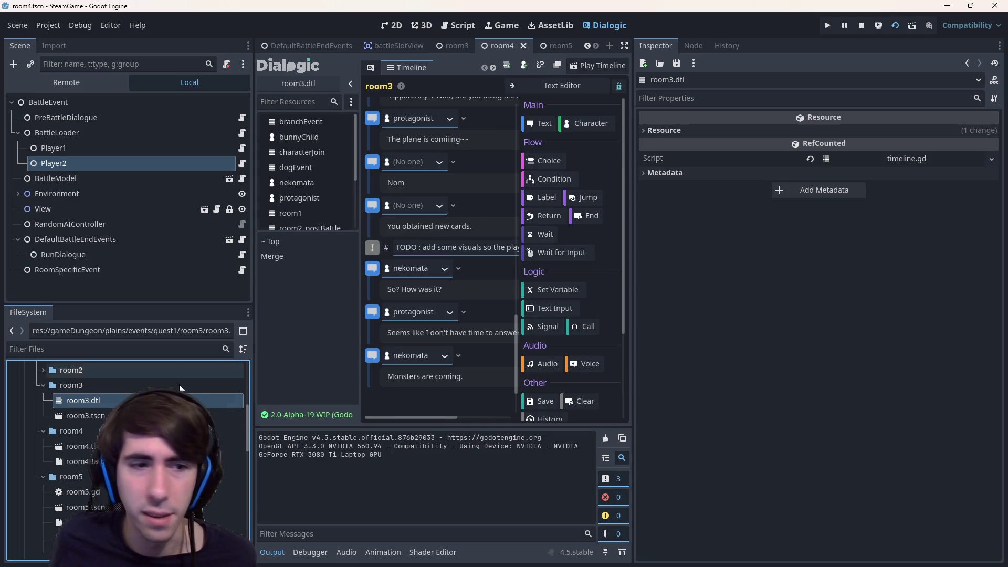
click(83, 446)
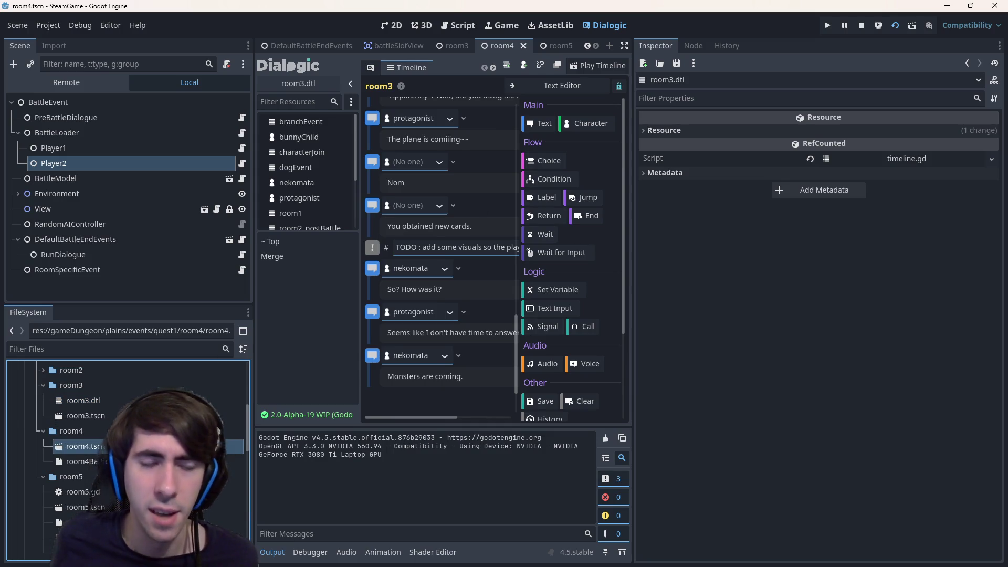
double_click(80, 462)
click(80, 445)
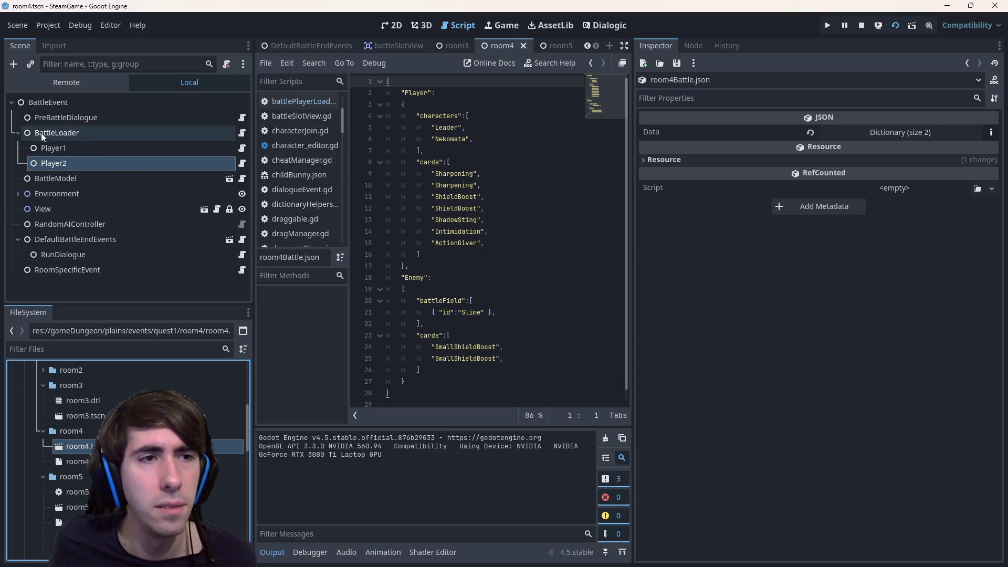
- Collapse BattleLoader, review BattleModel, RoomSpecificEvent and PreBattleDialogue's timeline, and show the Dialogic editor
click(18, 132)
click(56, 147)
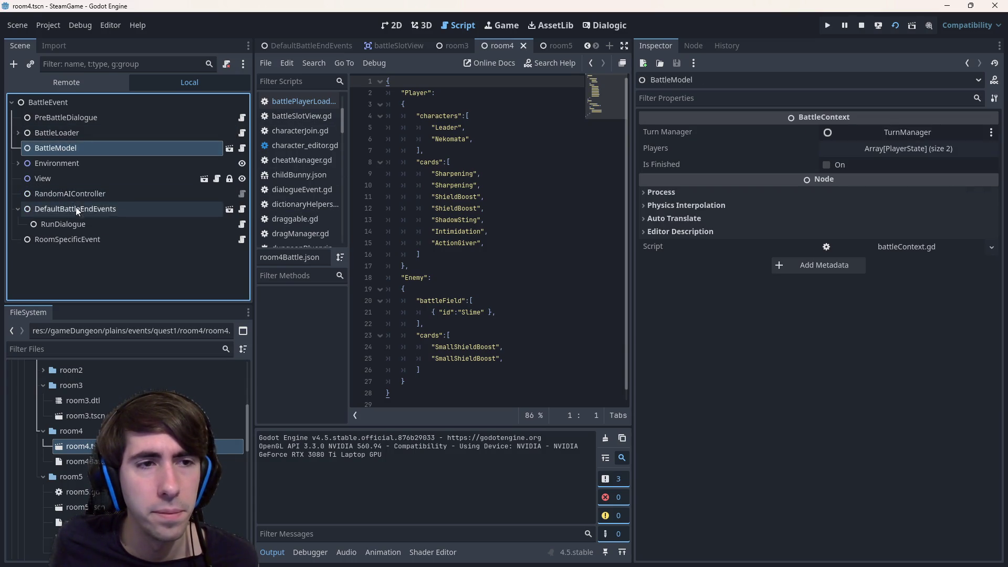
click(85, 238)
click(107, 260)
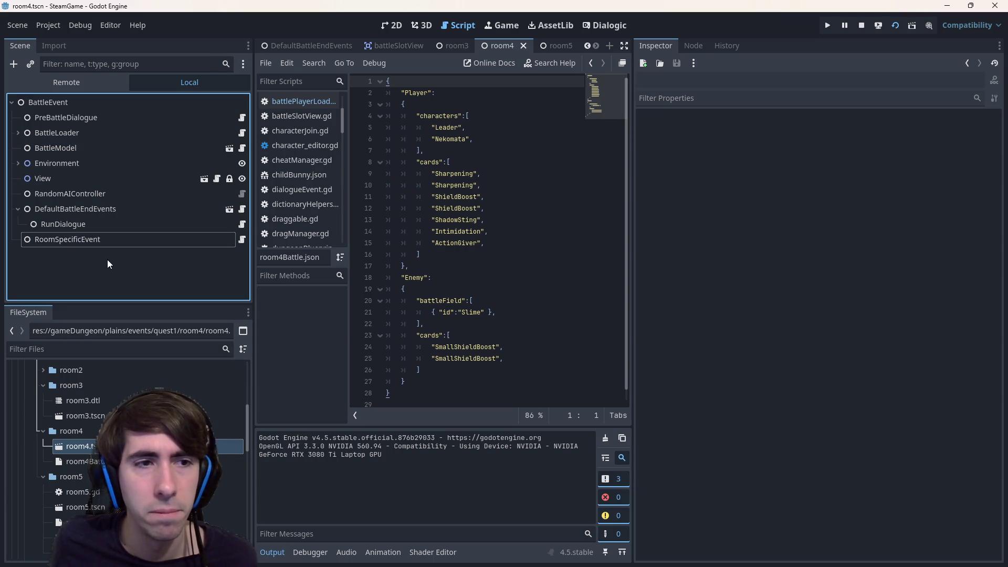
click(48, 104)
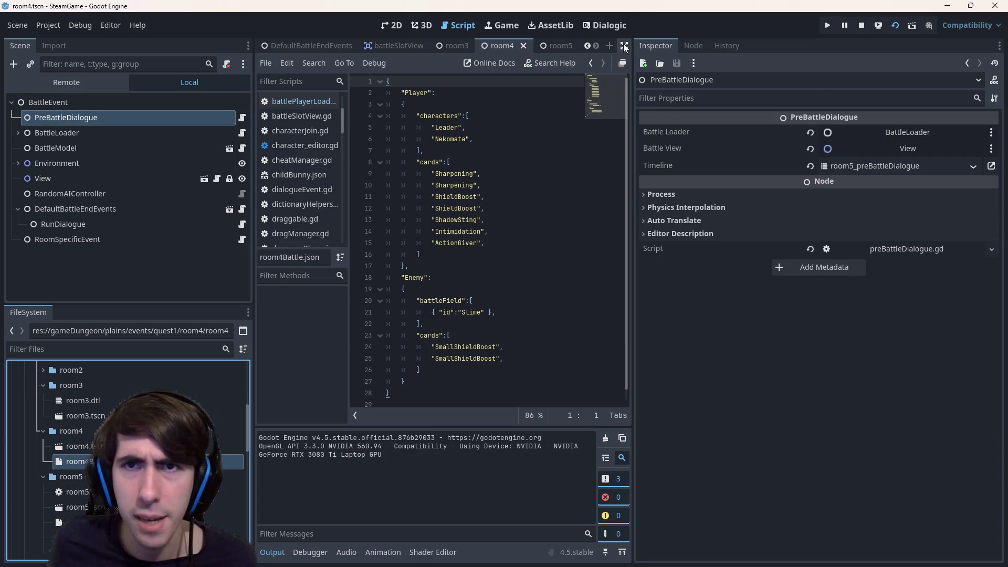
click(609, 26)
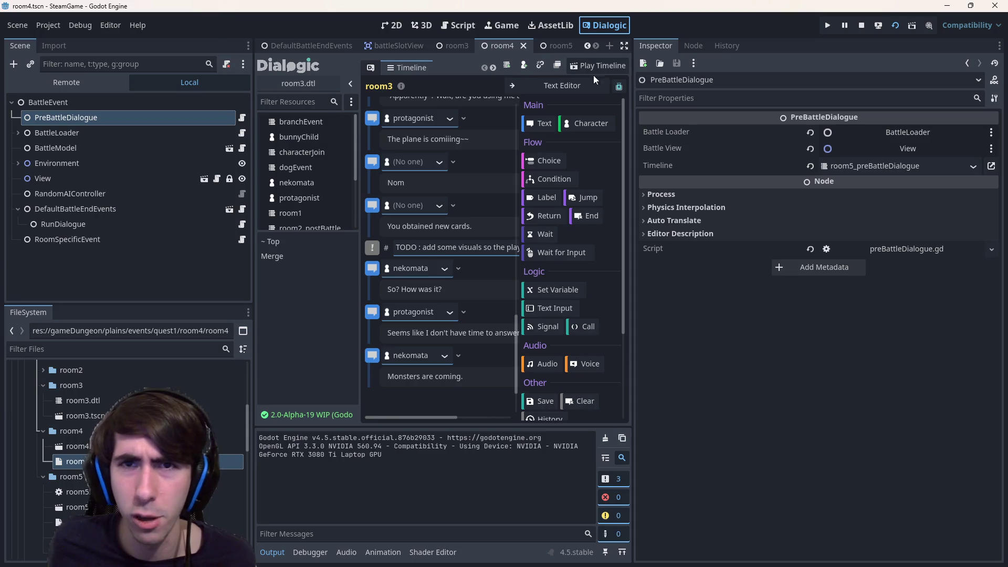
- Load room4_preBattleDialogue.dtl, then step up to room3.dtl for comparison
right_click(70, 431)
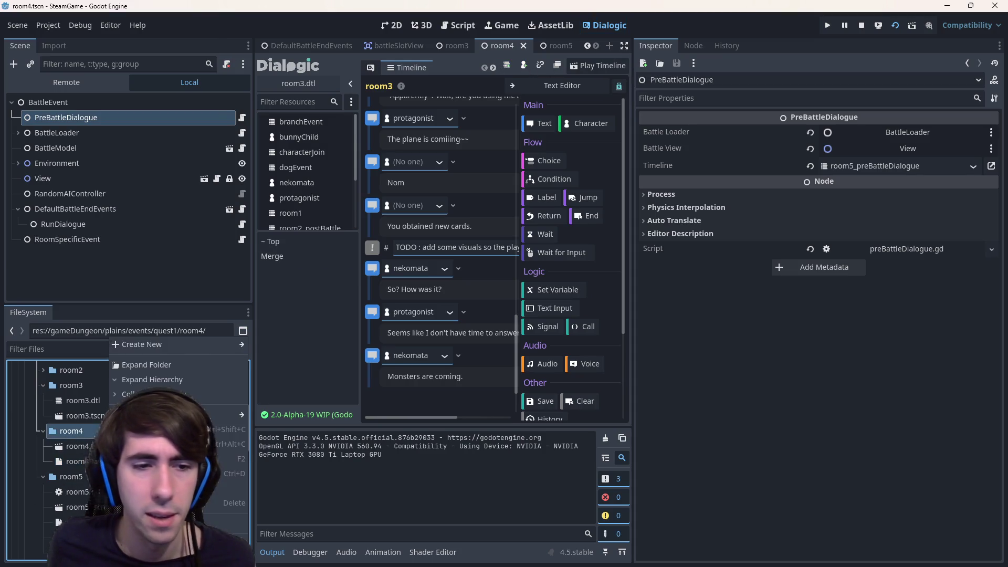
key(Escape)
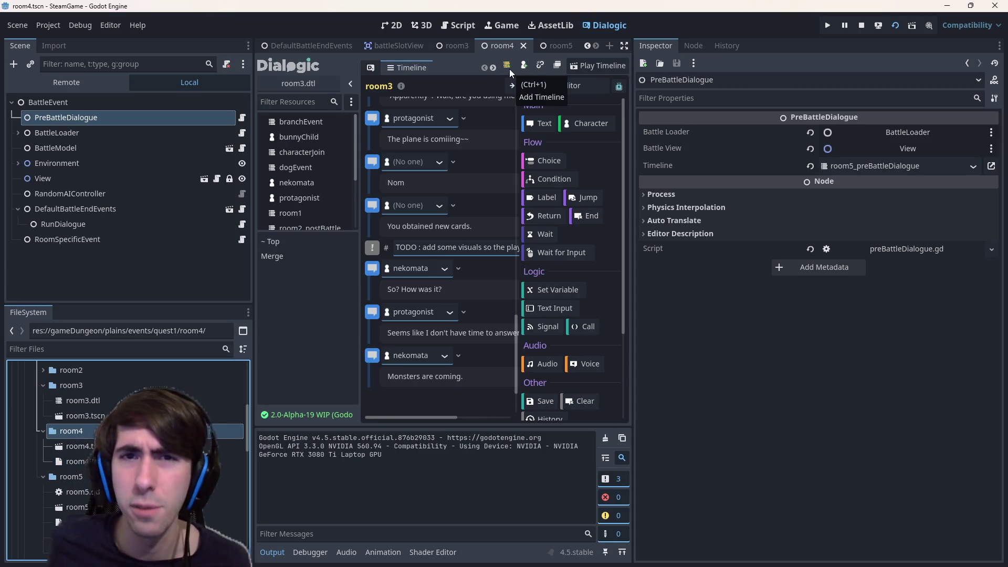
click(510, 68)
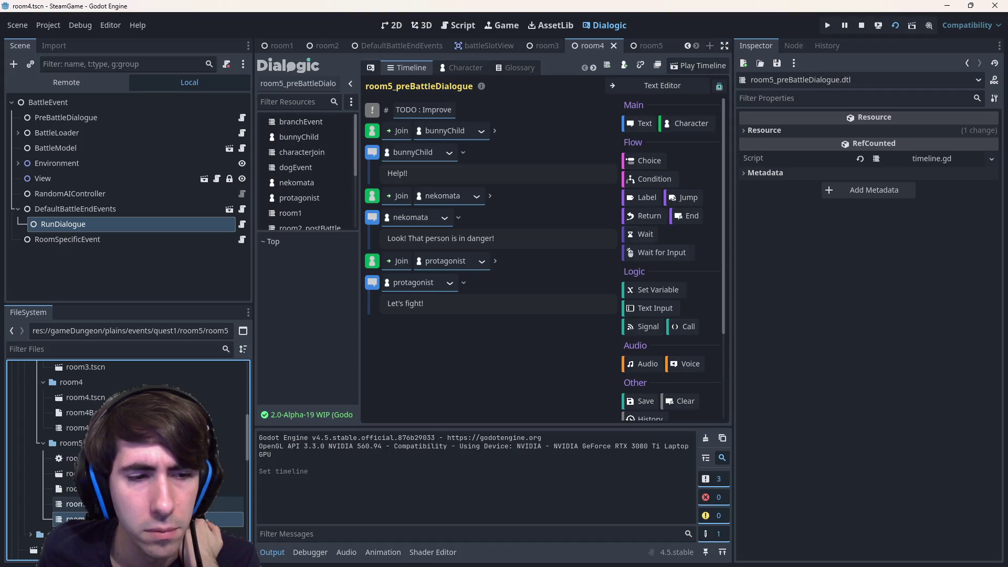
double_click(77, 428)
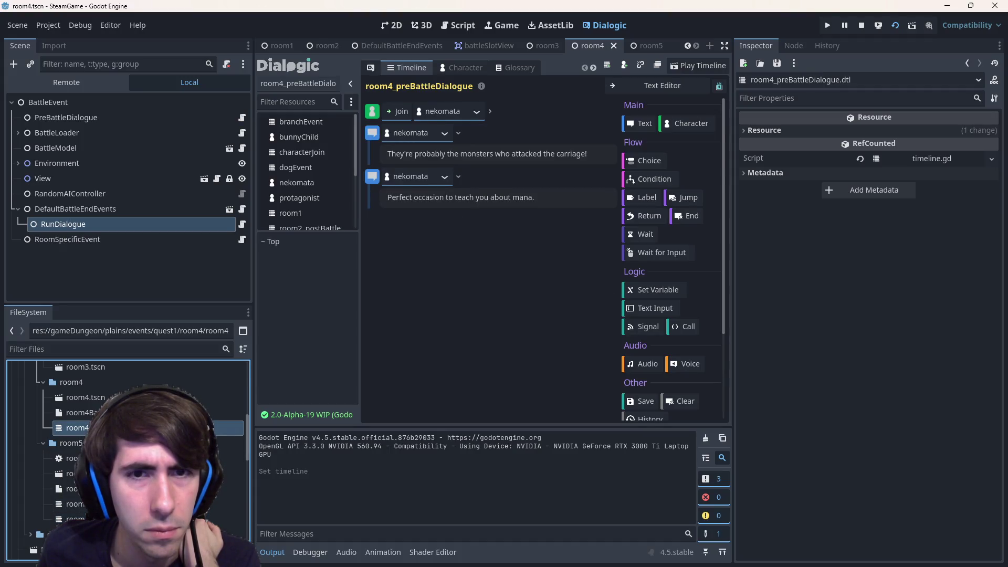
key(Up)
key(Up)
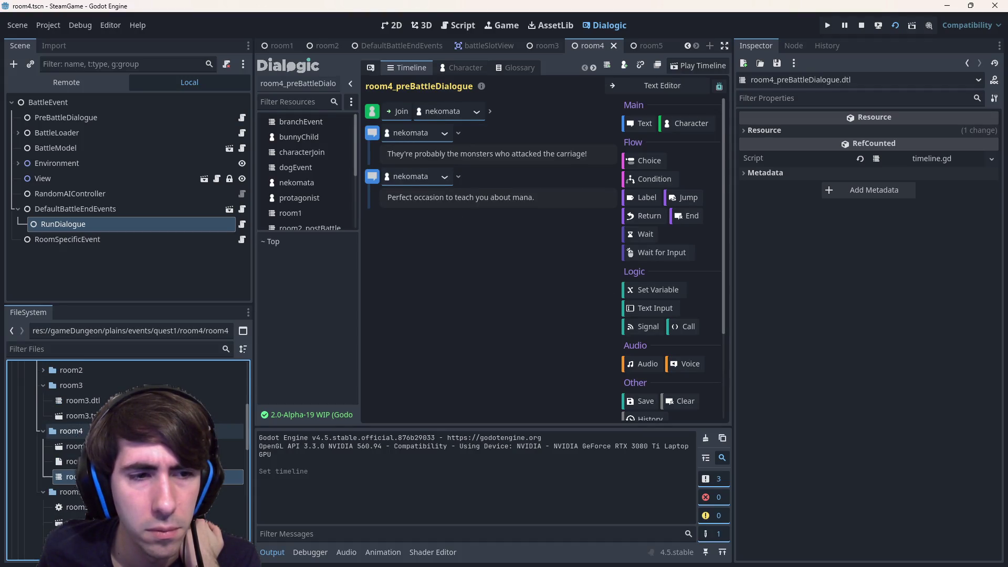
key(Return)
scroll(502, 359, down, 5)
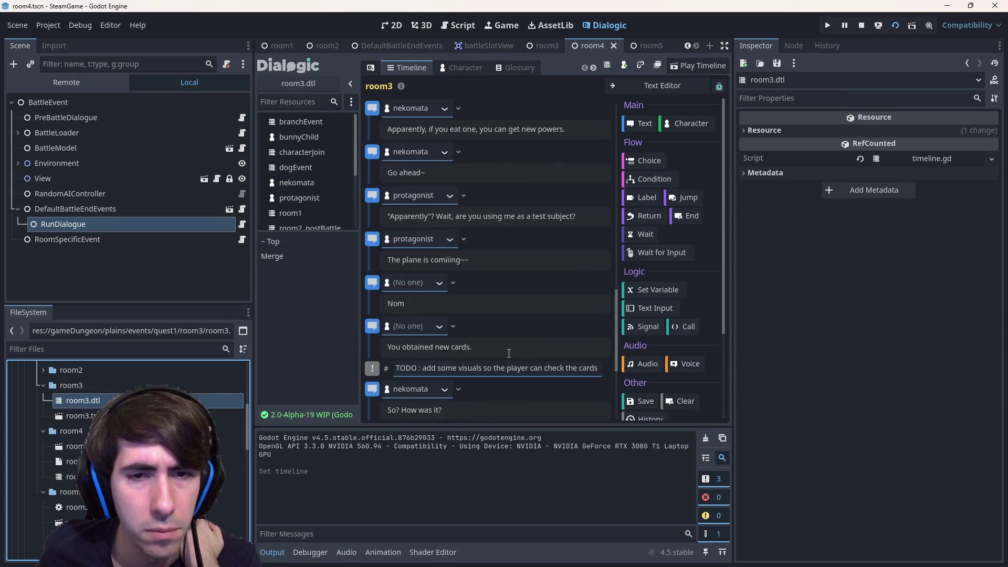
scroll(501, 358, down, 5)
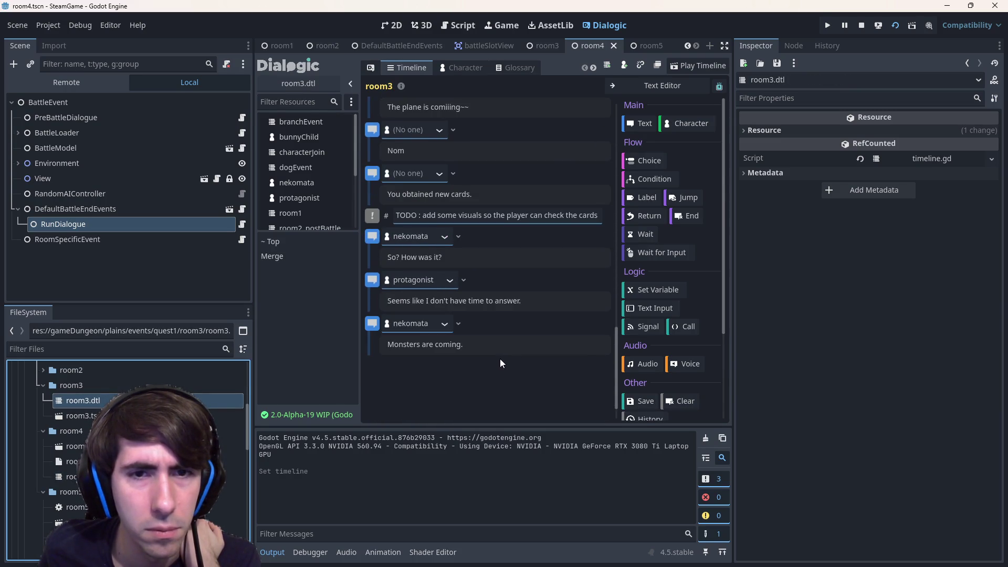
- Return to room4_preBattleDialogue.dtl and choose Duplicate... from its context menu
key(Down)
key(Down)
key(Down)
key(Return)
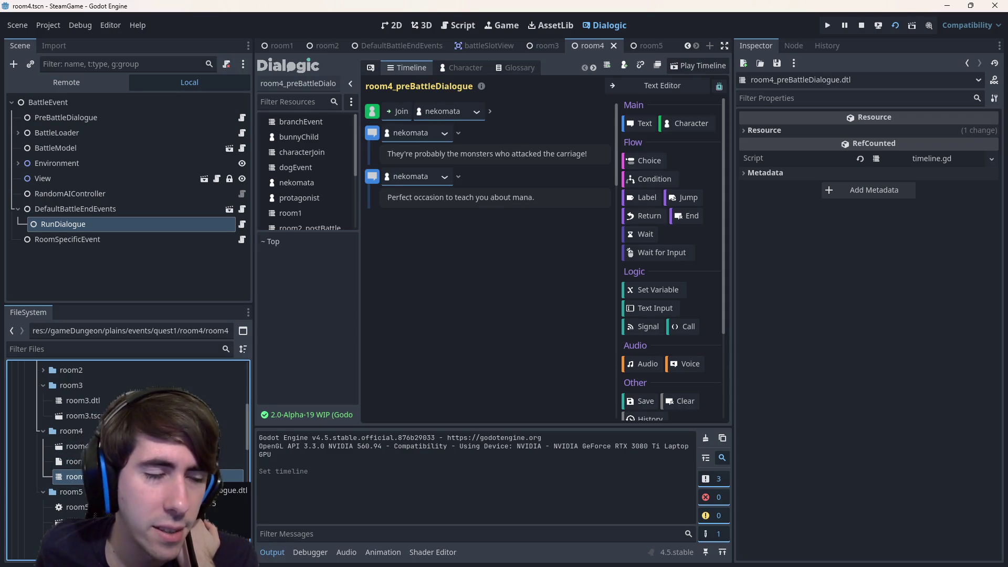
right_click(220, 476)
click(264, 459)
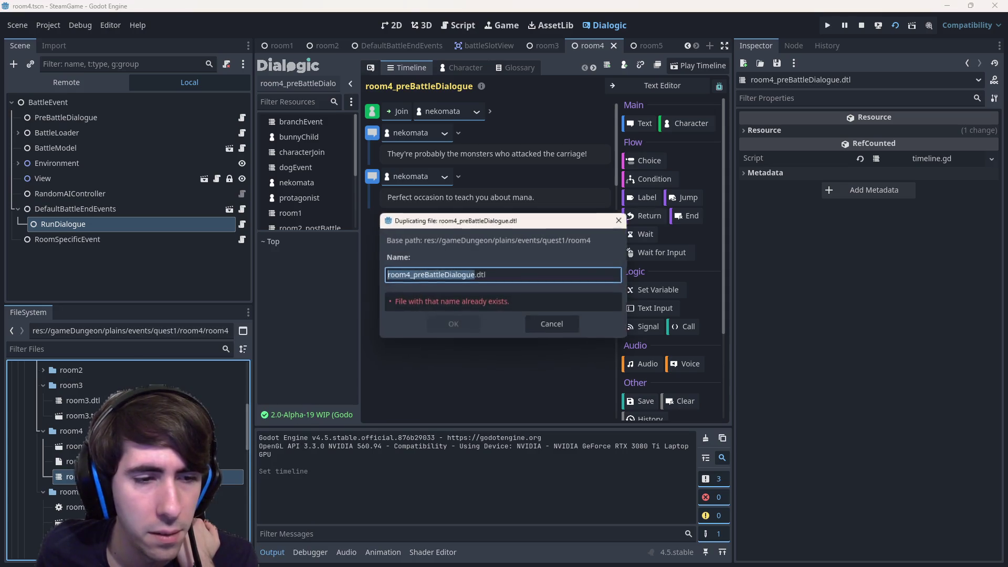
- Edit the duplicate name, then abandon the duplicate prompt
click(425, 275)
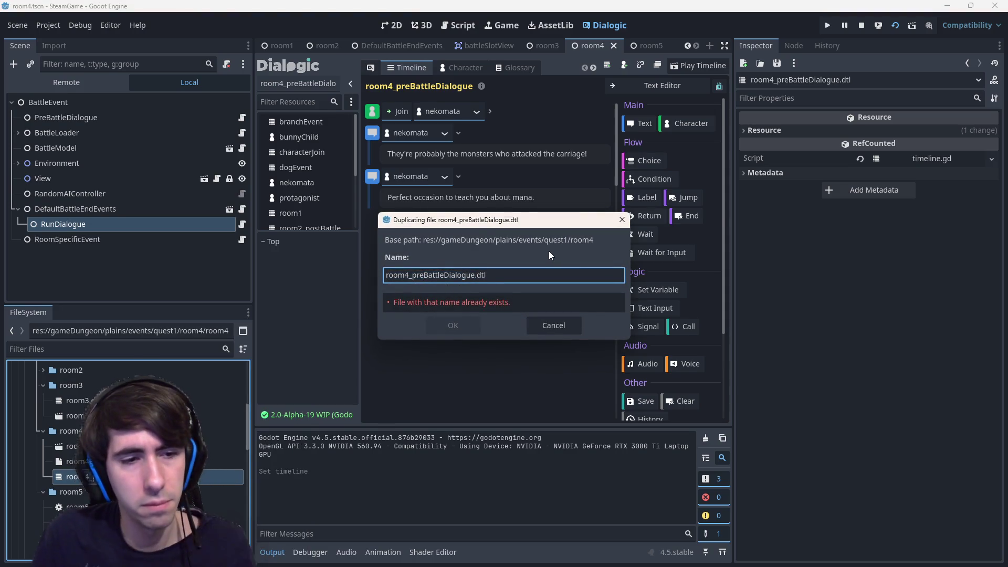
key(BackSpace)
key(BackSpace)
key(BackSpace)
text(post)
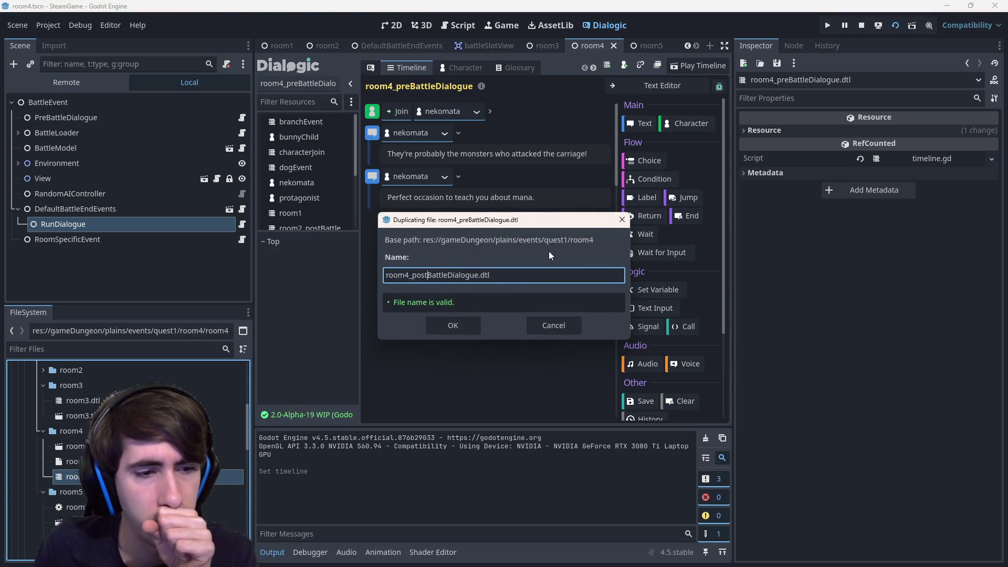
key(Return)
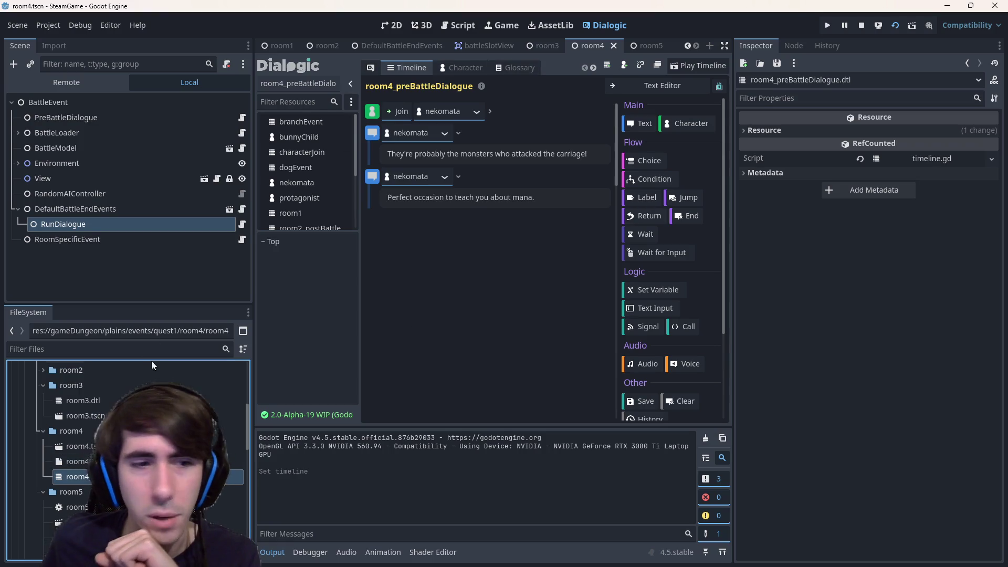
right_click(71, 430)
key(Escape)
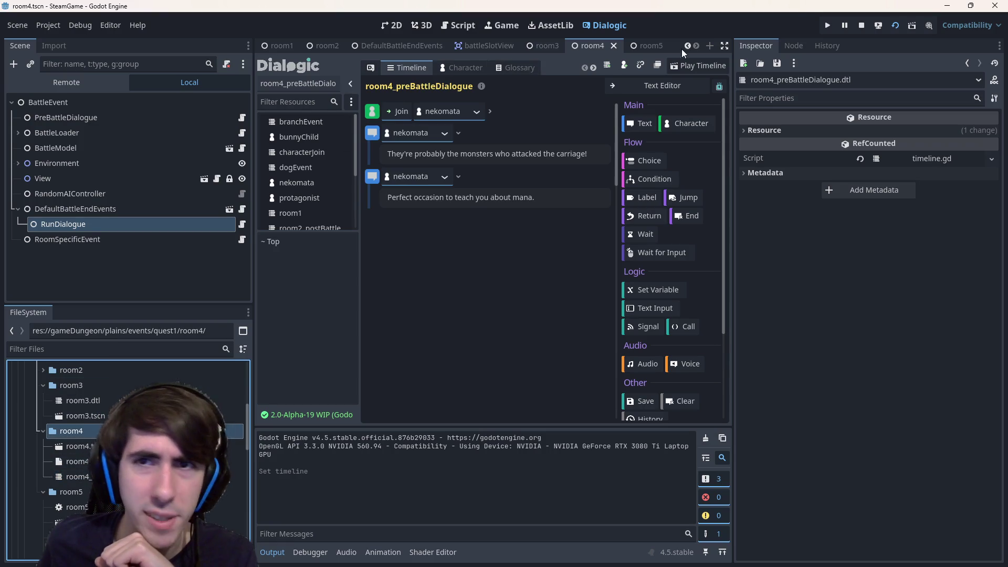
- Add a new Dialogic timeline named room4_postBattleDialogue, save it, and reload the pre-battle timeline
click(607, 65)
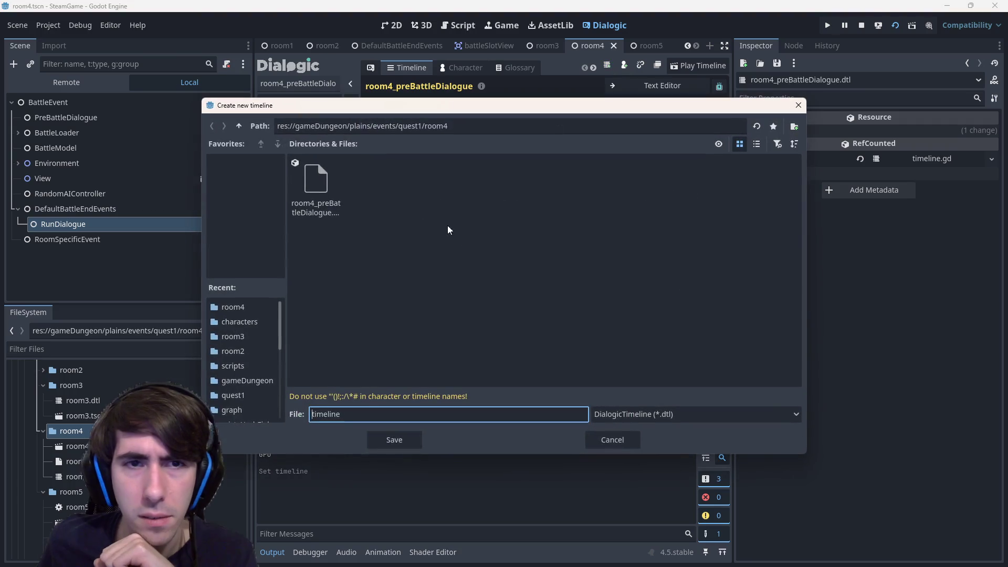
key(ctrl+a)
text(r)
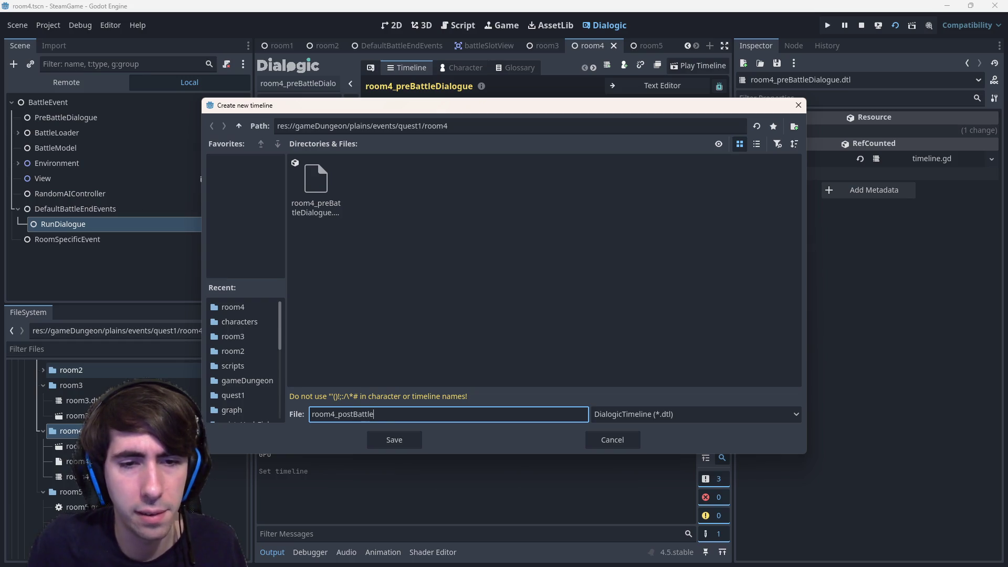
key(Return)
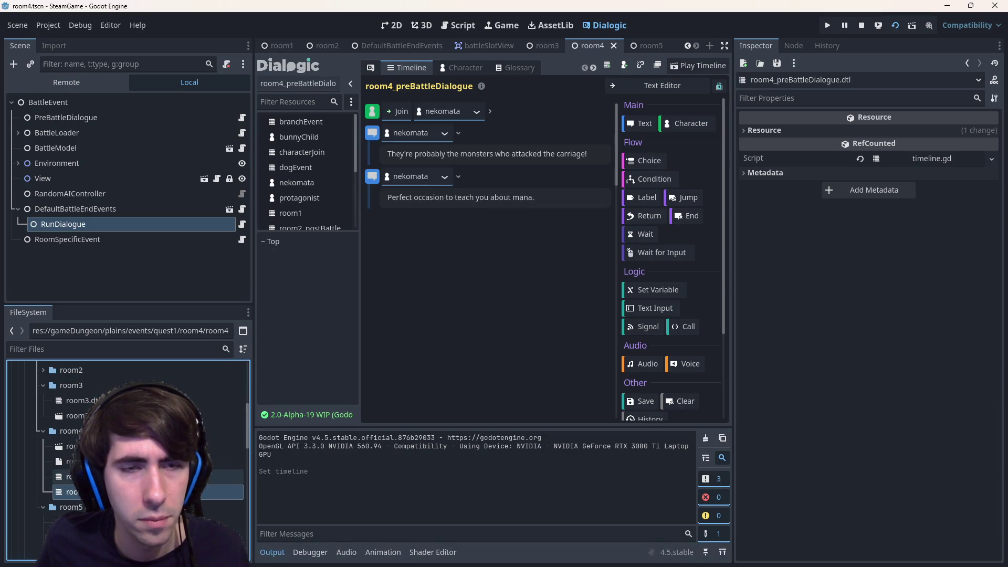
double_click(73, 491)
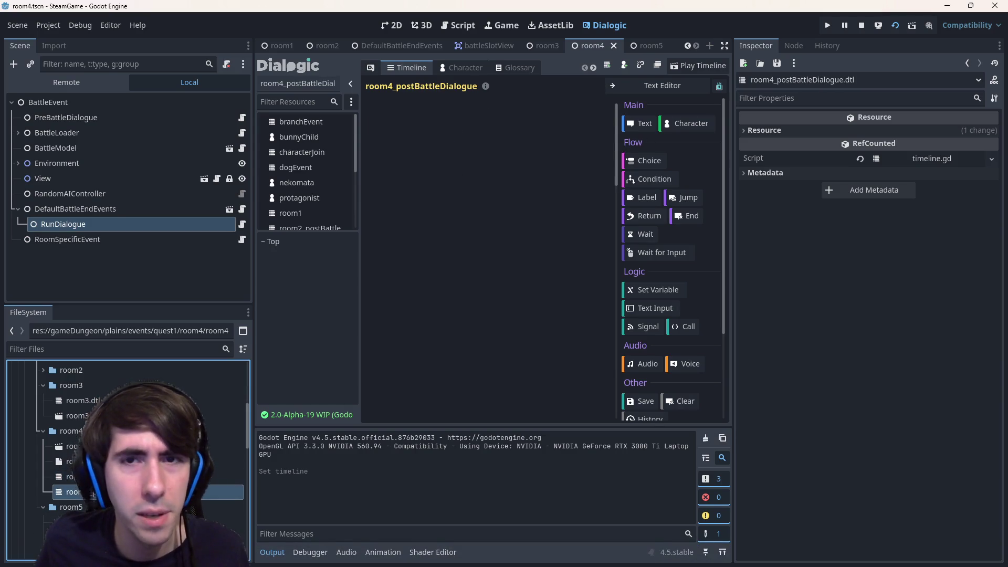
- Copy the pre-battle timeline text and paste it into room4_postBattleDialogue
click(661, 85)
key(ctrl+a)
key(ctrl+c)
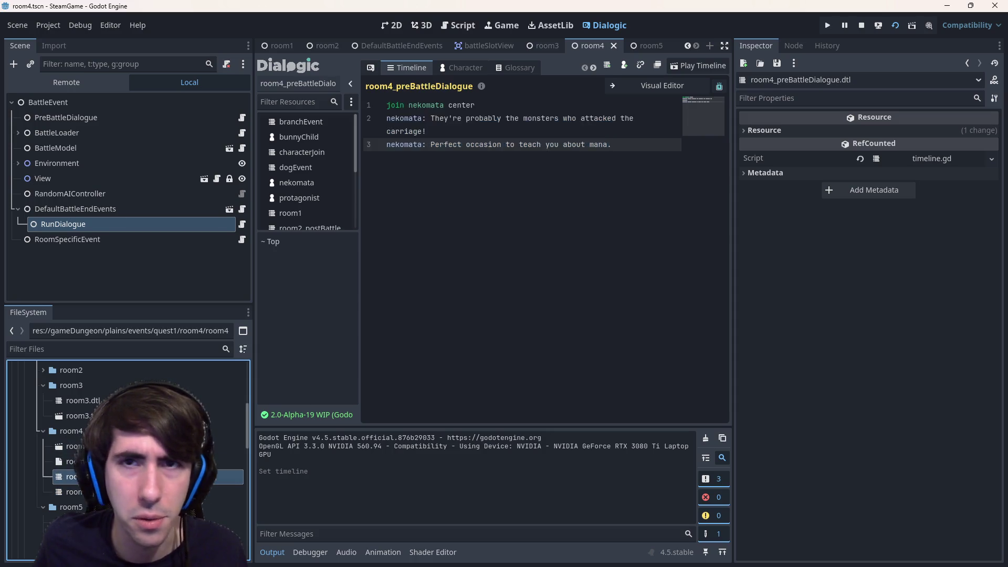
double_click(72, 477)
click(662, 85)
click(661, 85)
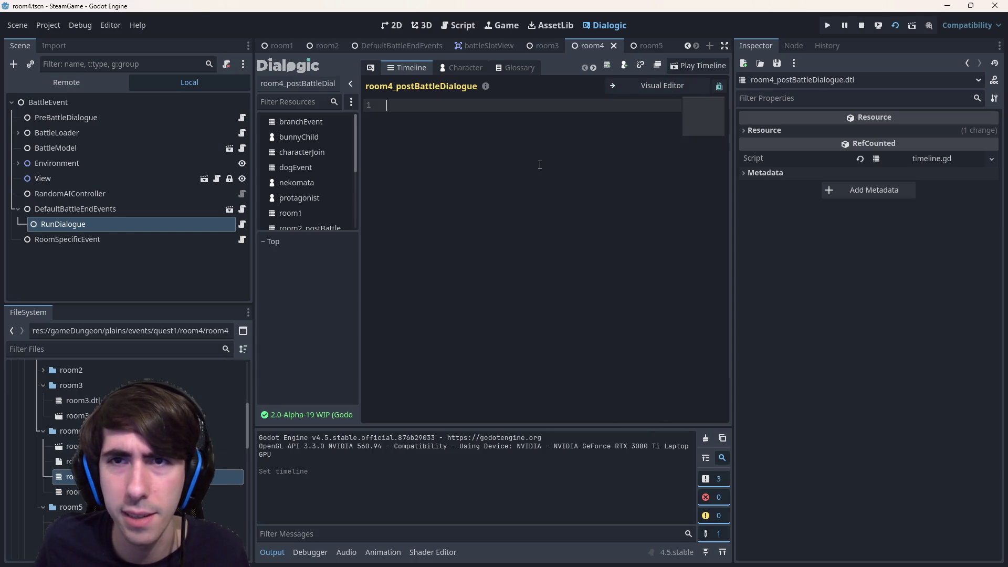
click(540, 164)
key(ctrl+v)
- In the Visual Editor, move the first nekomata line above the Join event
click(662, 85)
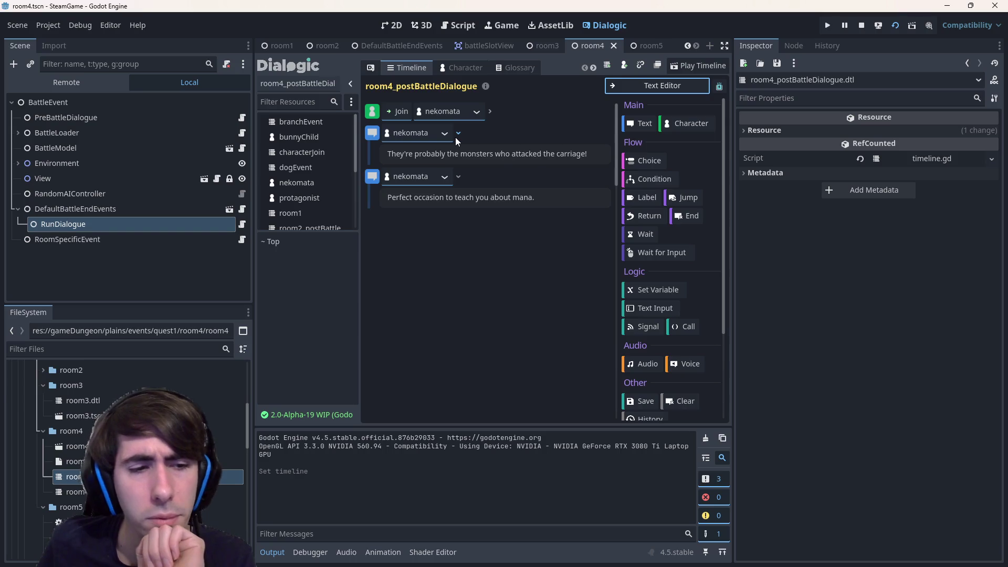
click(157, 476)
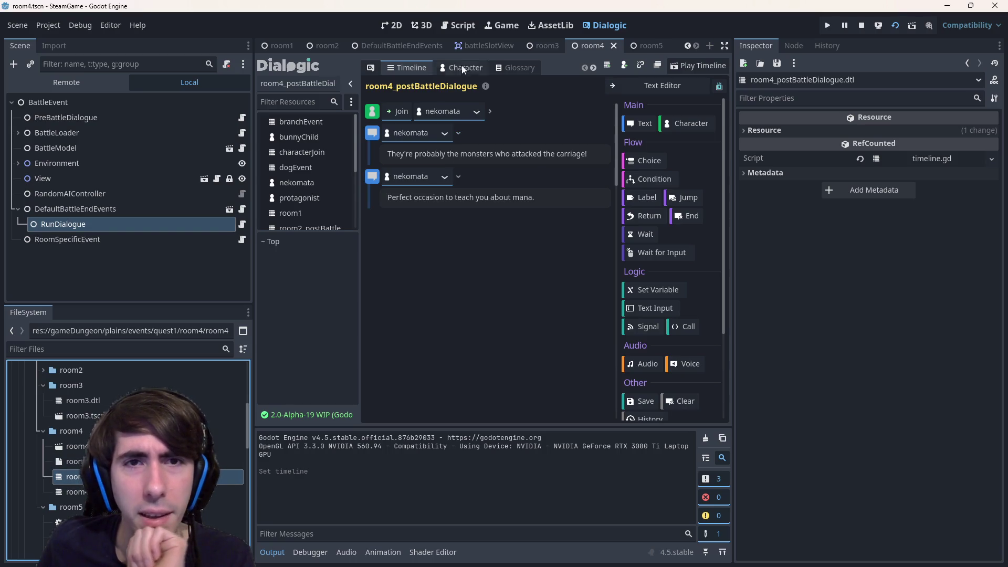
drag(386, 139, 422, 110)
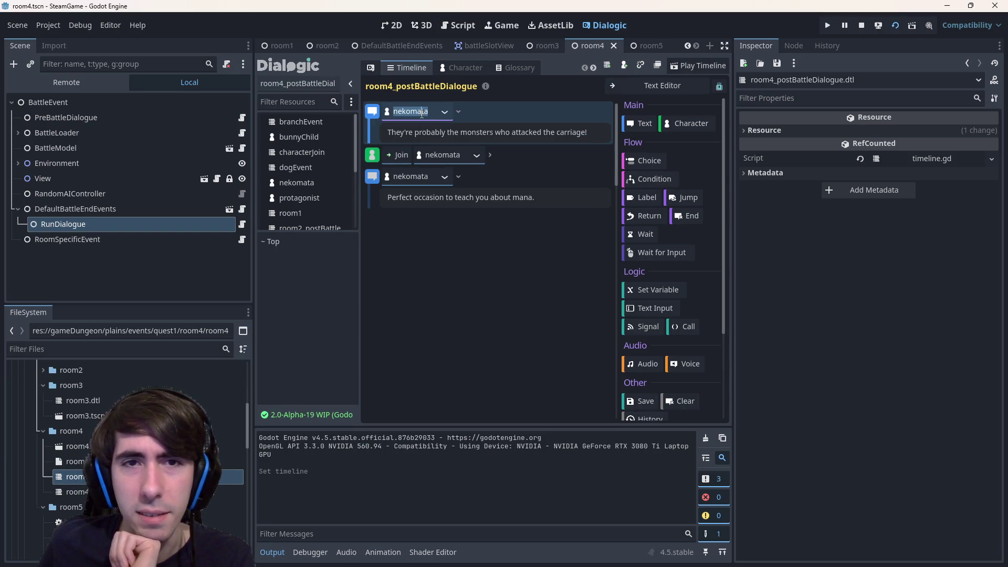
- Make unknown cry 'Aaaah!!' on the first line and nekomata say 'Someone is screaming!', saving
click(418, 110)
click(418, 123)
click(461, 132)
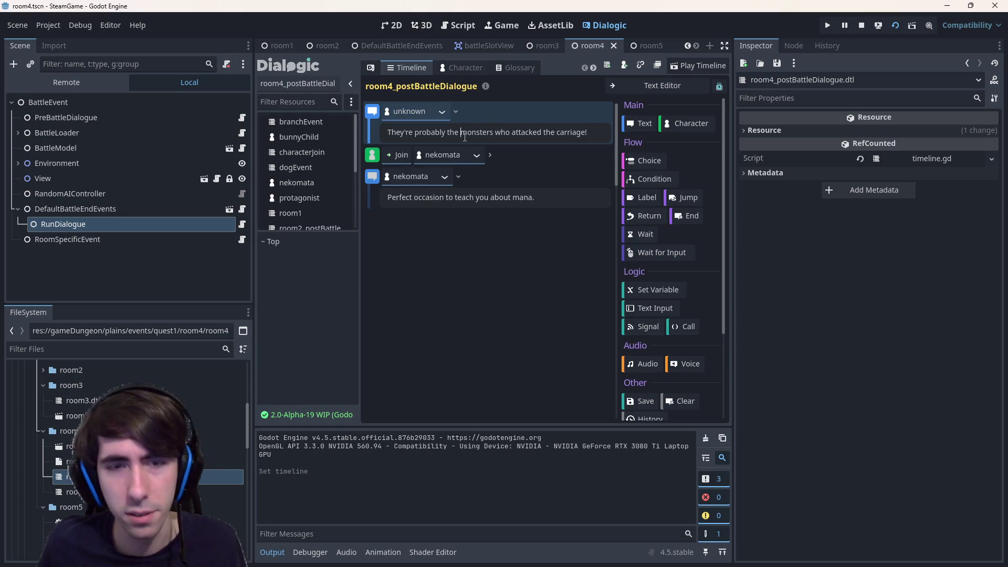
key(ctrl+a)
text(Aaaah!)
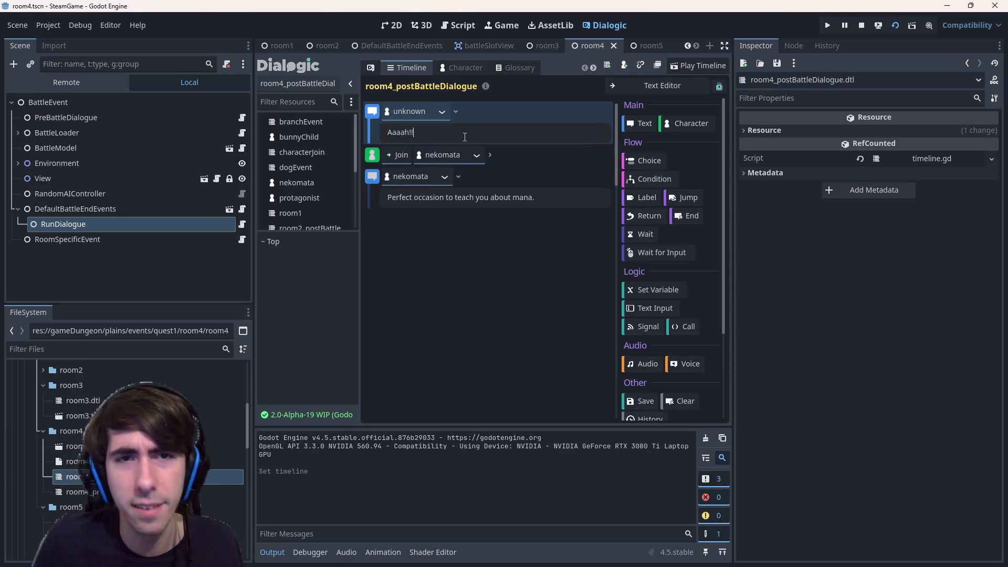
key(ctrl+s)
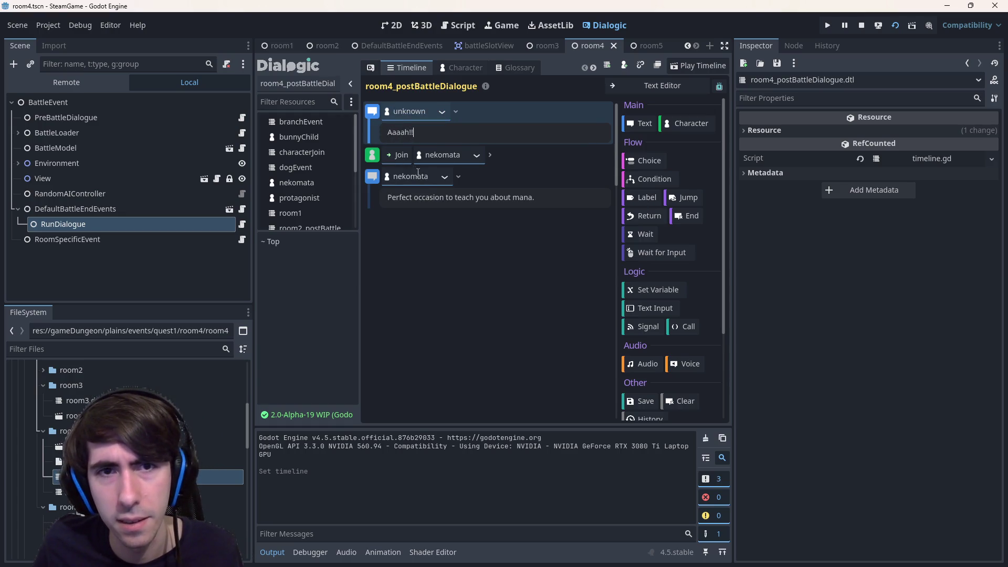
click(440, 197)
key(ctrl+a)
text(Someone )
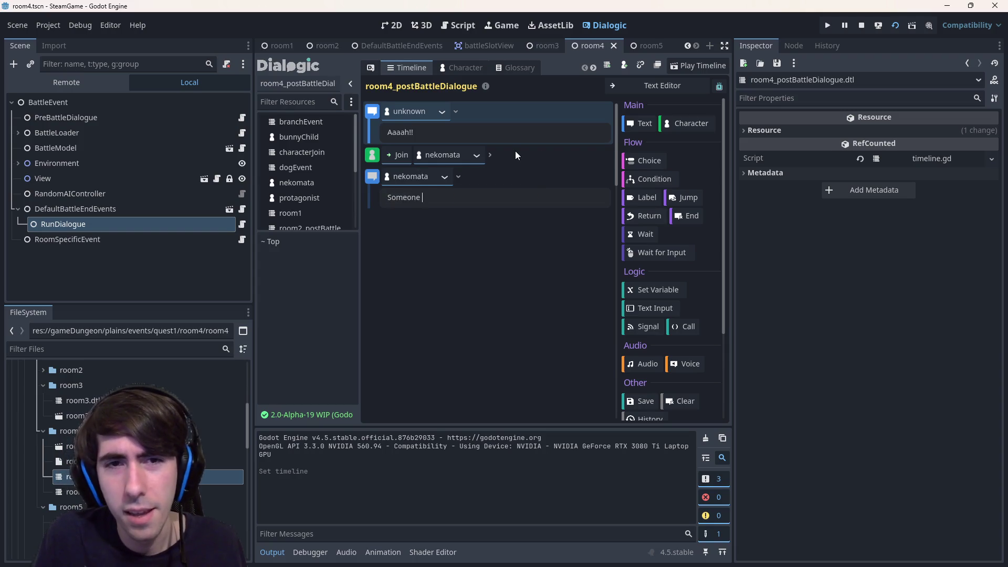
text(is screaming)
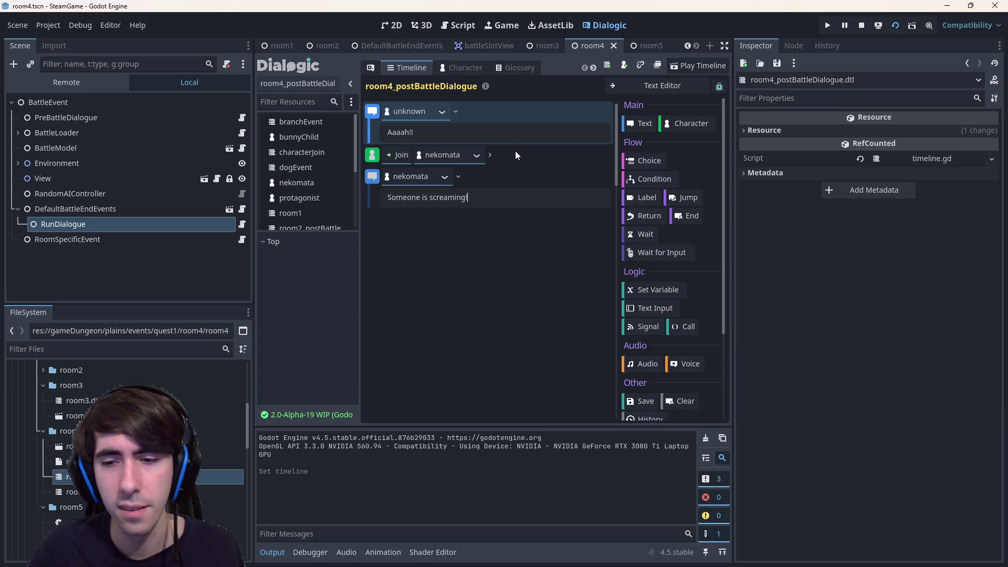
text(!)
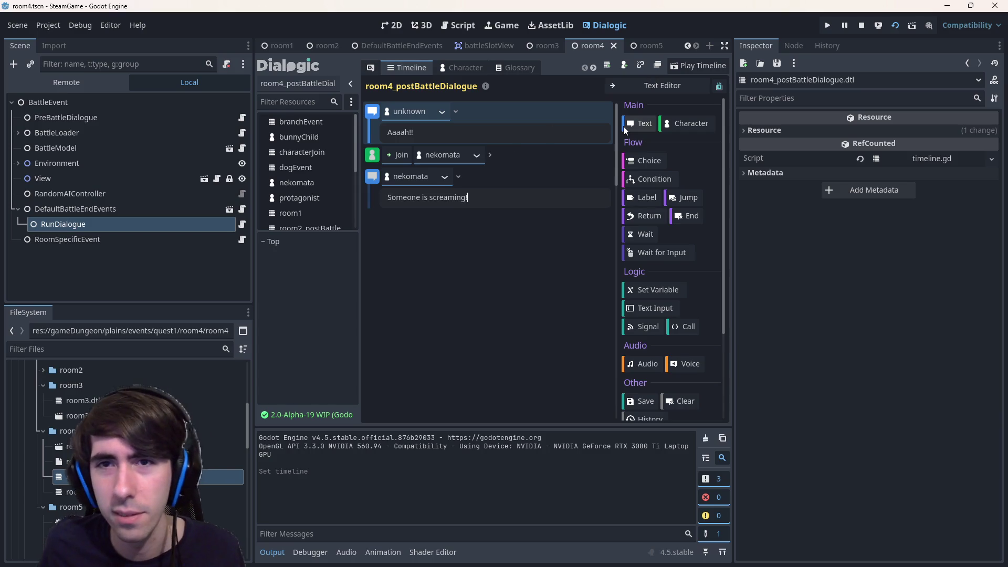
- Add an empty Text event and drag it to the end of the timeline
click(634, 124)
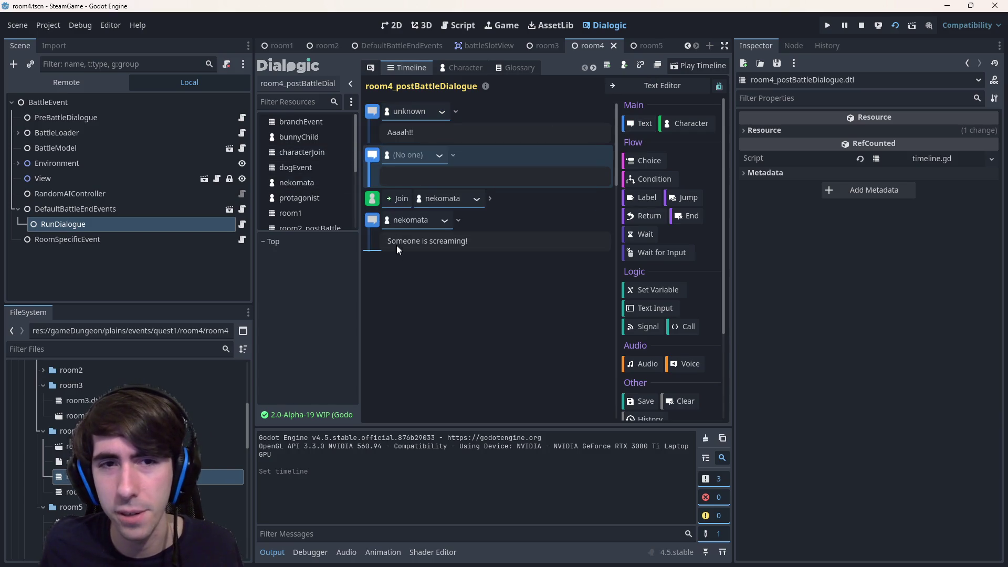
drag(372, 154, 396, 246)
click(437, 222)
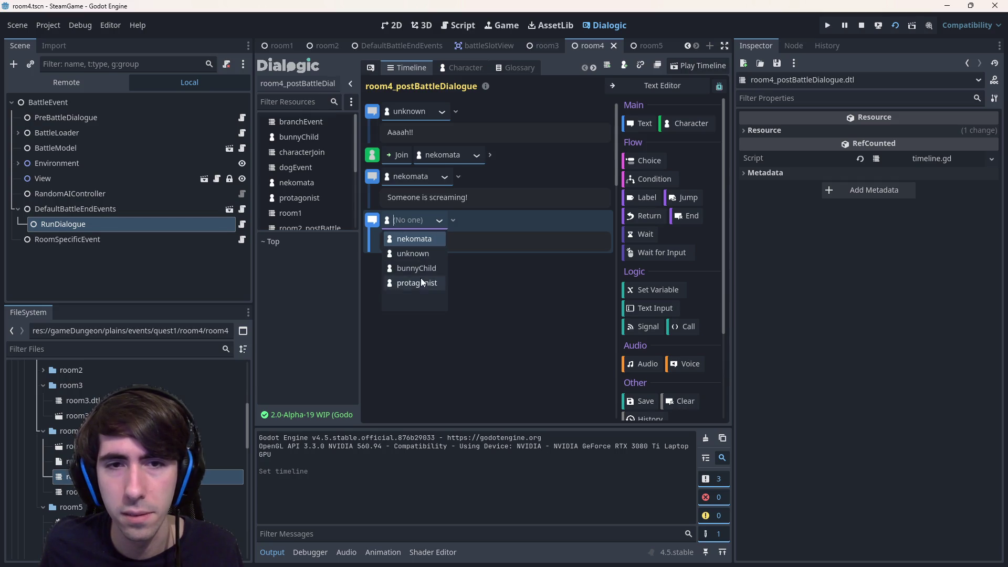
click(639, 91)
- In the Text Editor, replace the line-4 placeholder with a nekomata: speaker prefix
drag(466, 144, 386, 143)
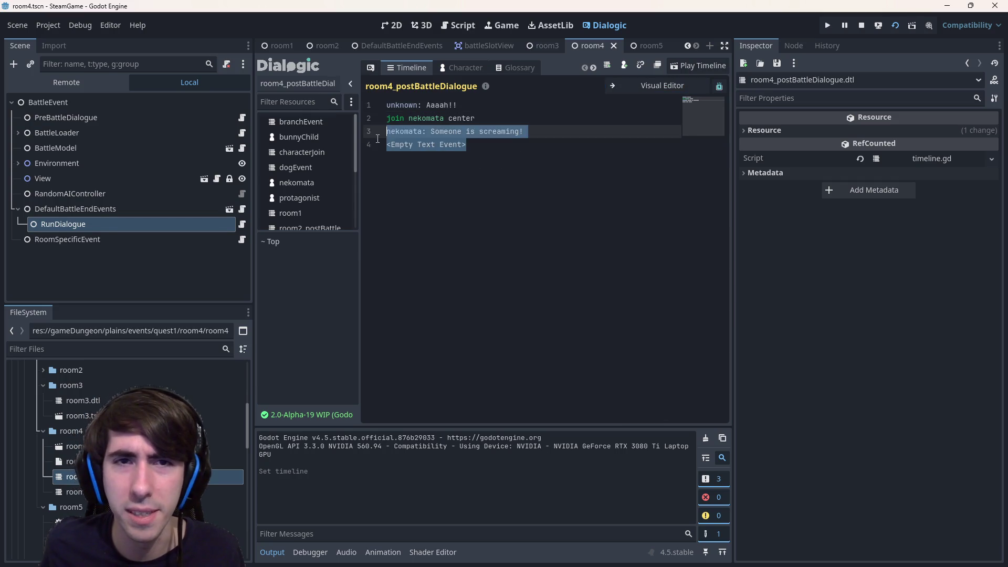
double_click(405, 131)
key(ctrl+c)
drag(467, 144, 387, 145)
key(ctrl+v)
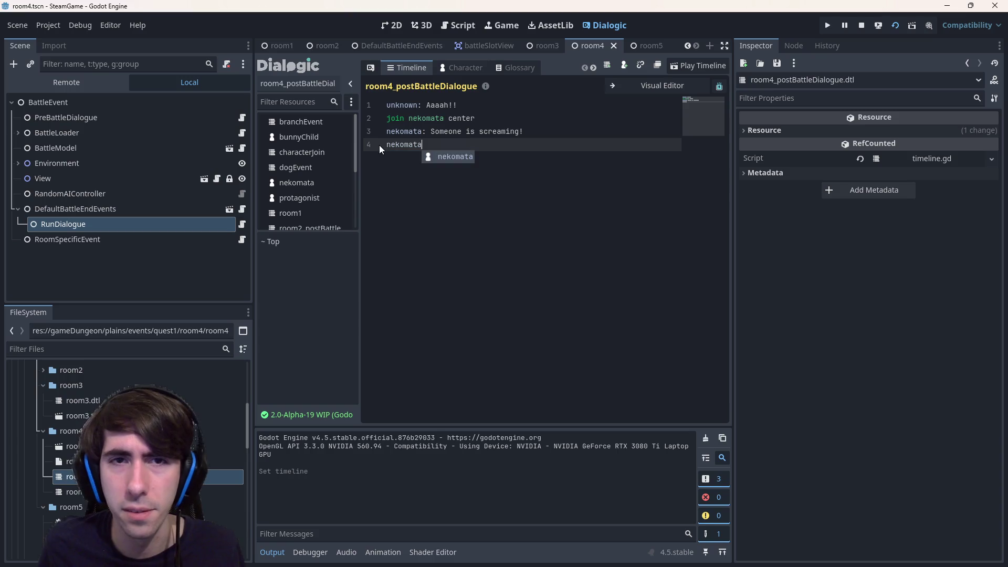
text(: )
text(Let's help!)
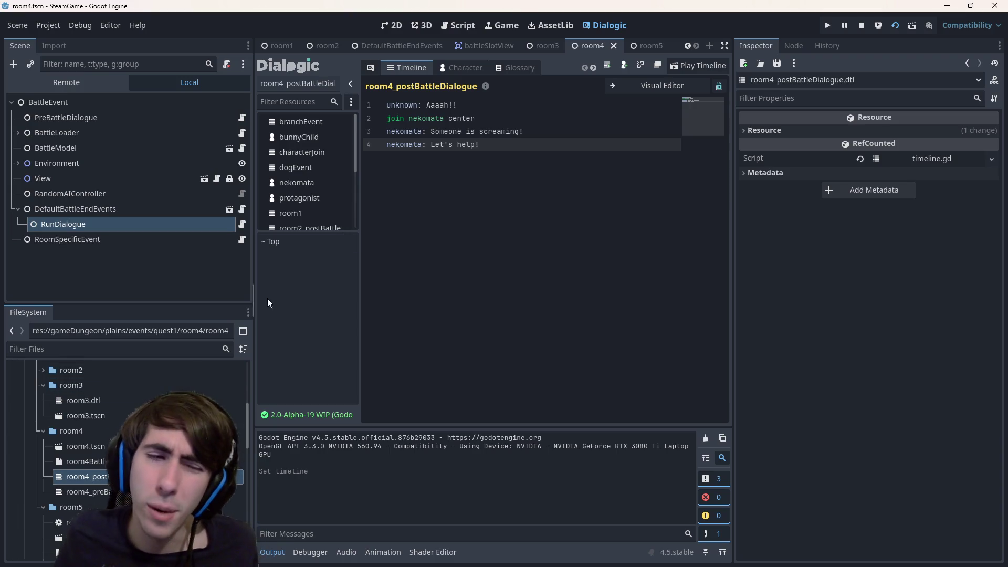
- Select and deselect all lines of the room4 post-battle dialogue to review them
click(517, 185)
key(ctrl+a)
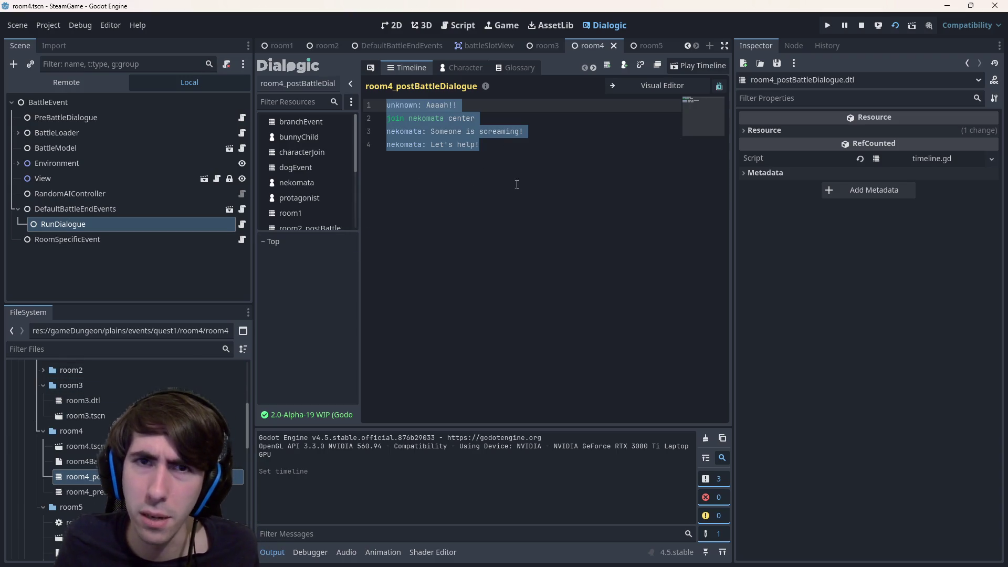
click(517, 184)
key(ctrl+a)
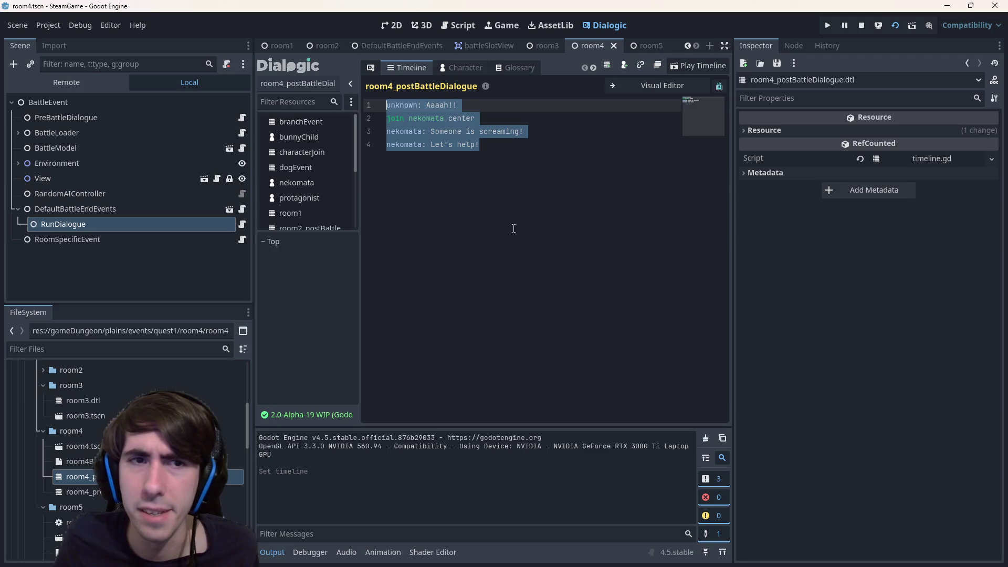
click(513, 229)
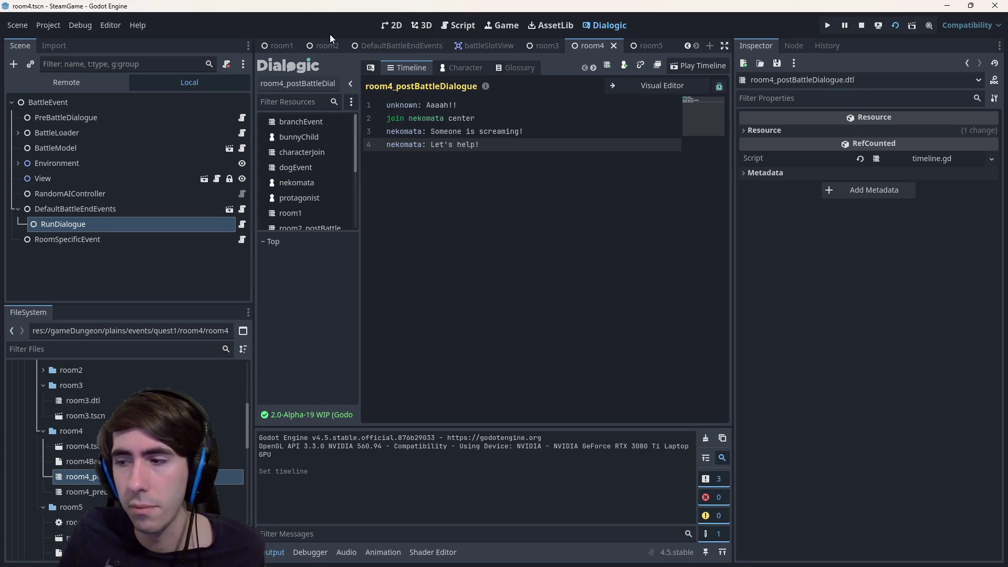
- Glance at the Script editor, review the timeline once more, then return to the room4 2D scene
click(449, 27)
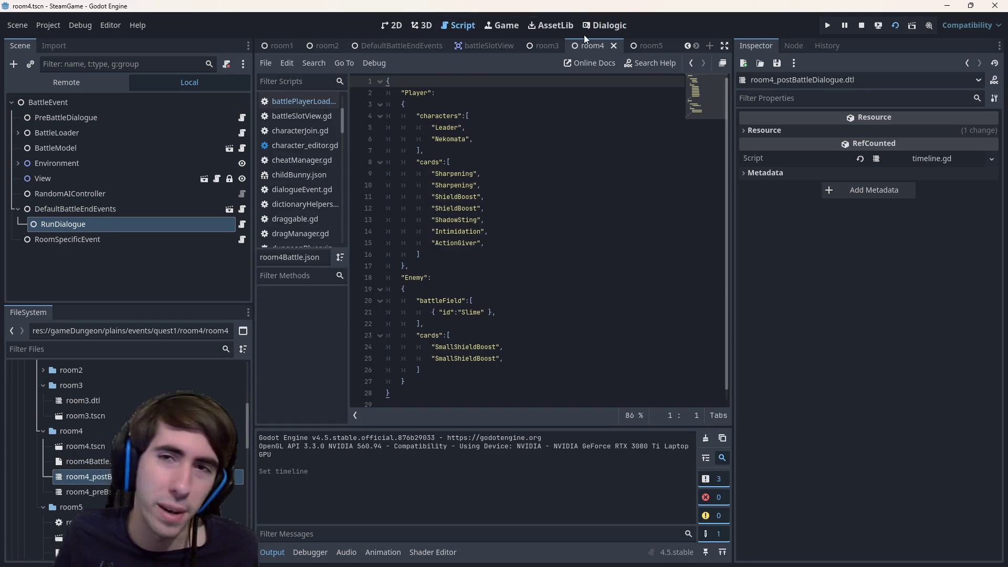
click(594, 28)
key(ctrl+a)
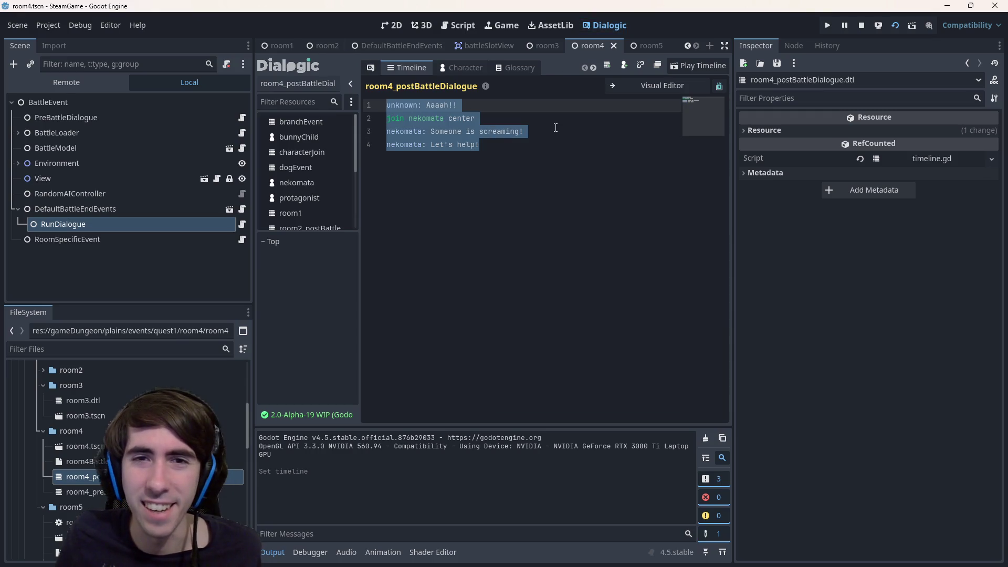
click(541, 157)
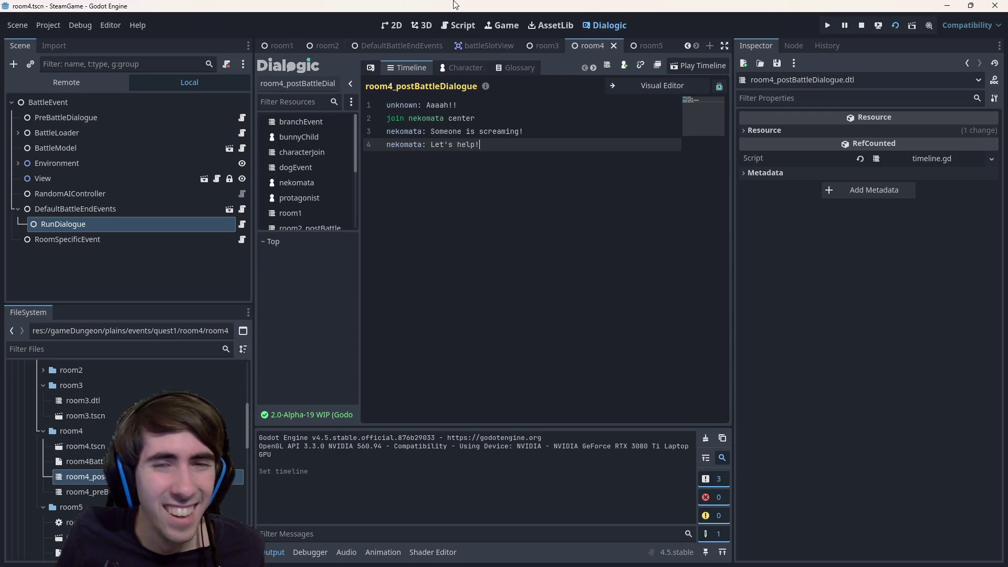
click(391, 26)
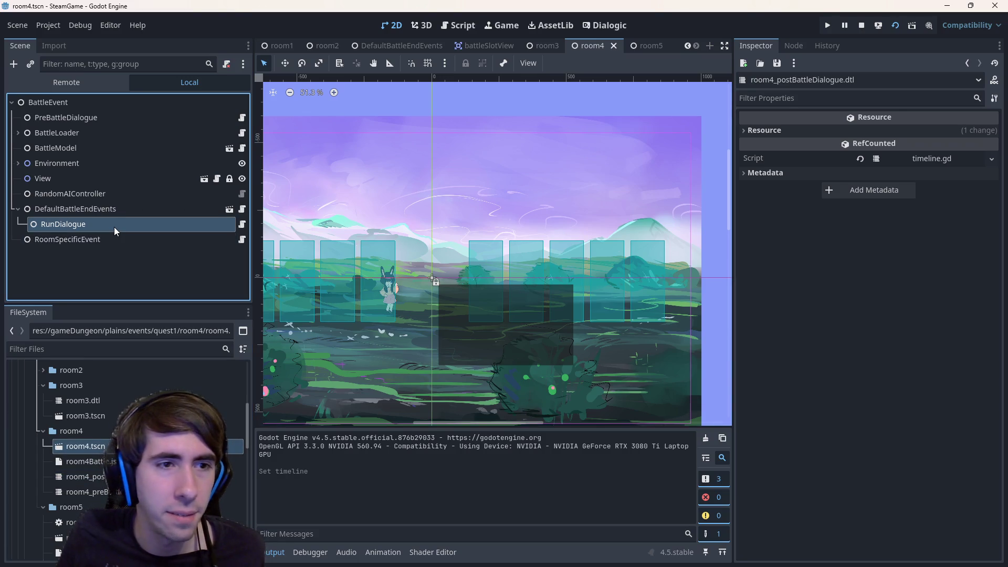
- Assign room4_postBattleDialogue.dtl as RunDialogue's Timeline and expand BattleLoader
click(64, 224)
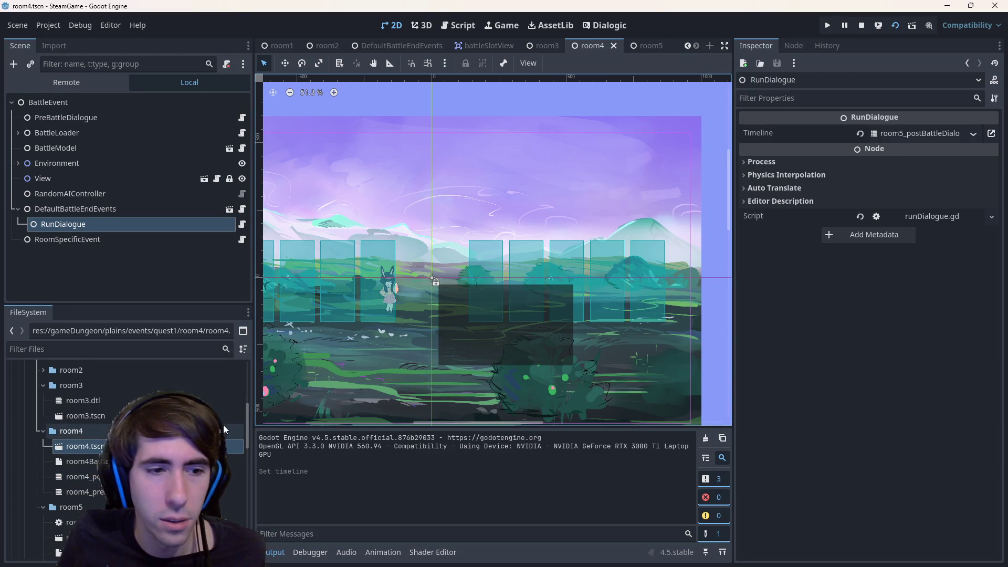
drag(83, 476, 922, 133)
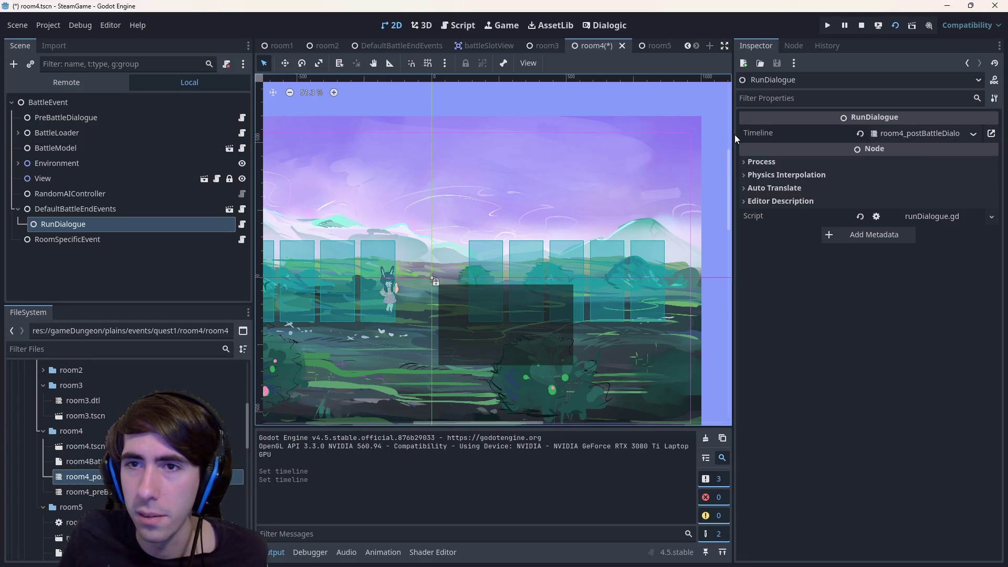
drag(733, 134, 710, 157)
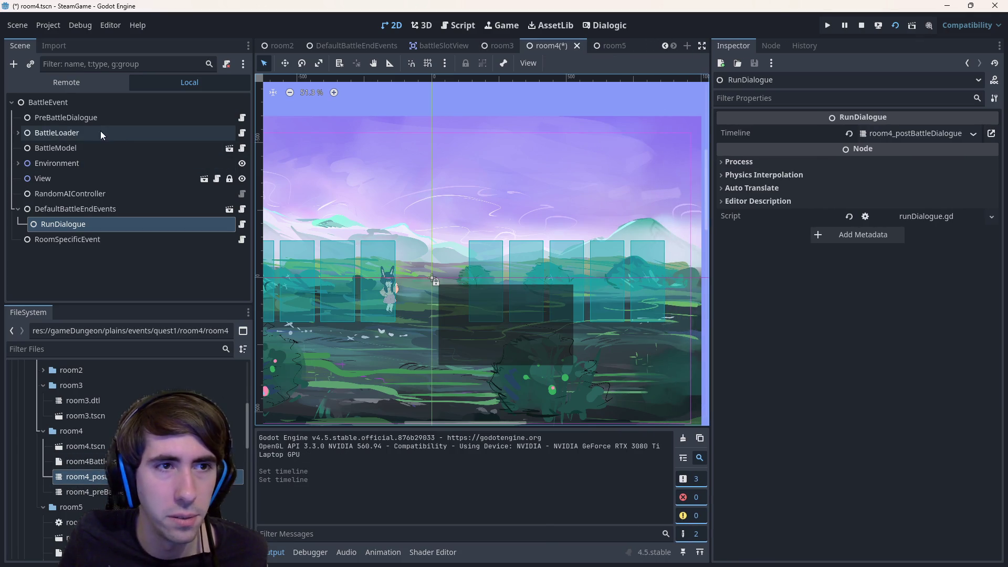
click(18, 133)
- Set the Player1 loader's Settings File to room4Battle.json
click(54, 148)
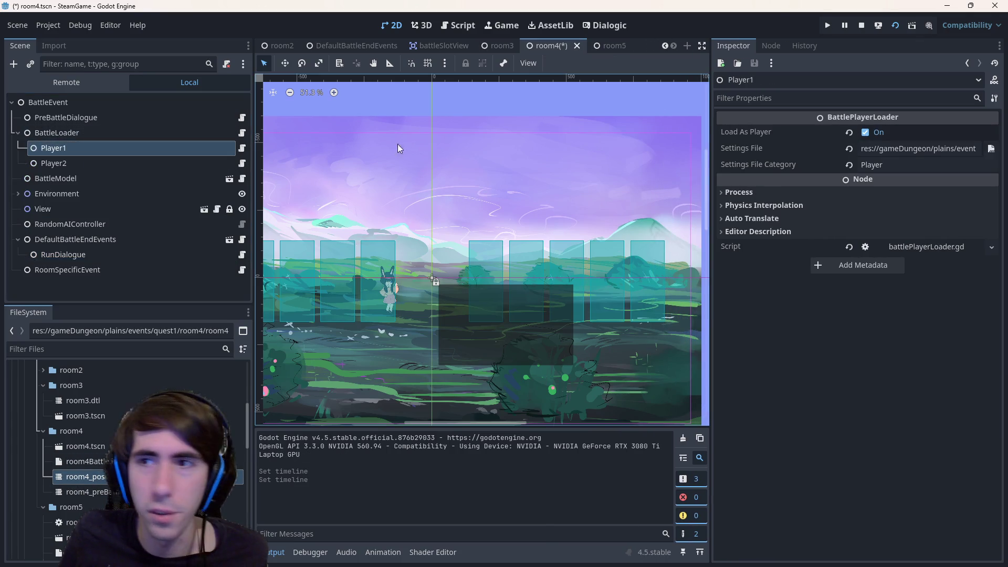
drag(713, 164, 509, 176)
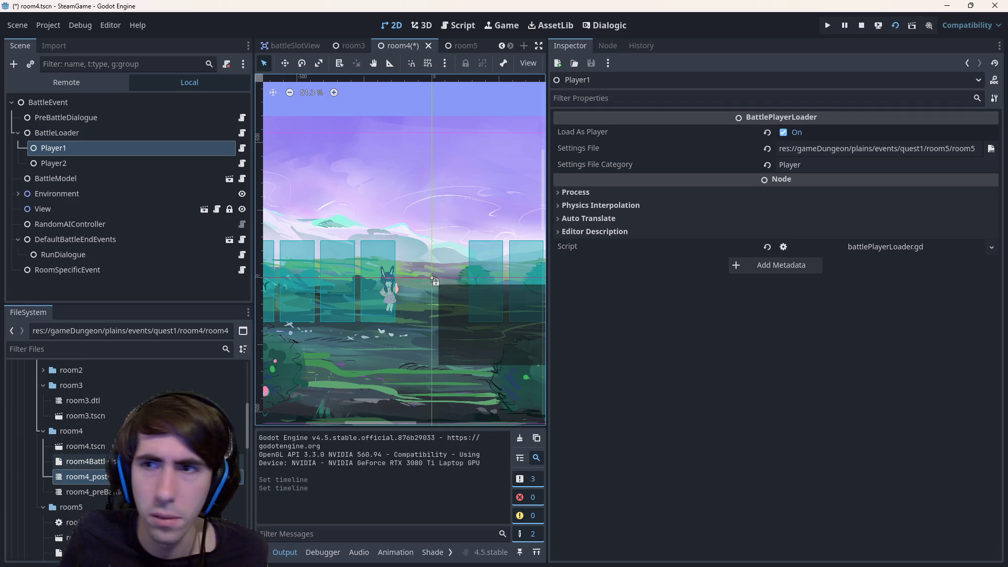
drag(977, 148, 887, 148)
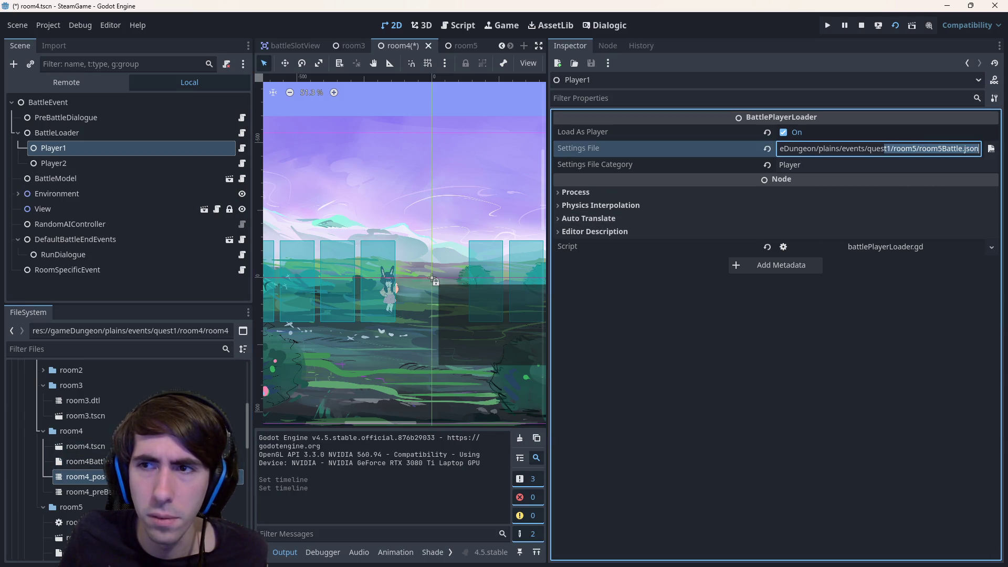
drag(83, 461, 929, 161)
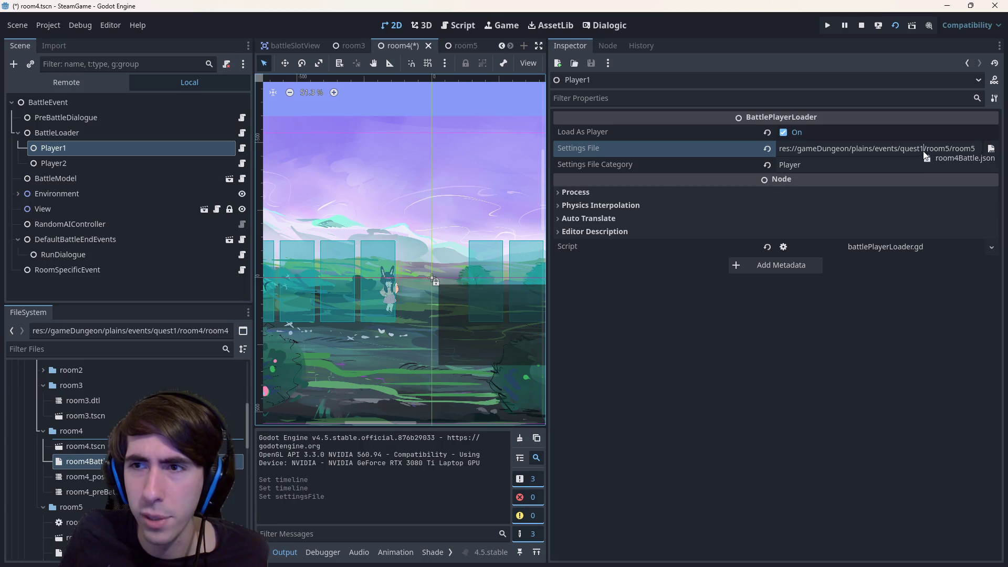
- Set the Player2 loader's Settings File to room4Battle.json and save the room4 scene
click(54, 163)
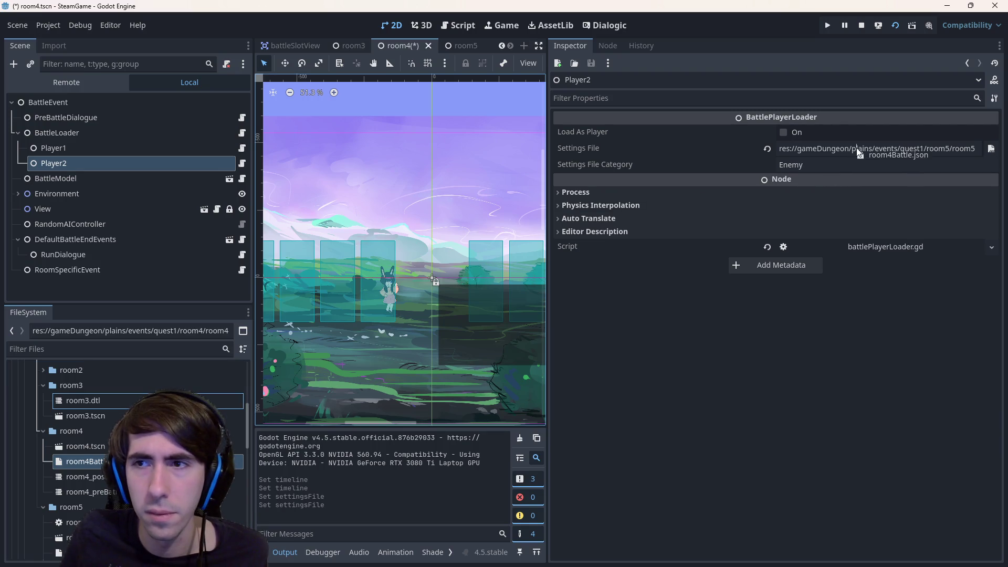
drag(433, 281, 875, 148)
key(ctrl+s)
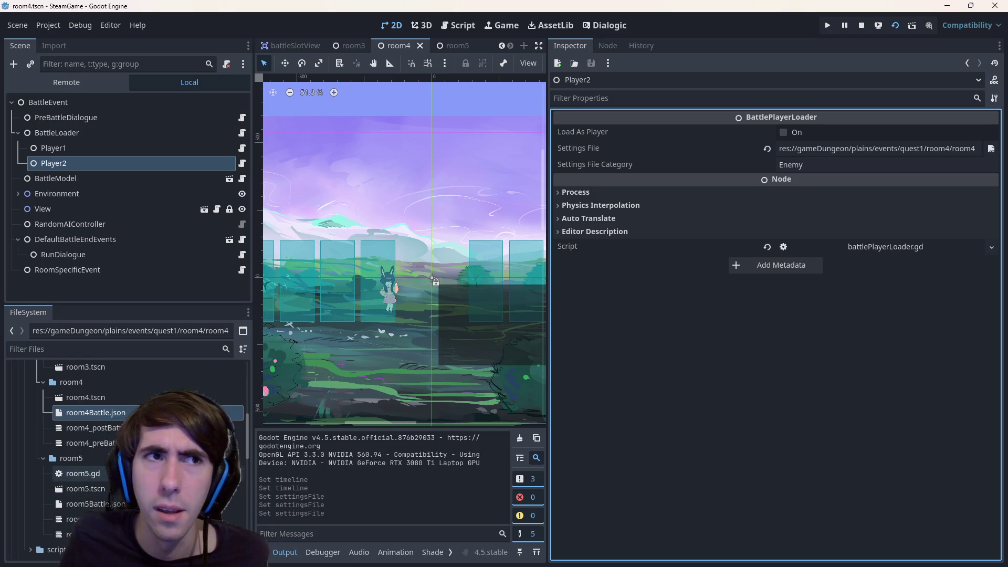
- View the contents of room4Battle.json, then return to the room4 scene
click(124, 398)
double_click(124, 410)
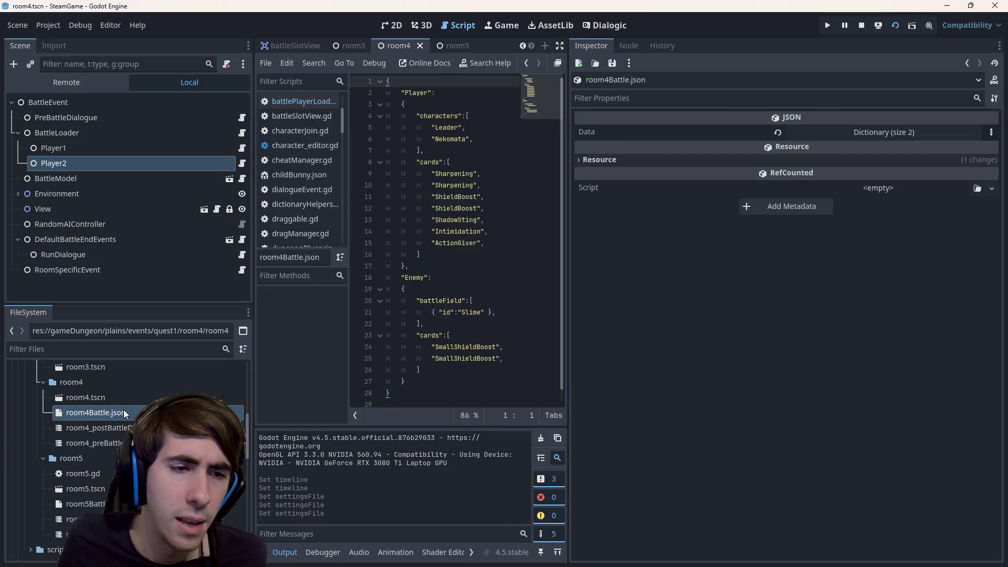
click(392, 25)
- Bring up room4_postBattleDialogue for editing with the caret after the last line
double_click(90, 428)
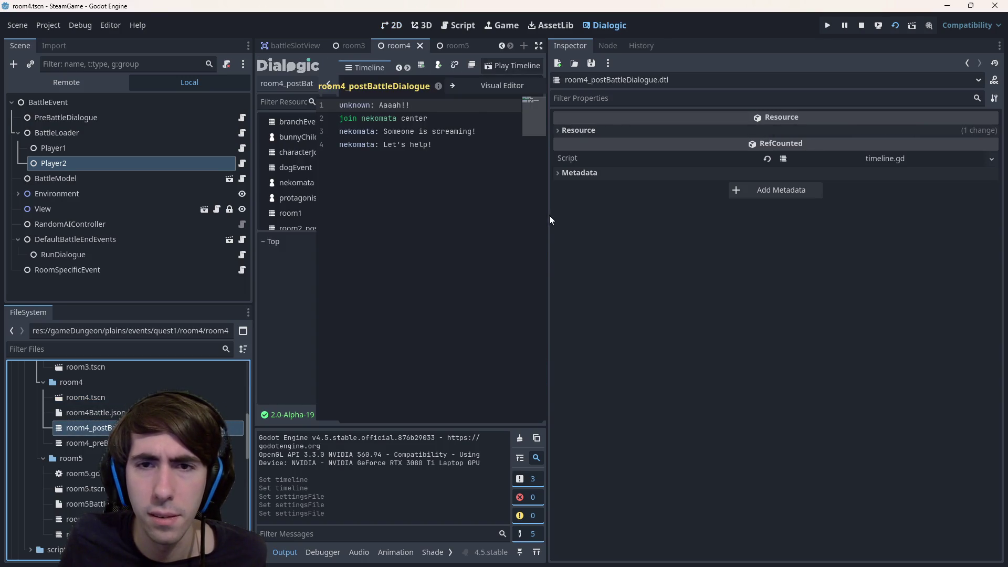
drag(549, 217, 795, 243)
click(551, 144)
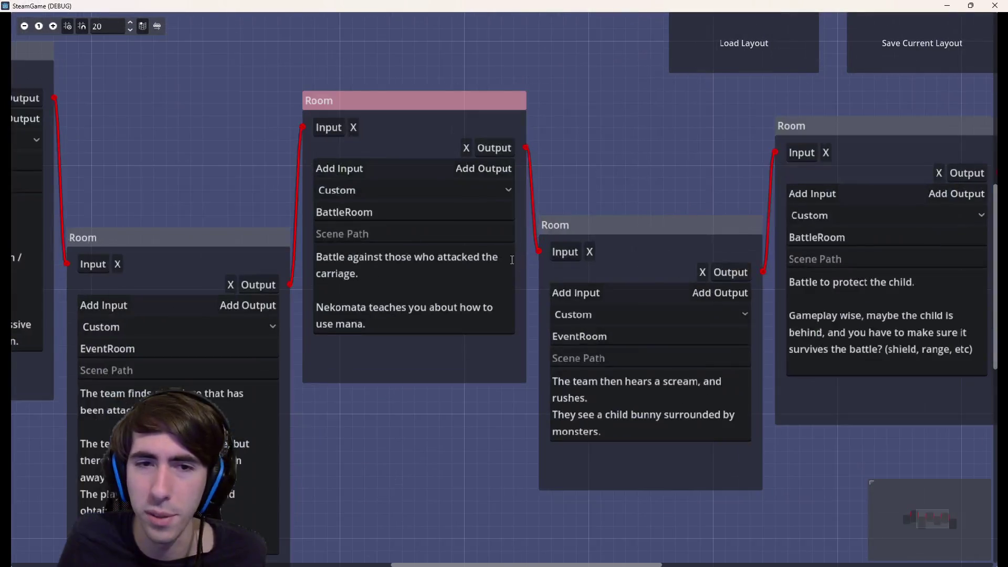
drag(382, 196, 180, 325)
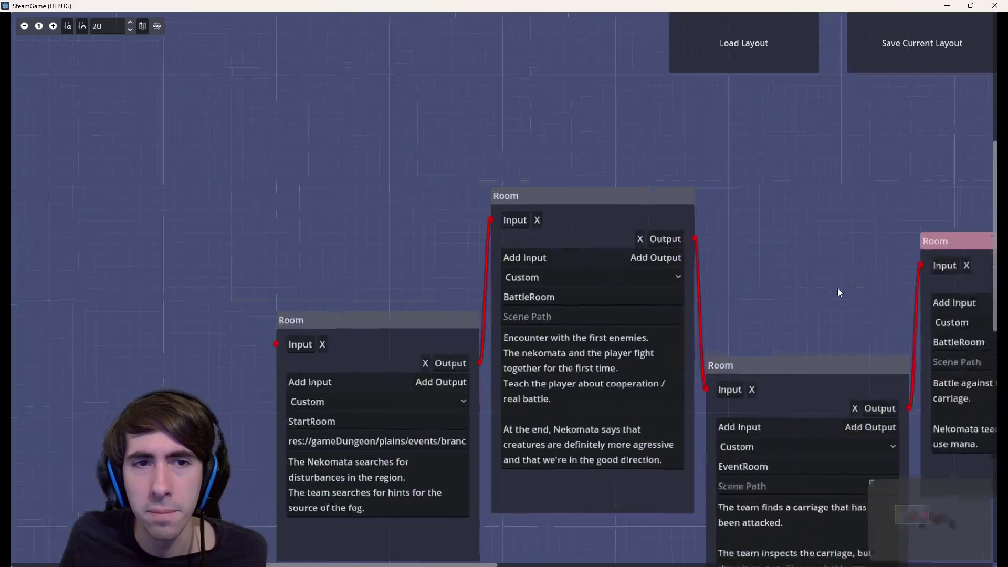
drag(650, 171, 361, 186)
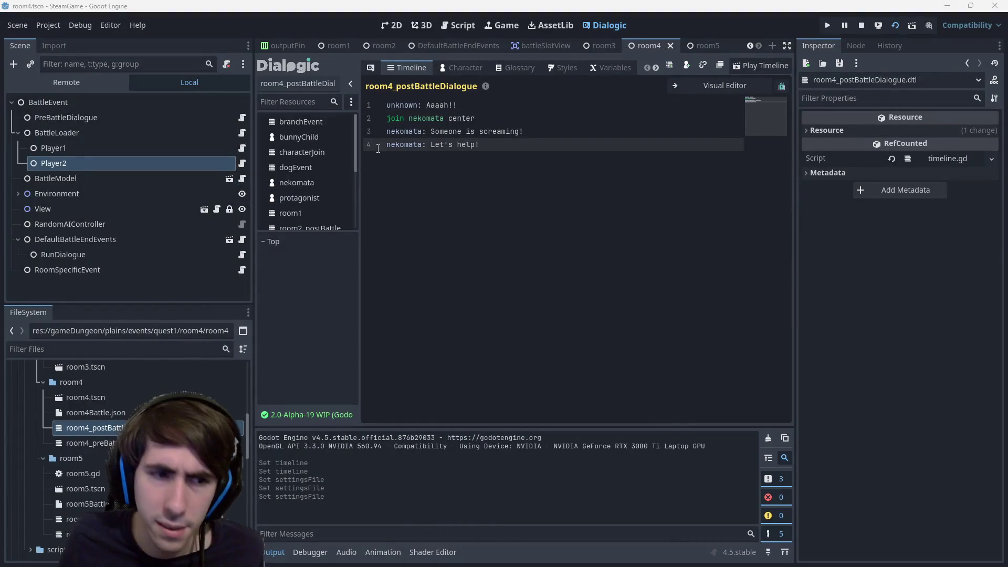
- Review the room4_preBattleDialogue lines, then switch to room4_postBattleDialogue
double_click(89, 443)
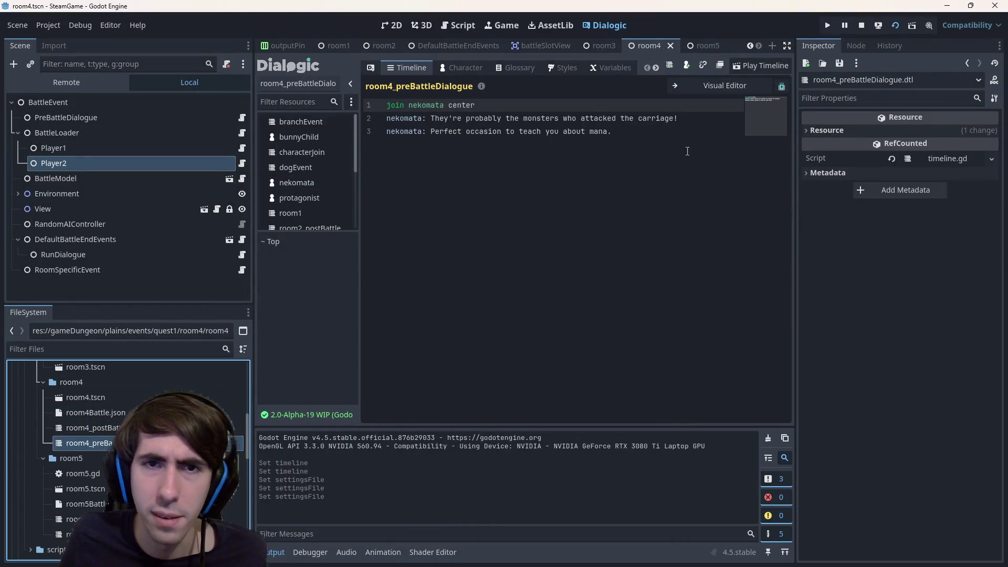
drag(687, 151, 370, 118)
click(667, 141)
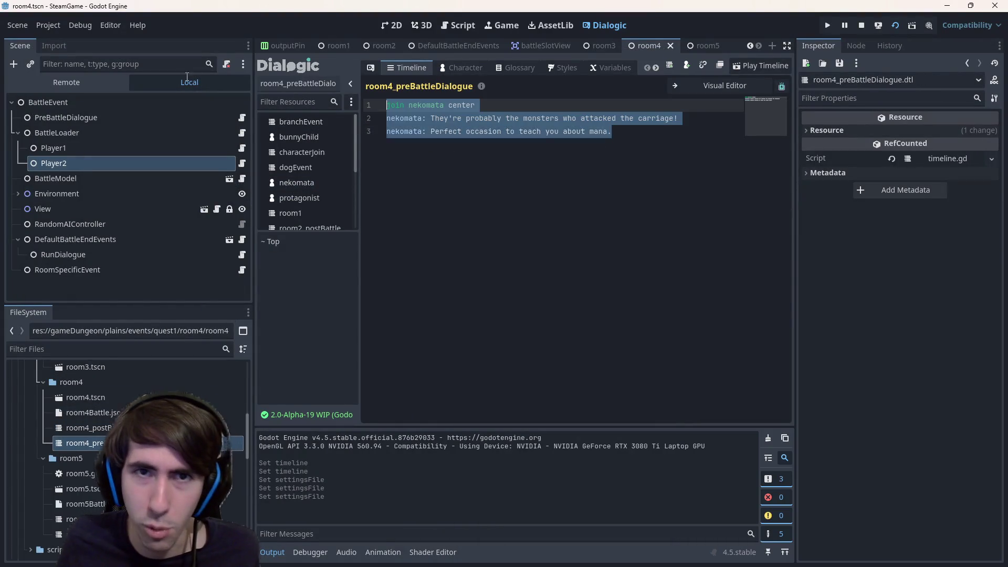
click(84, 427)
double_click(84, 428)
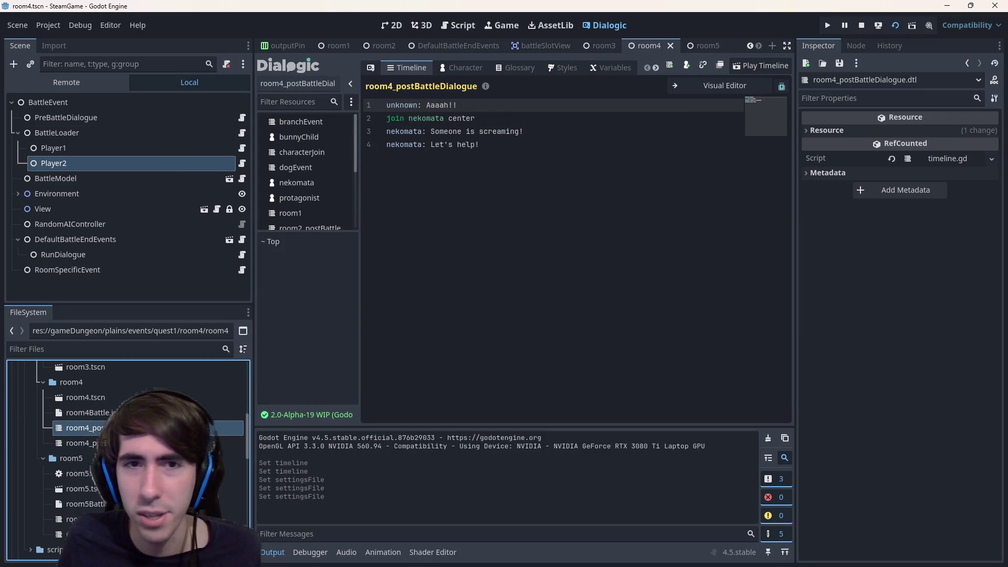
- Review the four post-battle lines, then switch to the SteamGame room graph
drag(468, 227, 322, 97)
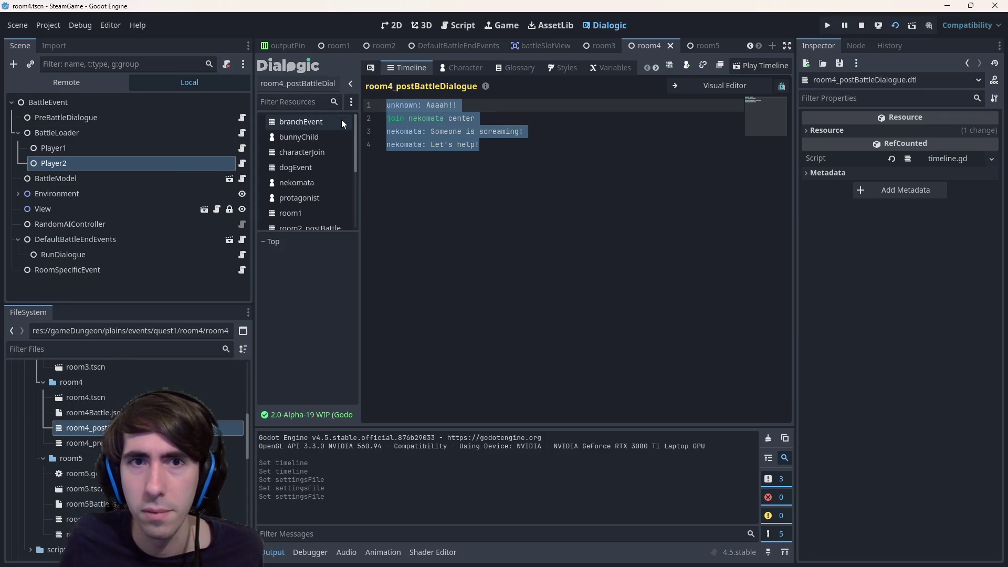
drag(481, 145, 336, 99)
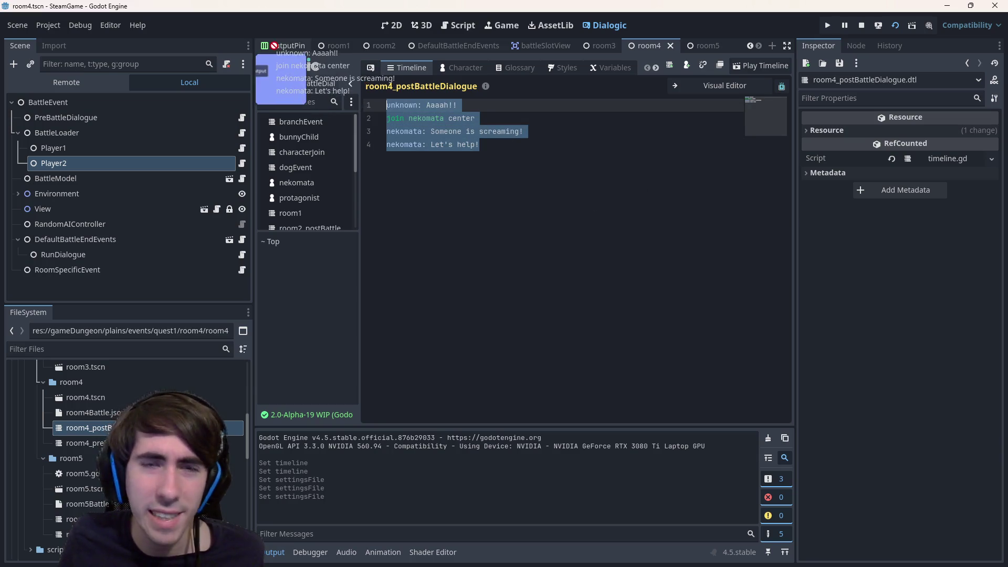
click(483, 164)
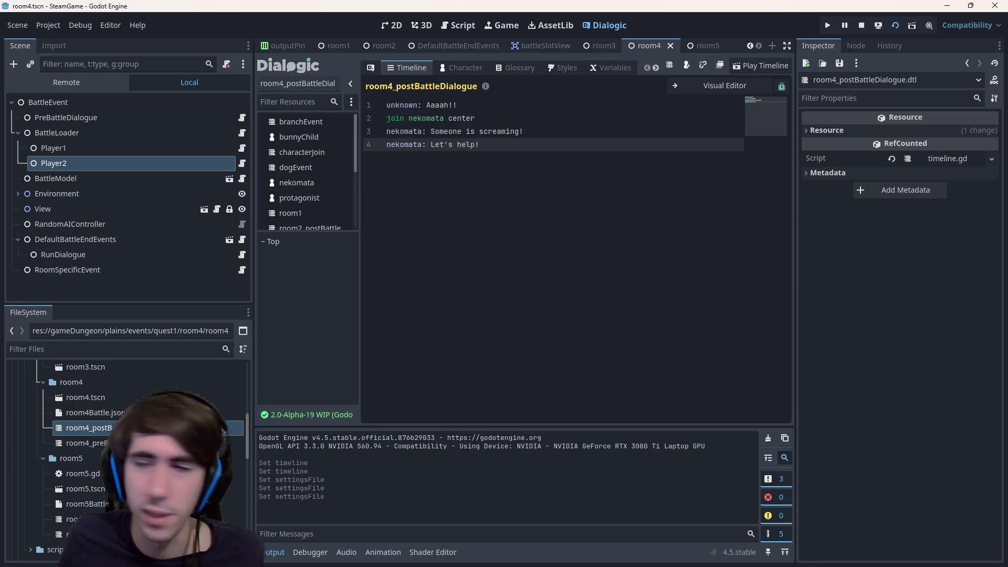
key(alt+Tab)
drag(680, 173, 501, 178)
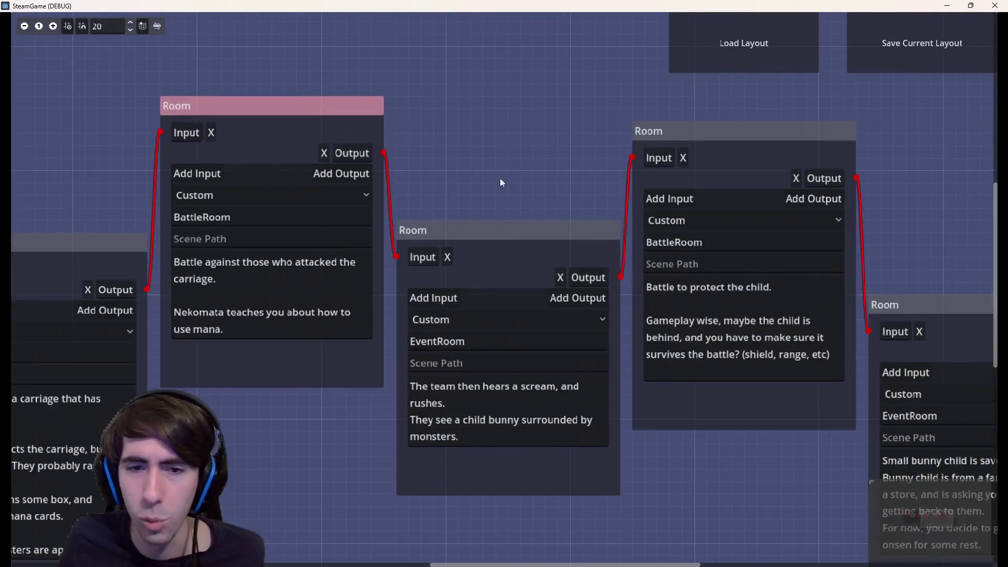
scroll(587, 456, up, 1)
- Move the scream EventRoom node lower and link the carriage battle to the child-protection battle
click(488, 189)
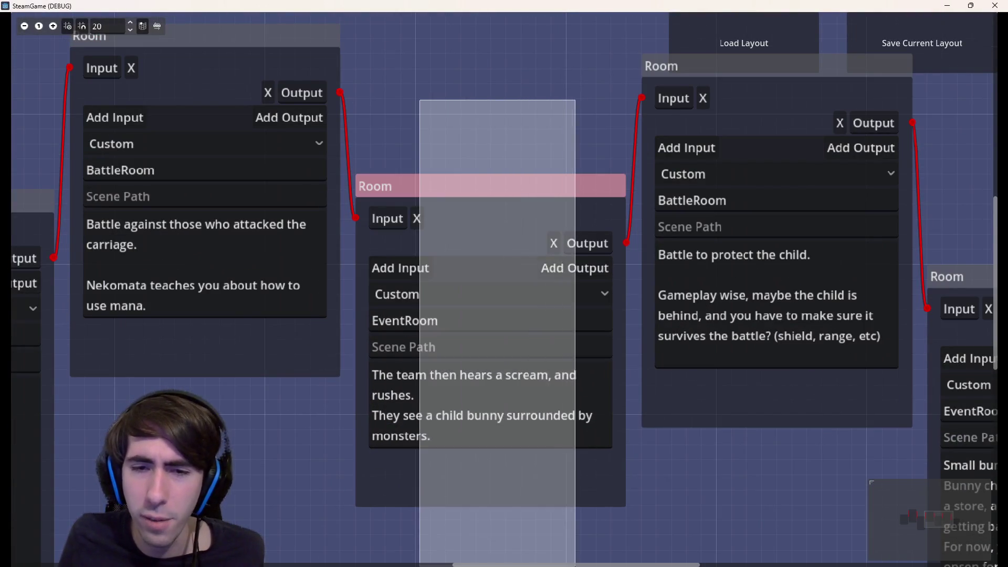
drag(489, 189, 488, 460)
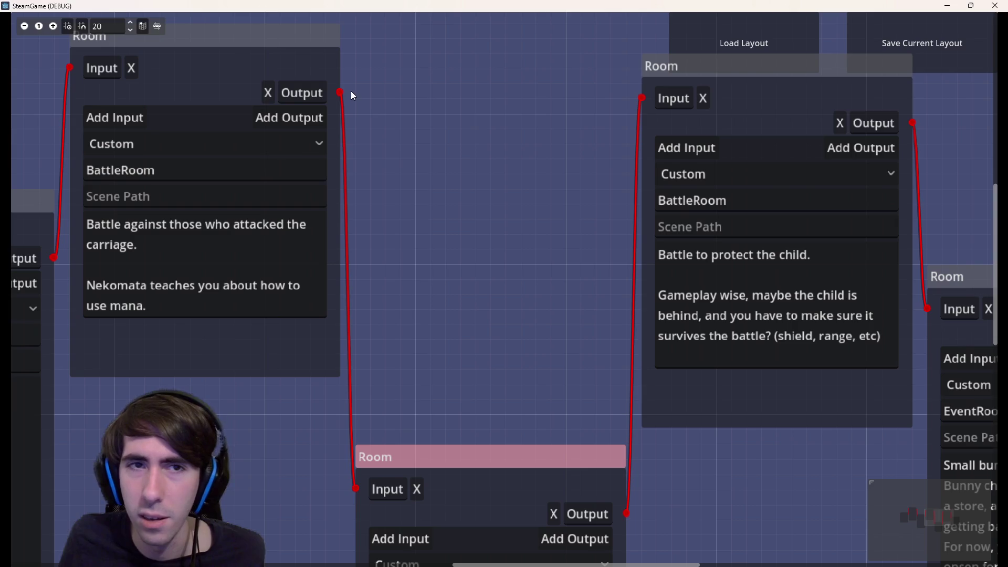
drag(340, 93, 641, 98)
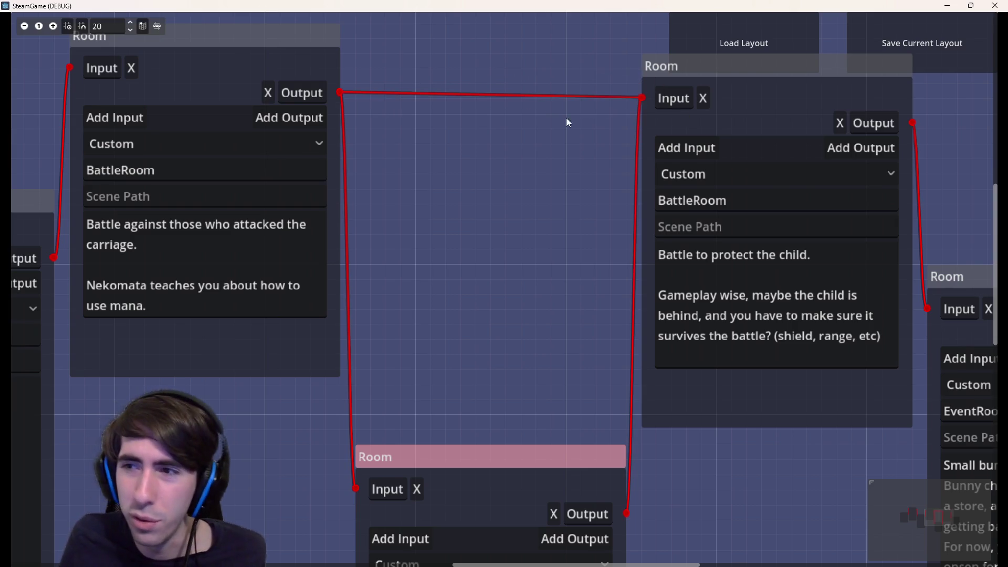
drag(449, 193, 339, 180)
scroll(339, 180, down, 1)
drag(327, 254, 414, 297)
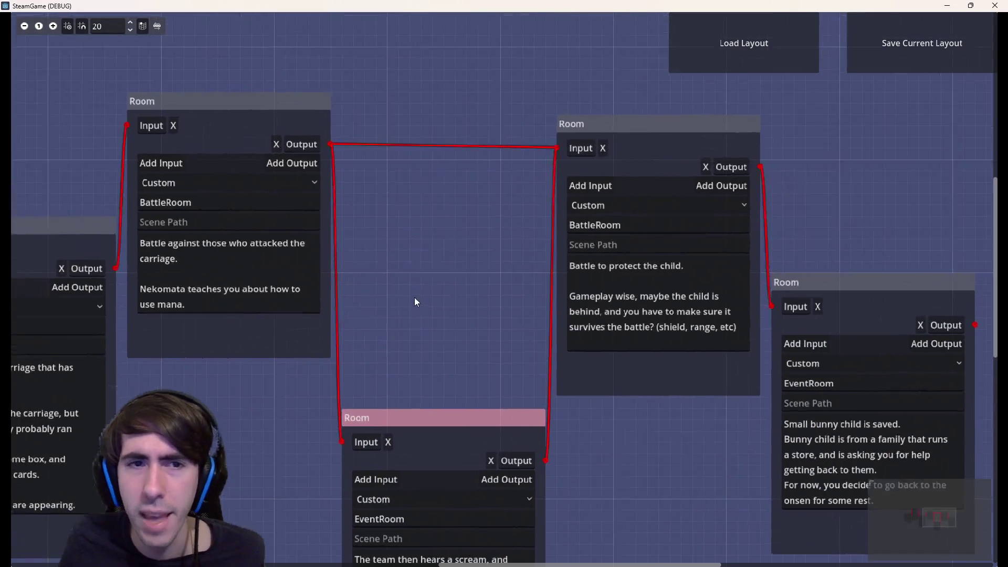
- Box-select the two battle room nodes and inspect their BattleRoom fields
drag(222, 62, 560, 391)
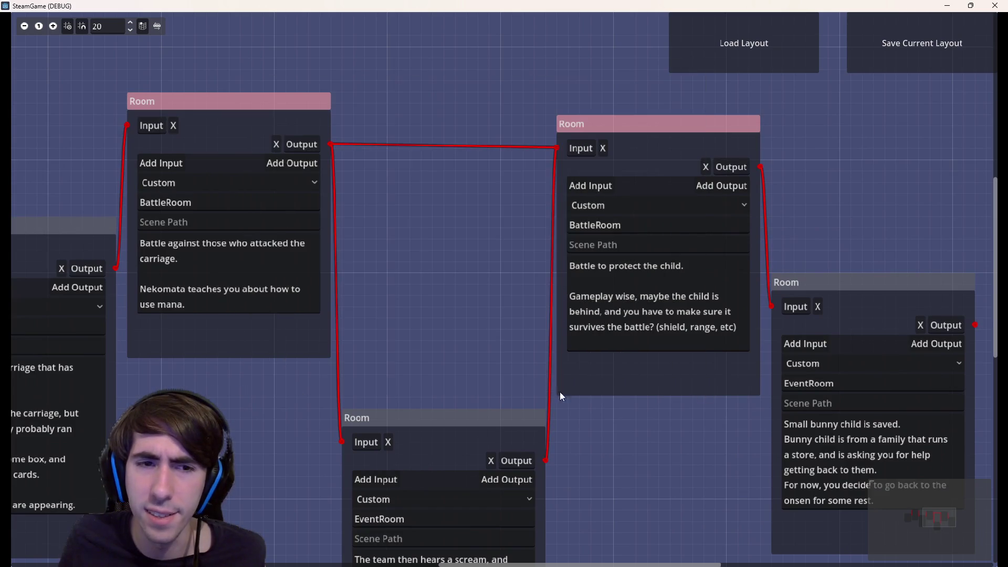
drag(211, 70, 658, 371)
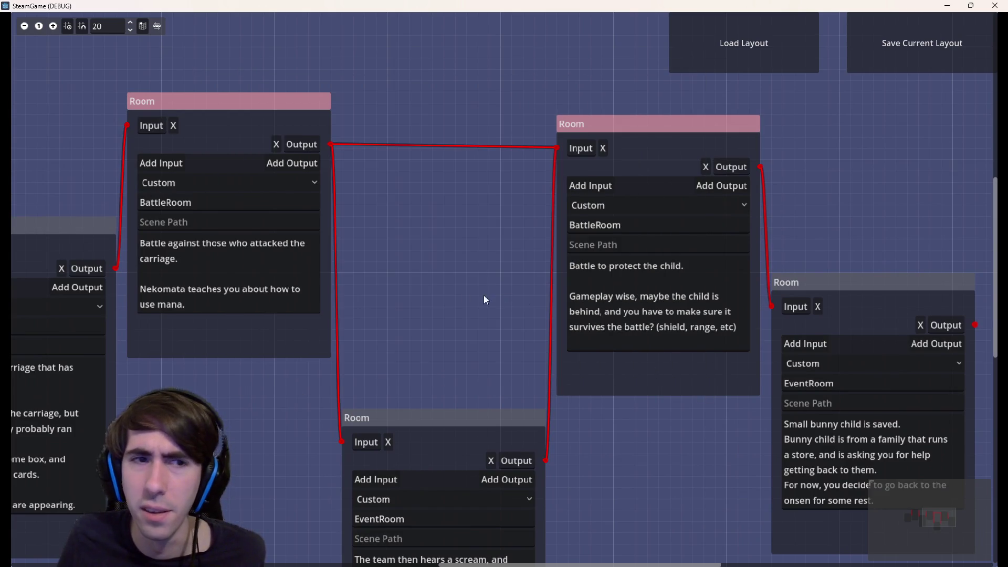
drag(229, 222, 364, 226)
click(316, 206)
click(799, 230)
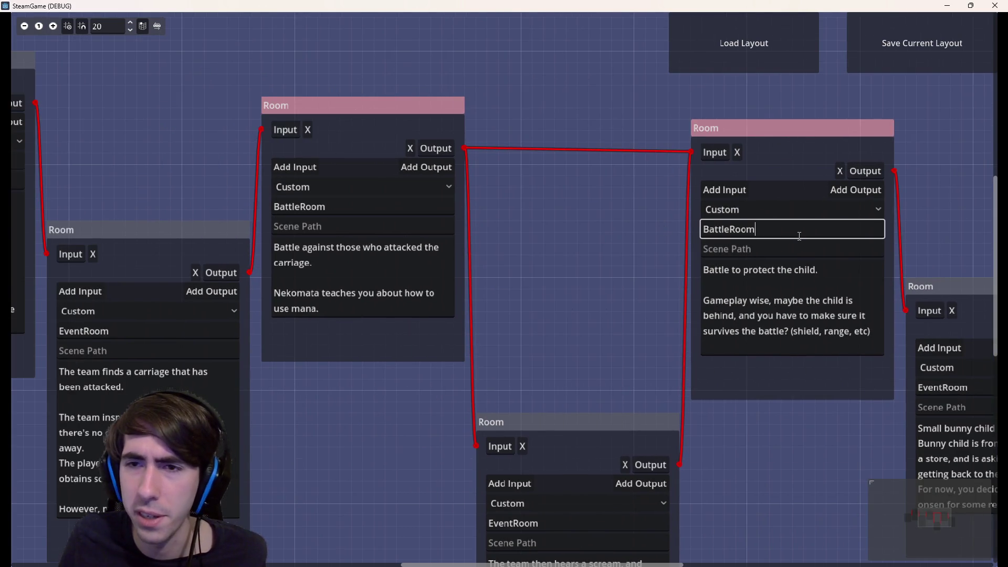
scroll(563, 141, down, 3)
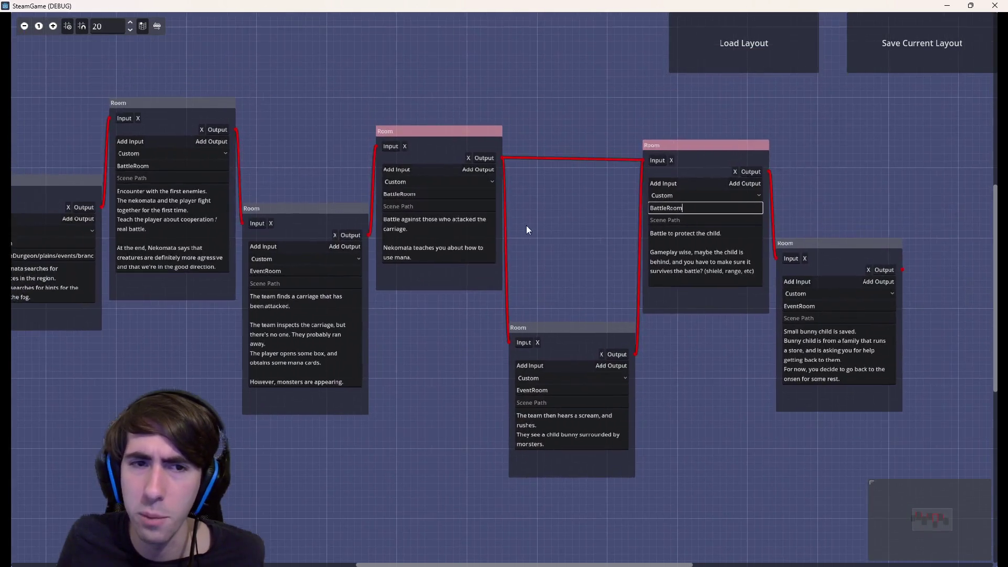
scroll(526, 225, up, 2)
scroll(526, 229, down, 2)
scroll(768, 276, up, 1)
scroll(767, 276, up, 1)
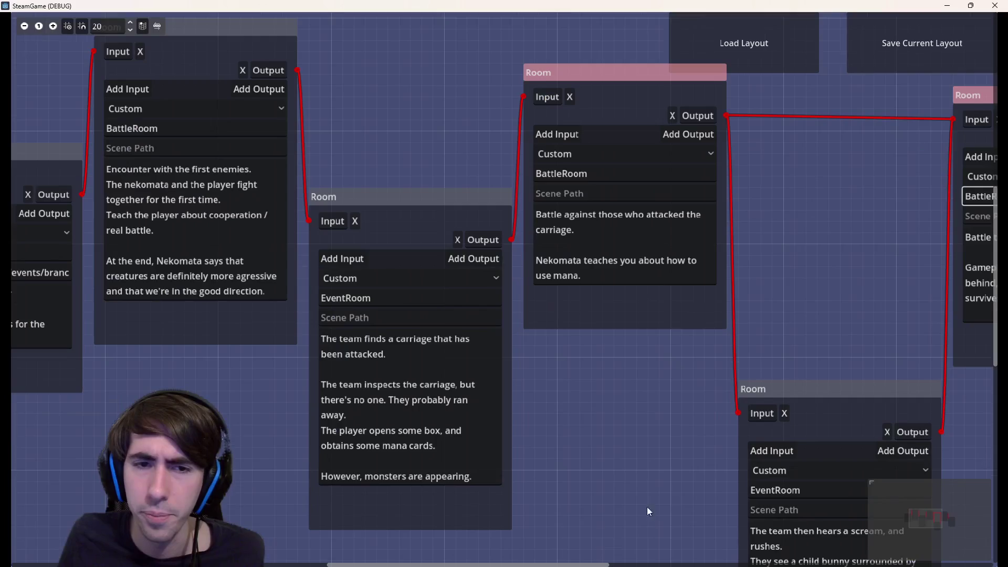
scroll(646, 507, up, 1)
scroll(628, 447, down, 2)
scroll(574, 404, up, 1)
scroll(538, 396, up, 1)
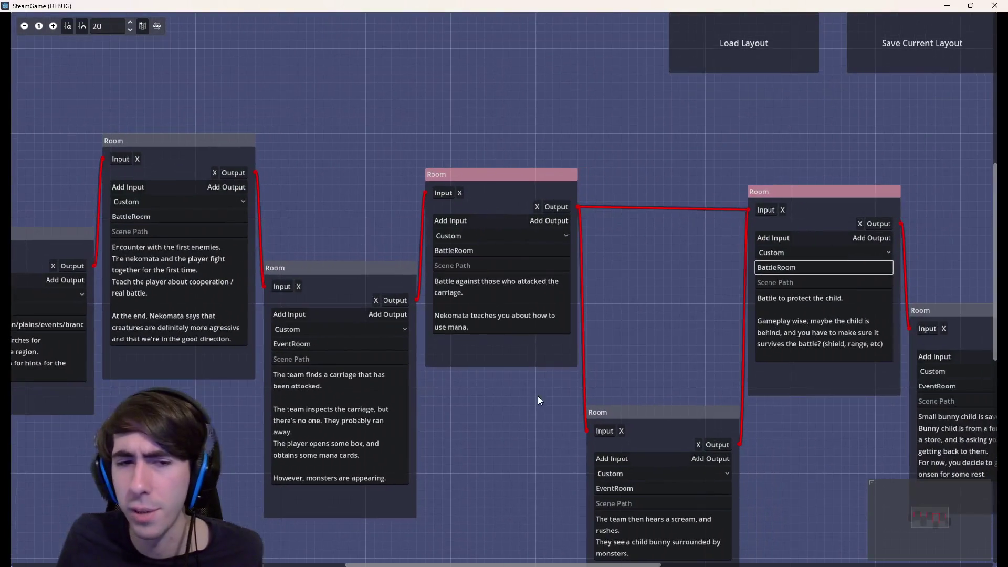
scroll(652, 326, up, 1)
scroll(651, 327, up, 1)
scroll(542, 329, up, 2)
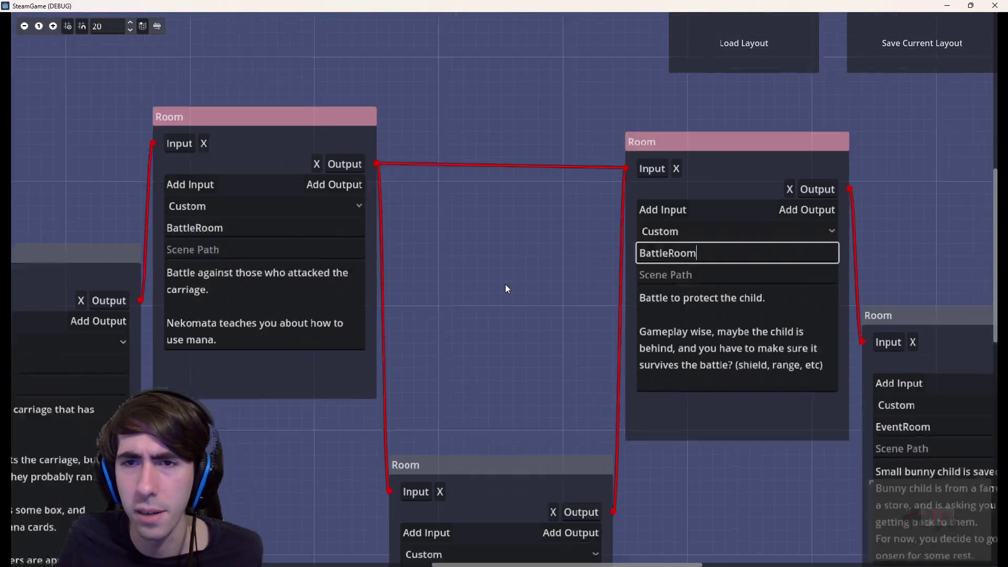
scroll(545, 325, up, 1)
scroll(500, 269, down, 1)
- Push the scream event room further down beneath the battles, then return to the Godot editor
drag(535, 432, 509, 546)
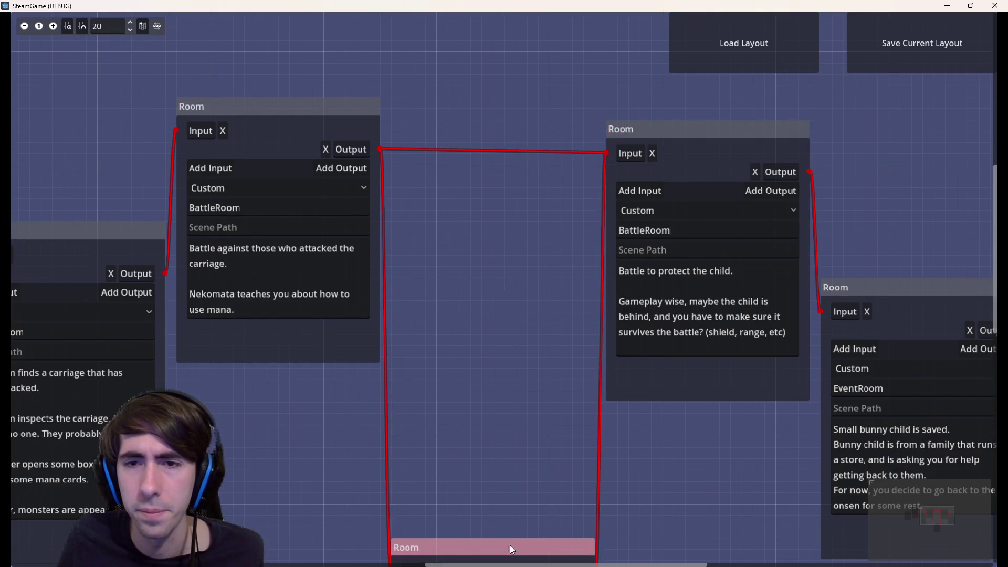
drag(428, 400, 468, 415)
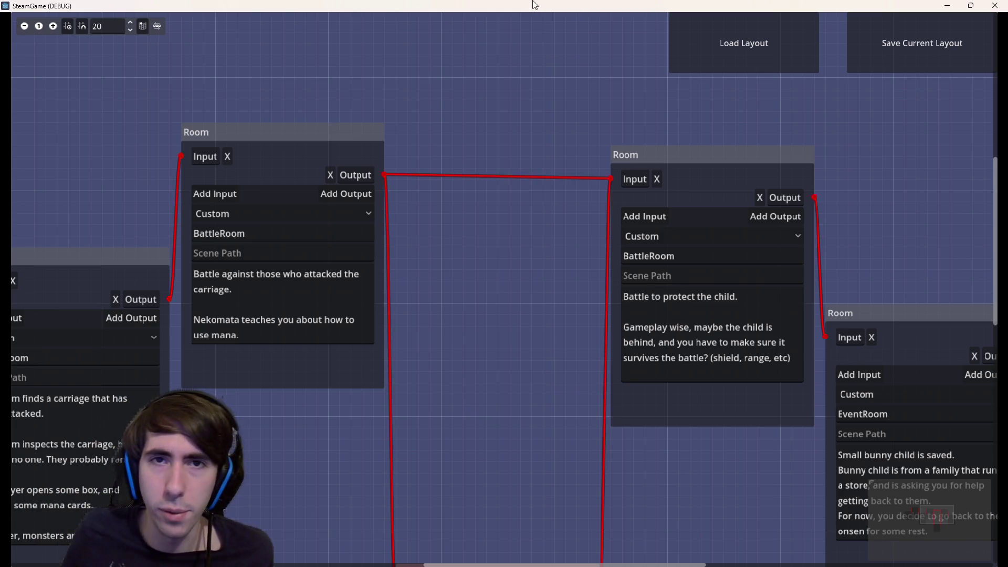
key(alt+Tab)
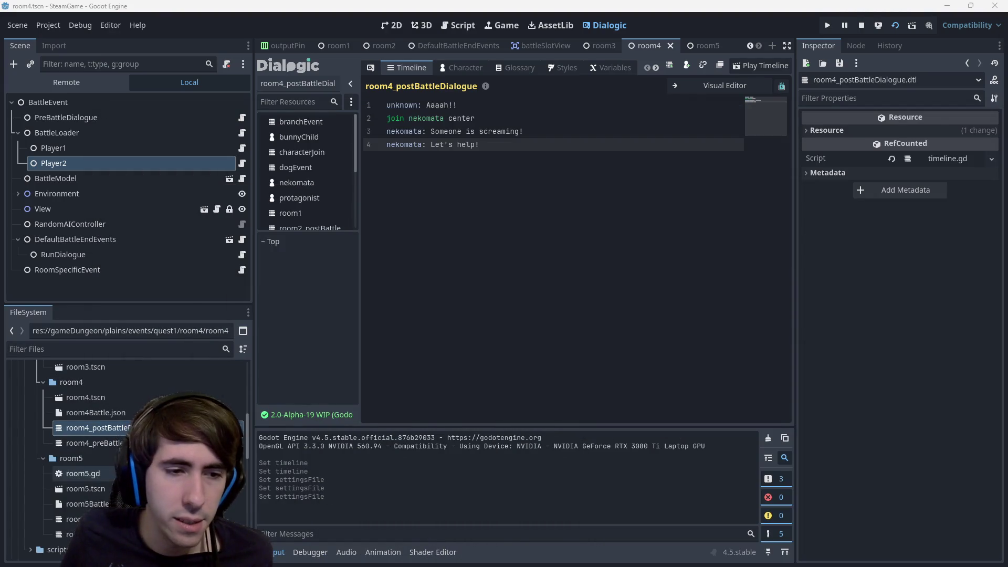
- Show room5_preBattleDialogue as visual event blocks and select the Let's fight! line
double_click(73, 534)
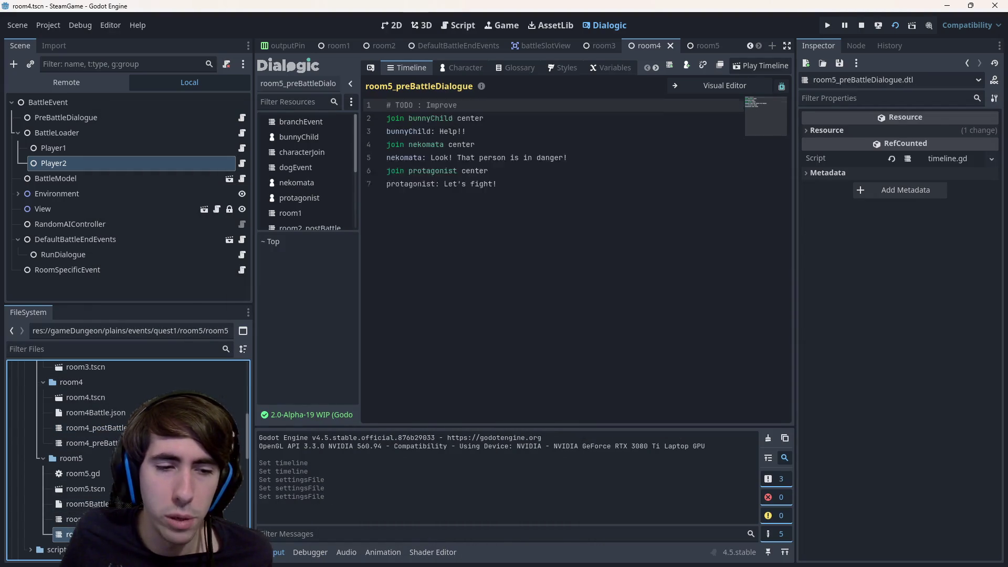
drag(505, 189, 356, 101)
click(472, 144)
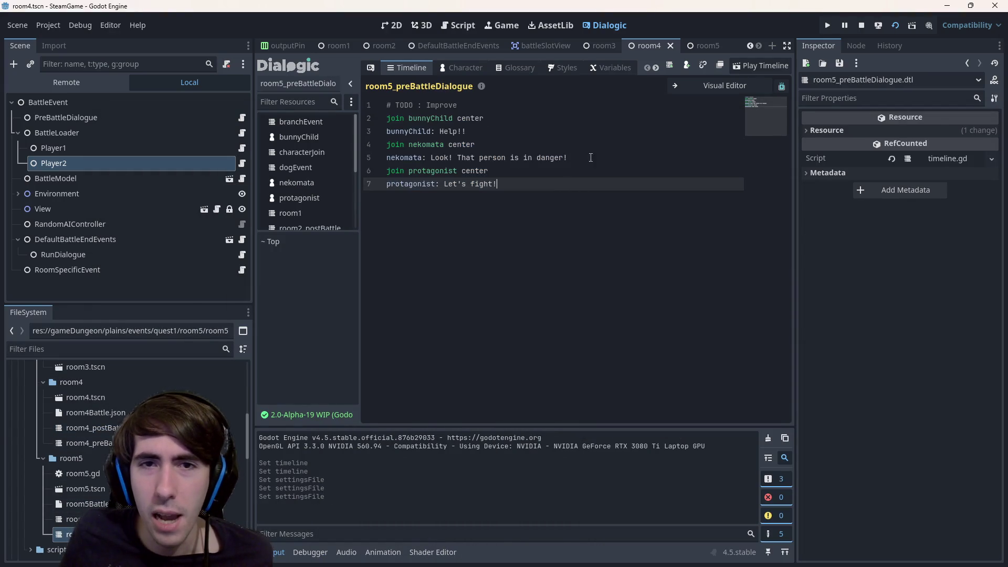
click(723, 85)
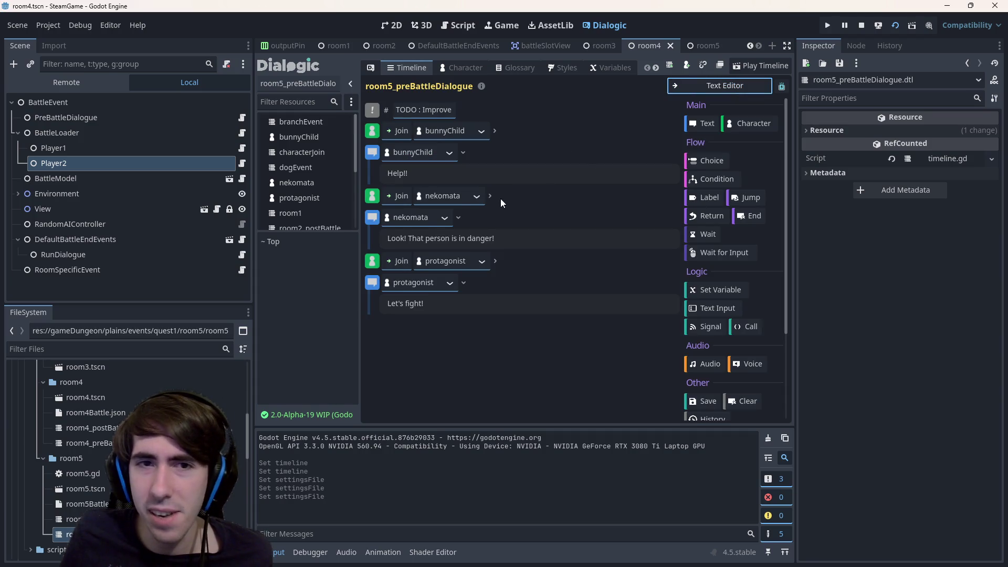
drag(441, 303, 293, 269)
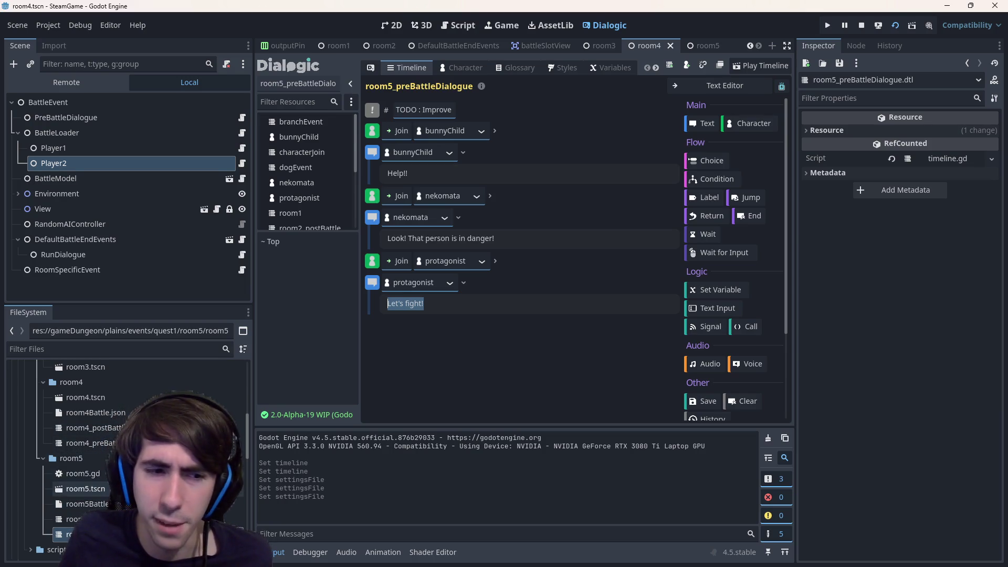
scroll(80, 433, down, 3)
scroll(80, 433, up, 3)
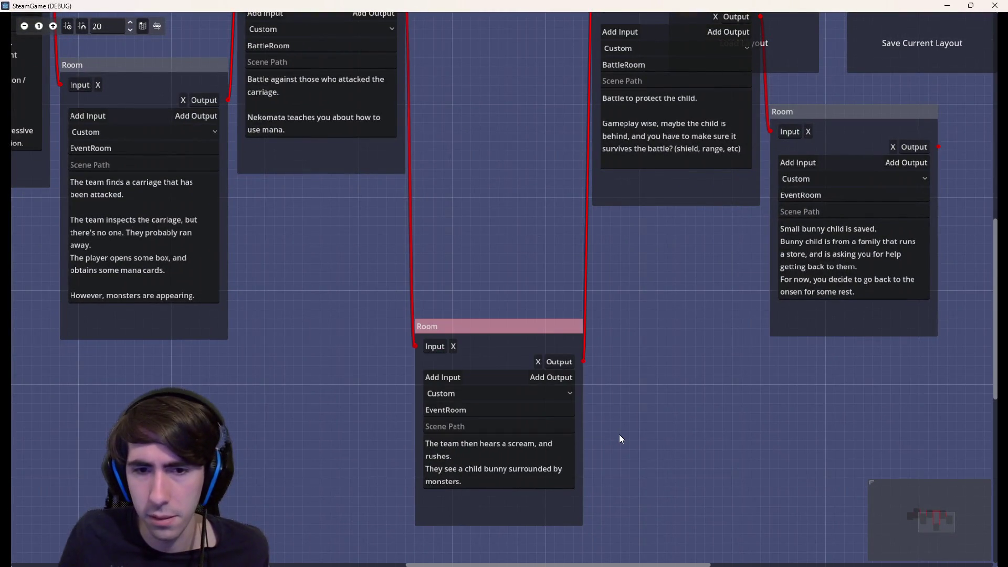
- Paste the scream event's description at the top of the child-protection battle text
drag(518, 297, 500, 340)
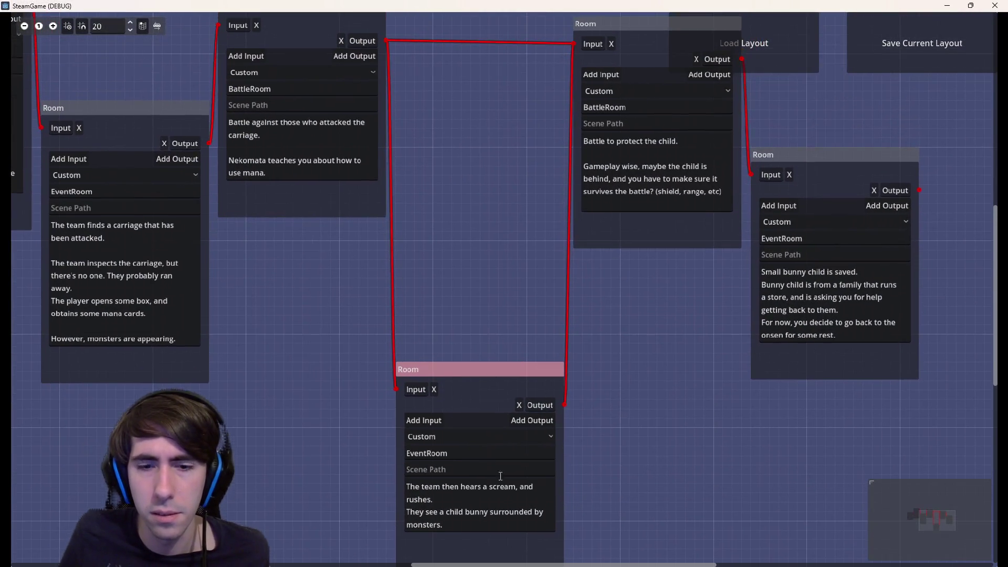
drag(509, 520, 289, 467)
key(ctrl+c)
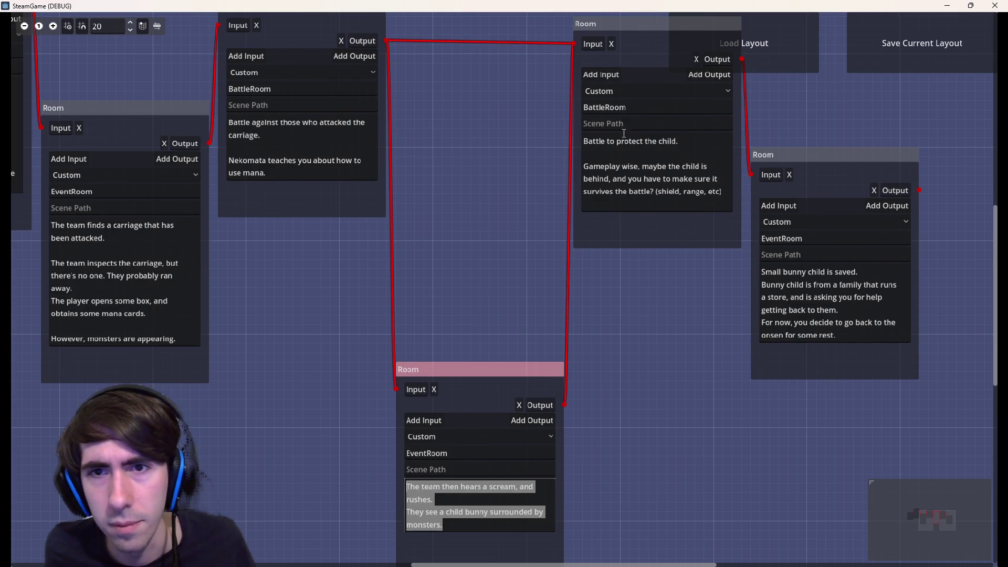
click(581, 142)
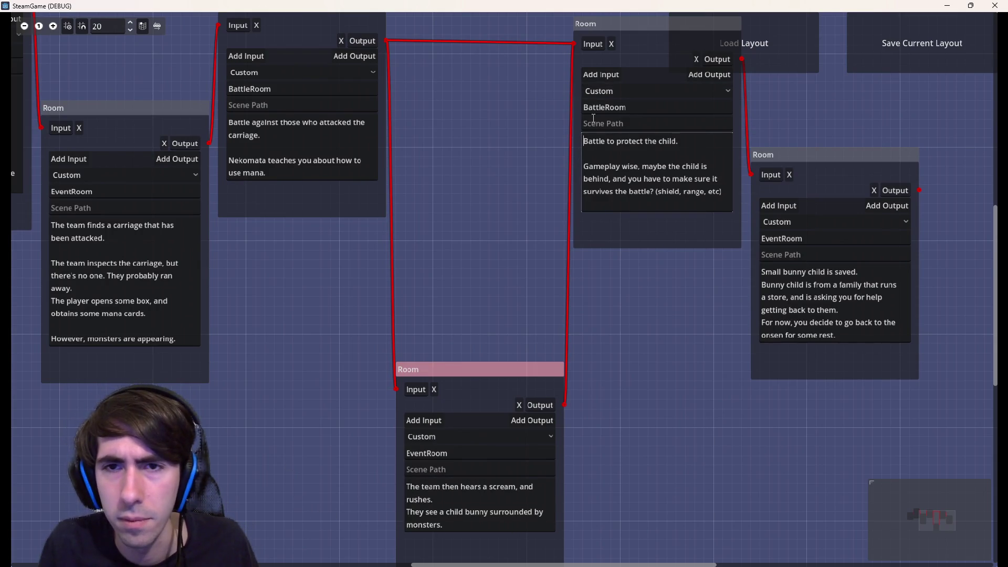
key(ctrl+v)
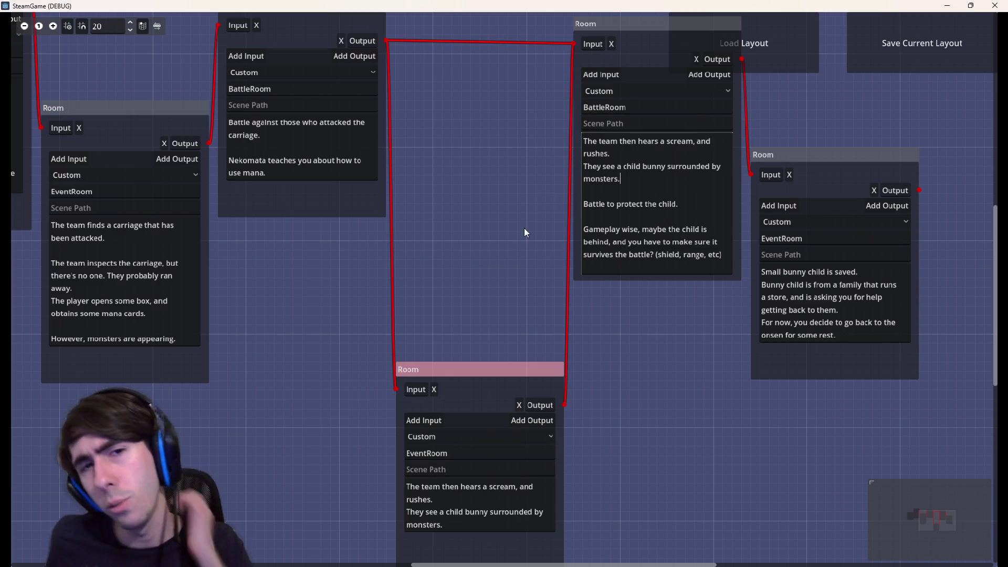
scroll(630, 278, down, 2)
scroll(703, 282, up, 2)
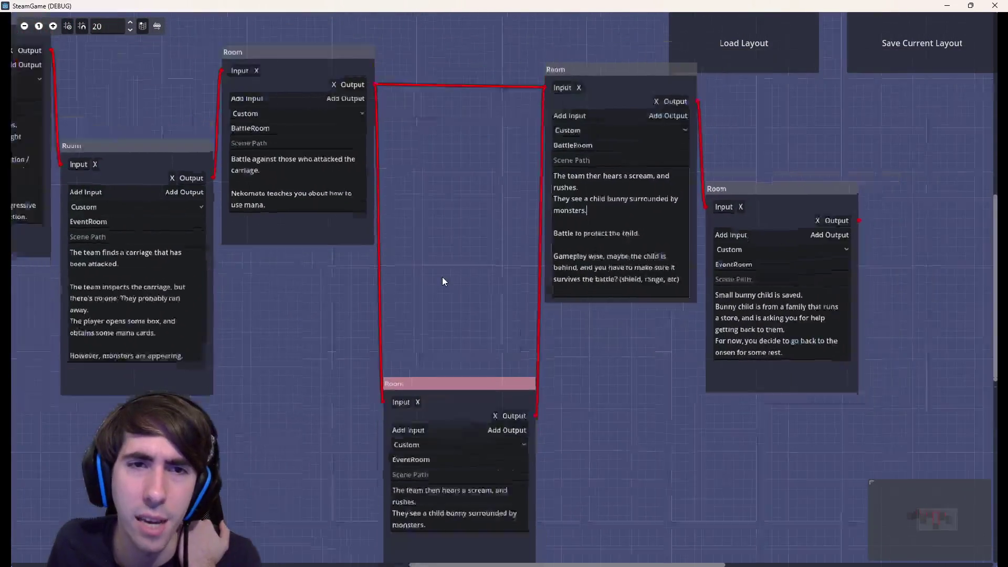
scroll(442, 277, down, 3)
scroll(430, 288, up, 3)
scroll(421, 269, down, 2)
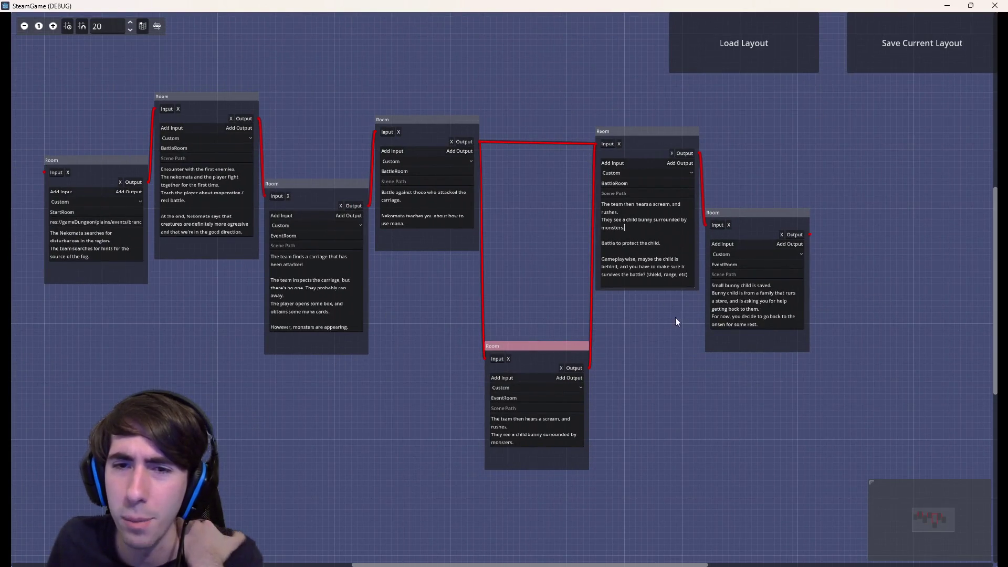
- Delete the scream event room, shift the right rooms left to close the gap, and start Save Current Layout
drag(560, 366, 567, 378)
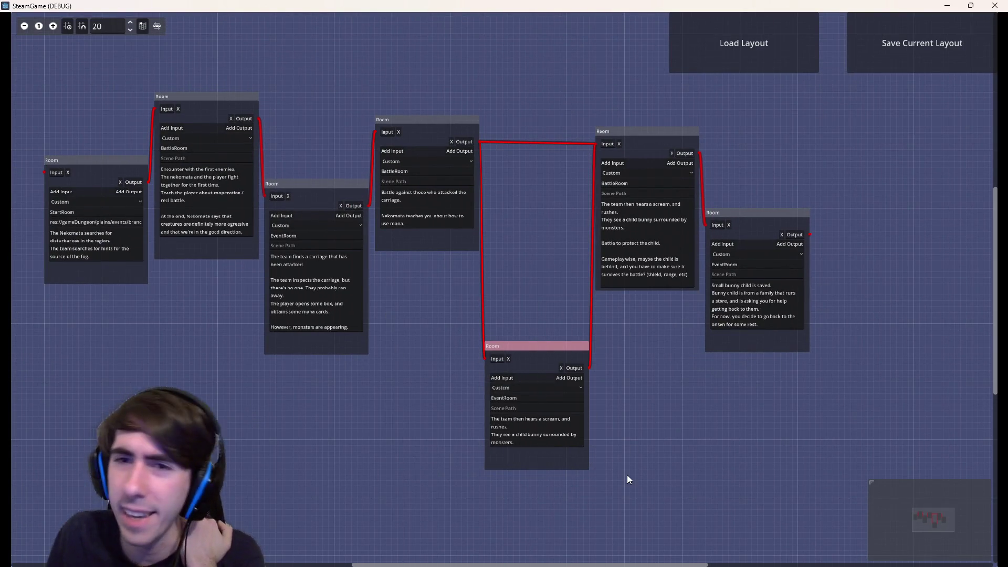
key(Delete)
scroll(627, 475, up, 2)
scroll(506, 176, up, 2)
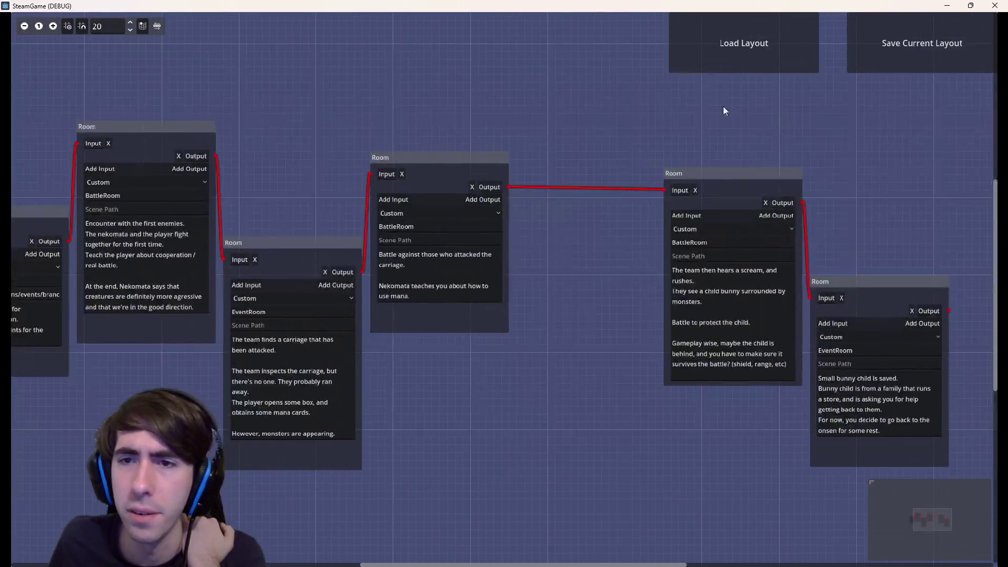
drag(724, 111, 867, 394)
drag(739, 191, 630, 191)
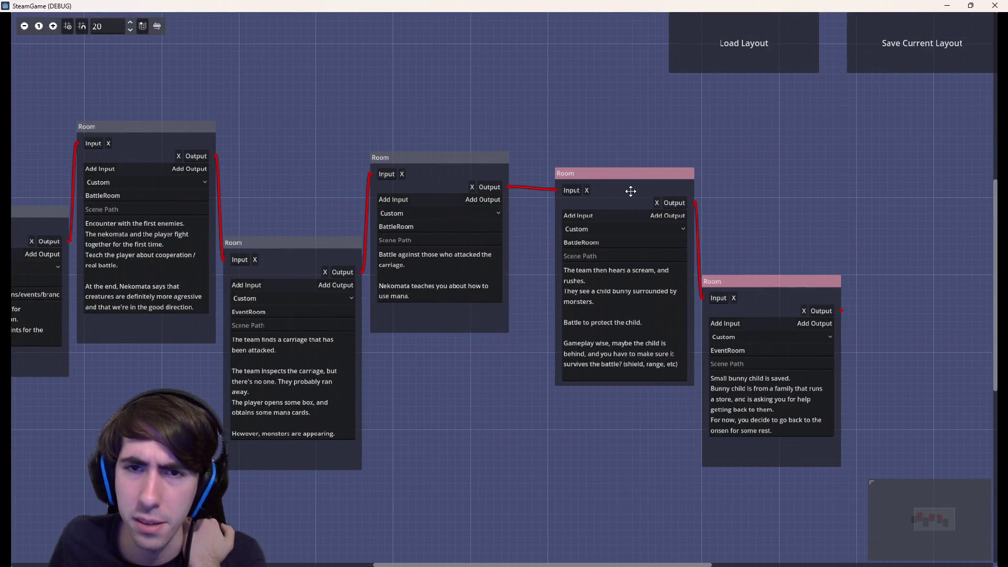
click(656, 108)
click(876, 45)
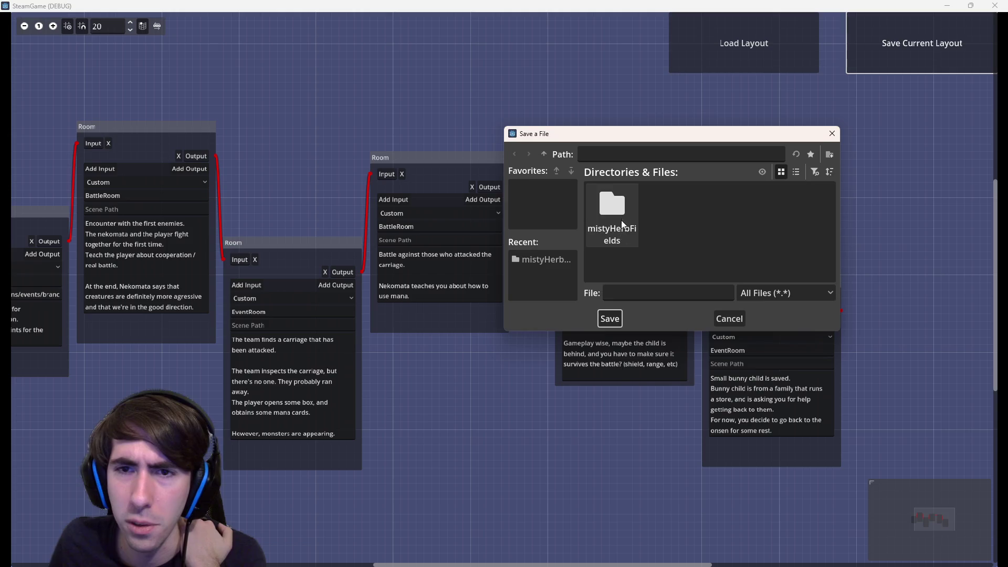
- Browse into mistyHerbFields in the save dialog, then close it without saving
double_click(612, 209)
mouse_move(620, 134)
mouse_down()
mouse_move(323, 129)
mouse_move(159, 107)
mouse_move(734, 101)
mouse_up()
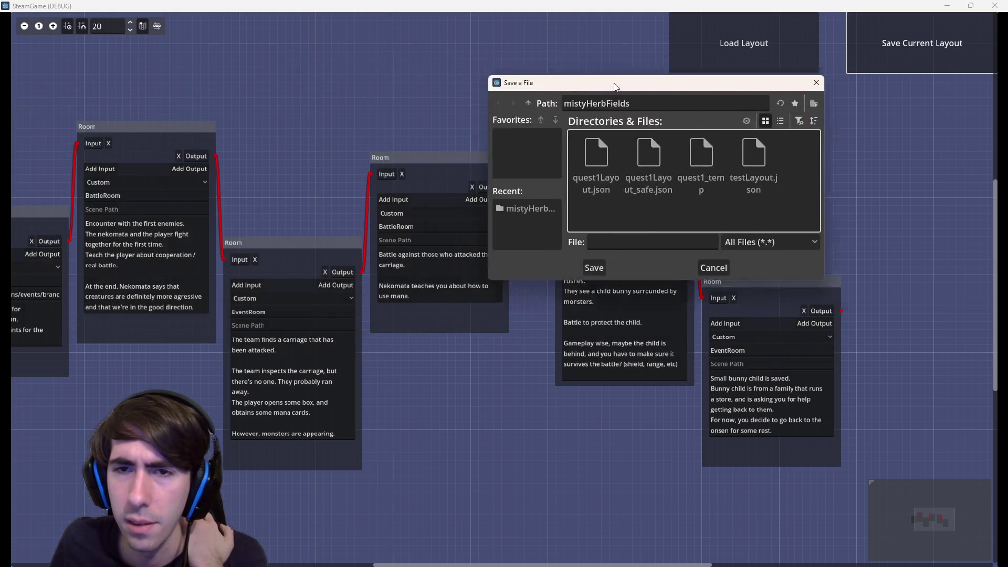
click(802, 100)
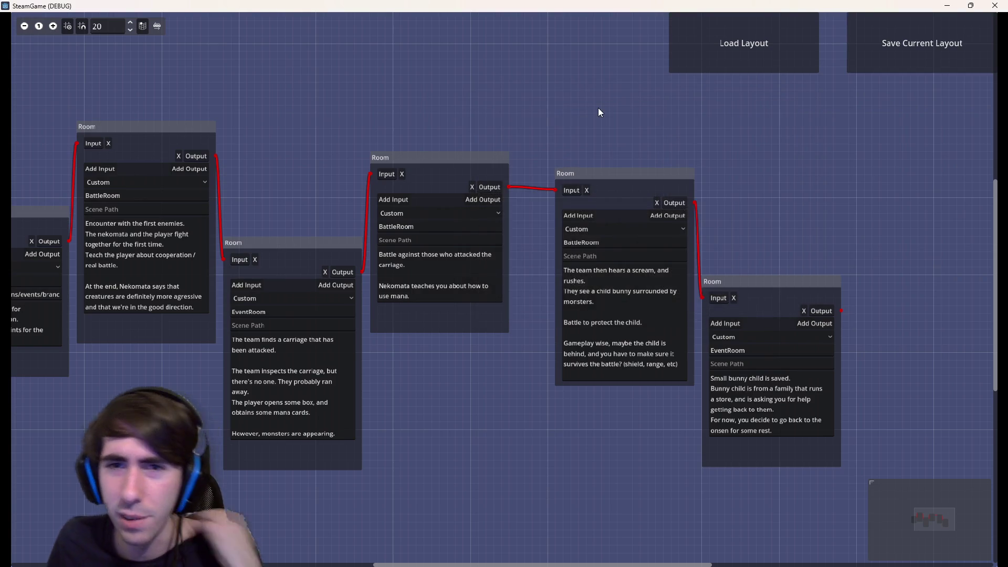
- Delete an accidentally added empty room node and reopen Save Current Layout
right_click(589, 152)
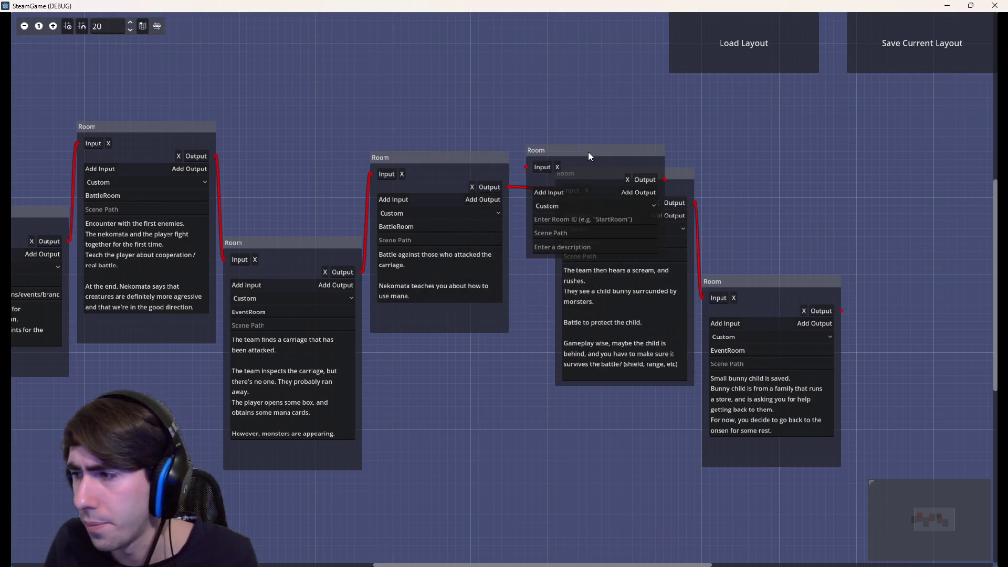
click(557, 150)
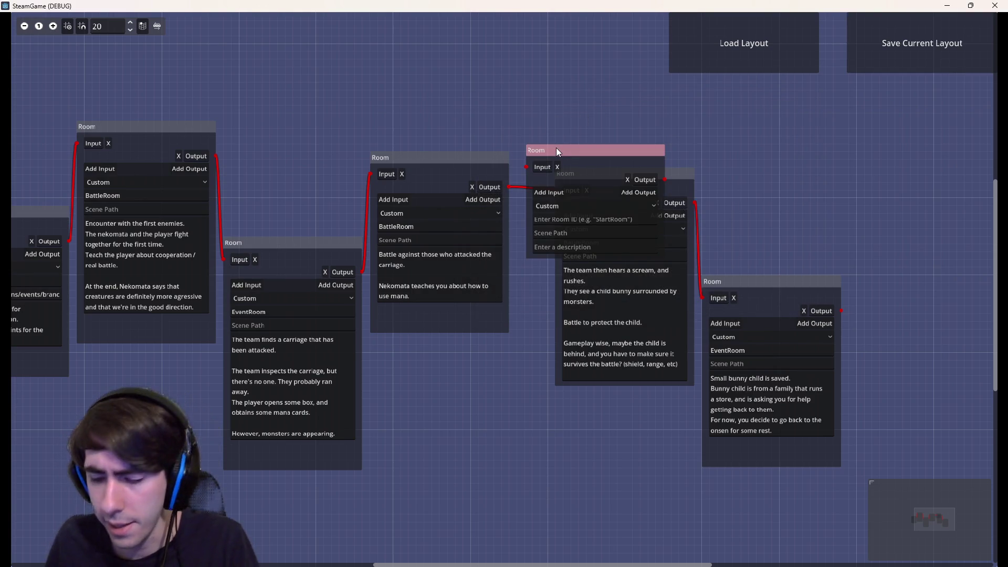
key(Delete)
drag(568, 149, 530, 147)
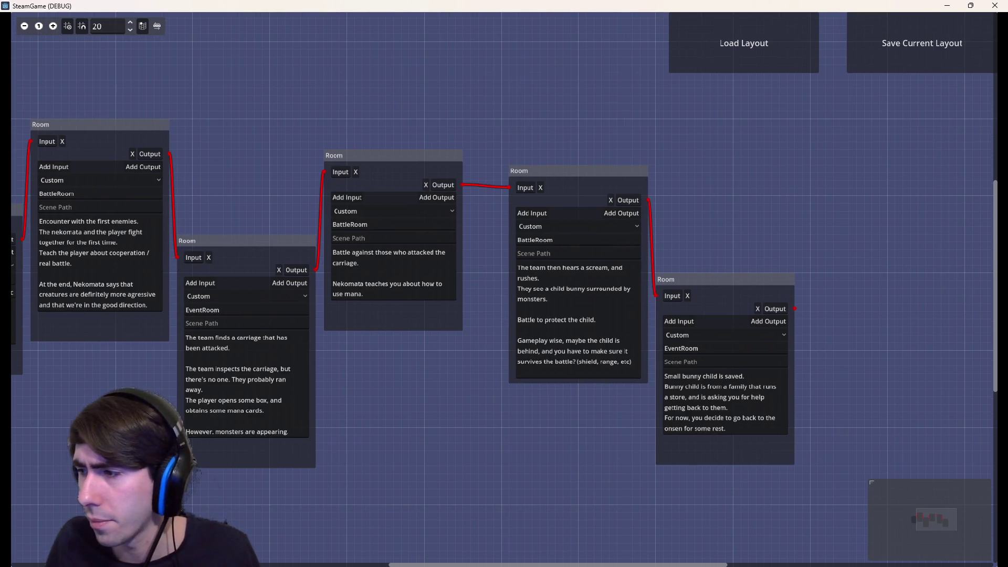
drag(614, 117, 666, 116)
scroll(666, 117, up, 5)
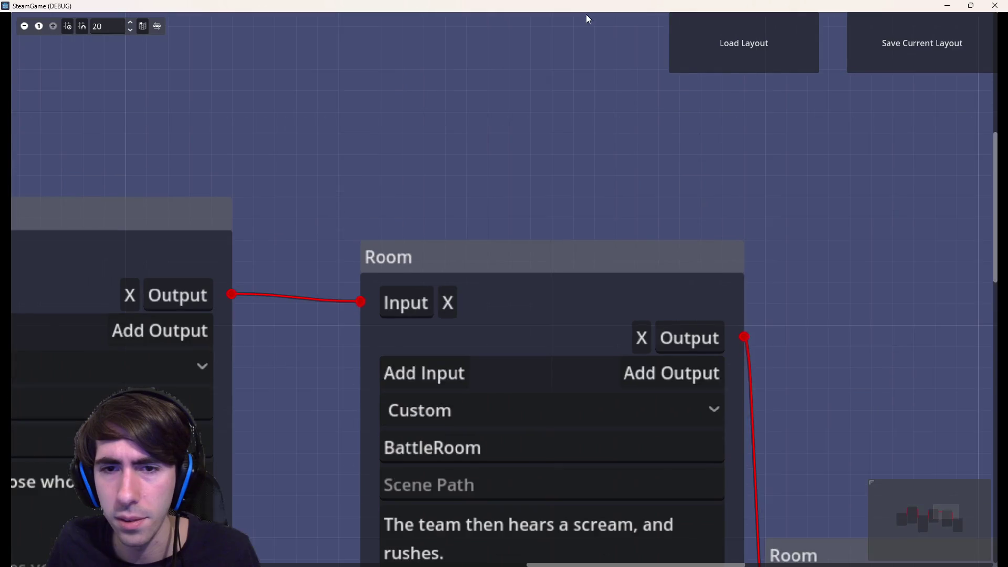
scroll(591, 129, down, 5)
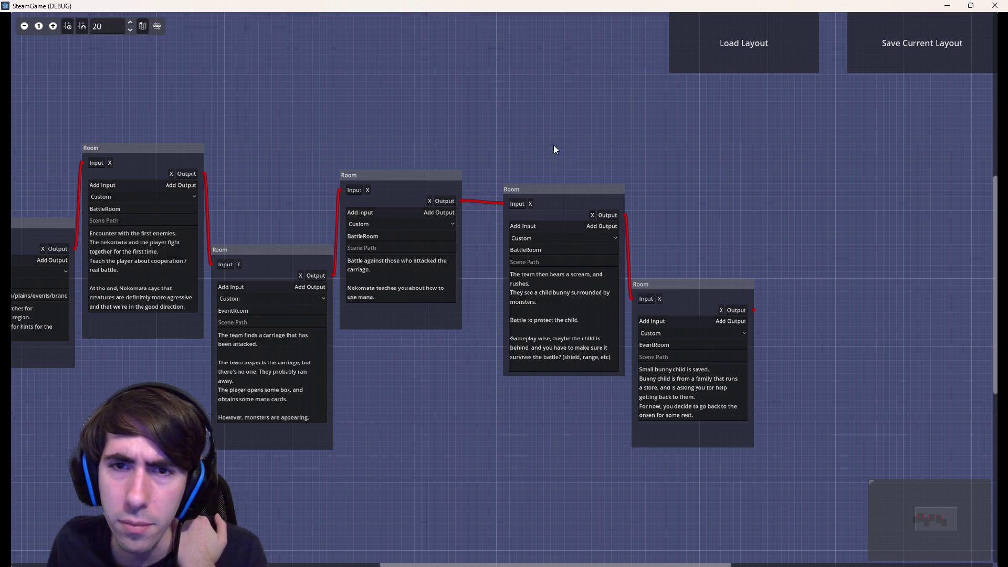
drag(554, 146, 572, 148)
click(910, 44)
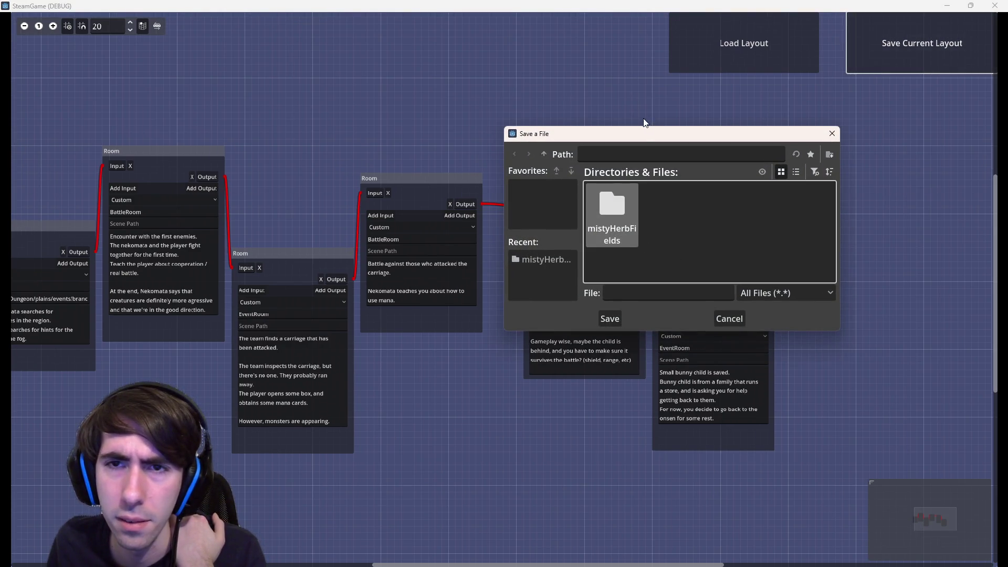
- Save the layout over mistyHerbFields/quest1Layout.json, confirming overwrite, and restore the game window
drag(644, 130, 601, 90)
double_click(572, 169)
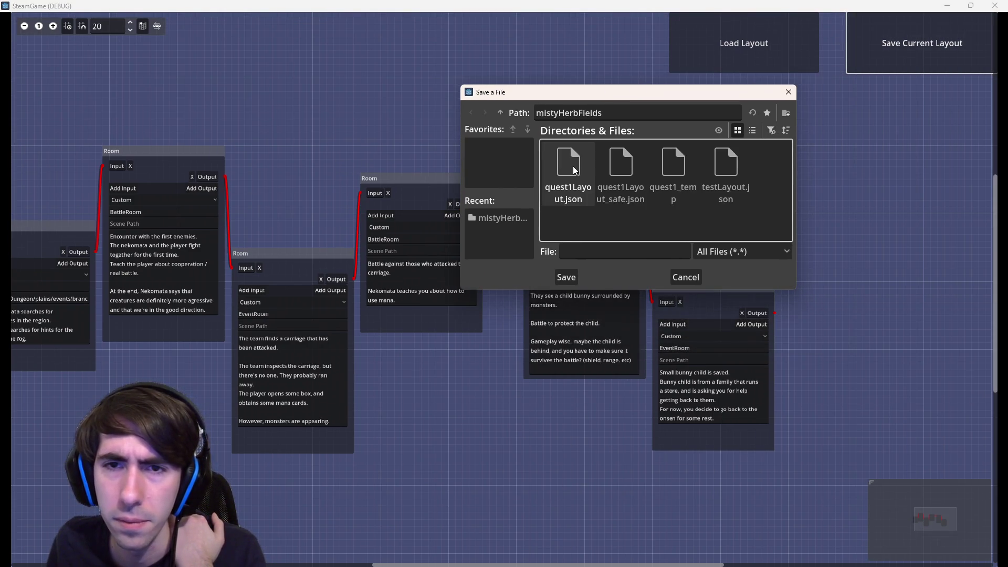
click(572, 166)
click(568, 277)
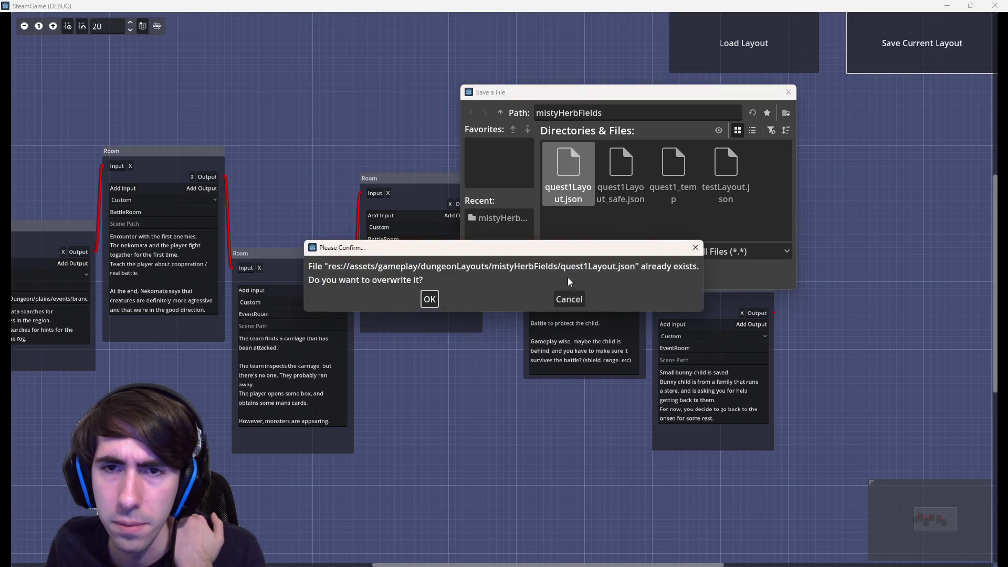
click(430, 299)
scroll(504, 171, left, 3)
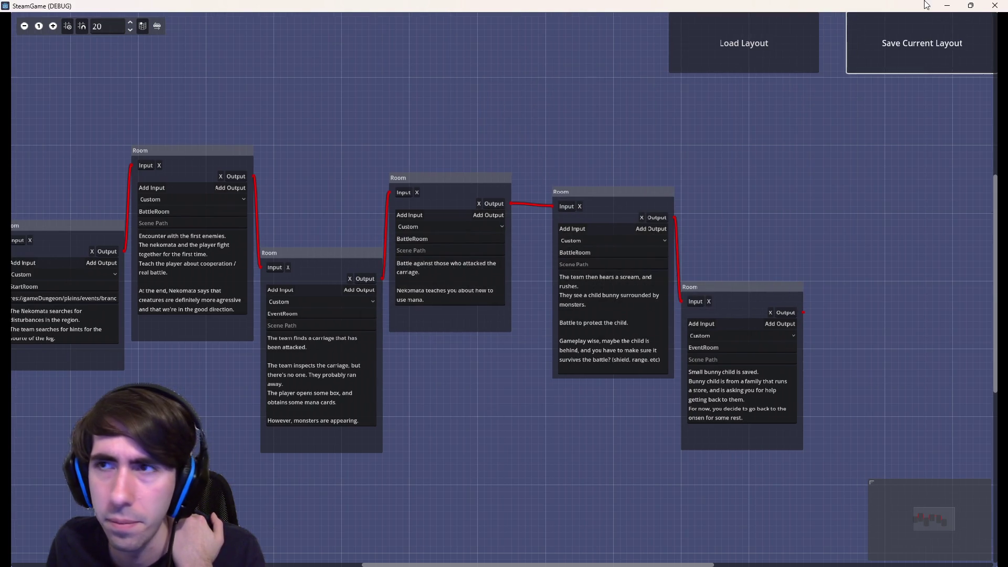
double_click(759, 7)
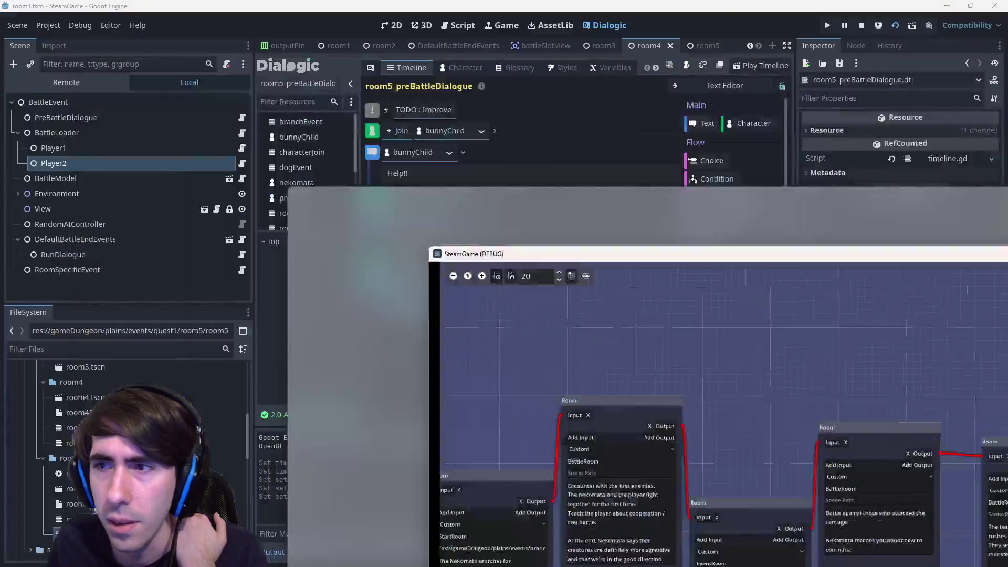
- Stop the running game and bring up the room5 scene in the 2D view
key(F8)
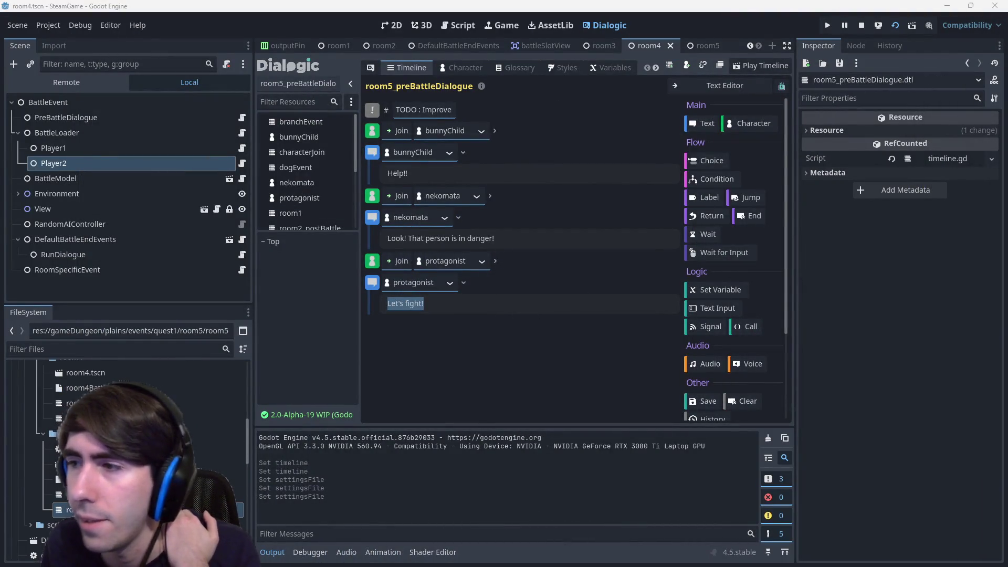
click(460, 25)
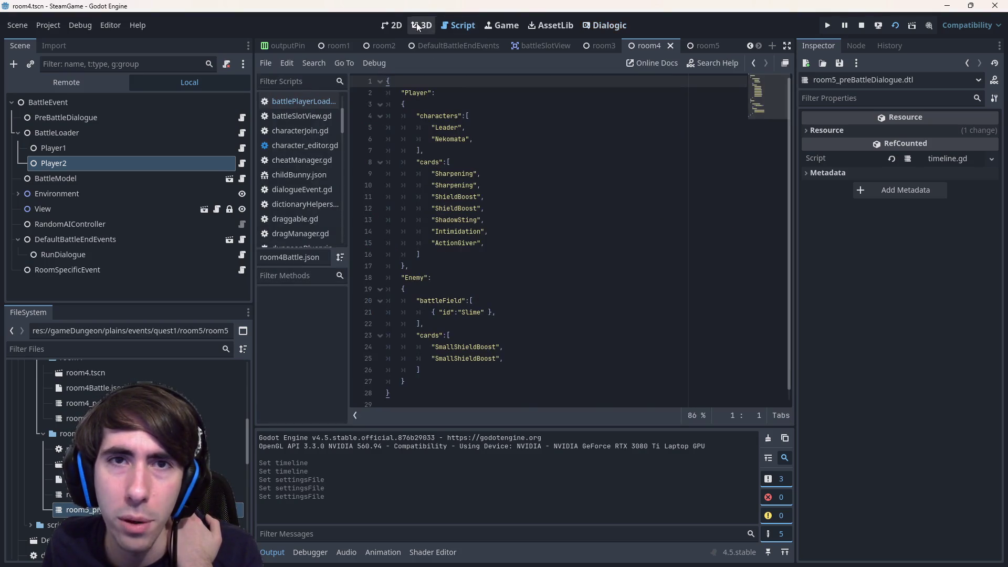
click(392, 24)
click(519, 44)
scroll(532, 240, up, 3)
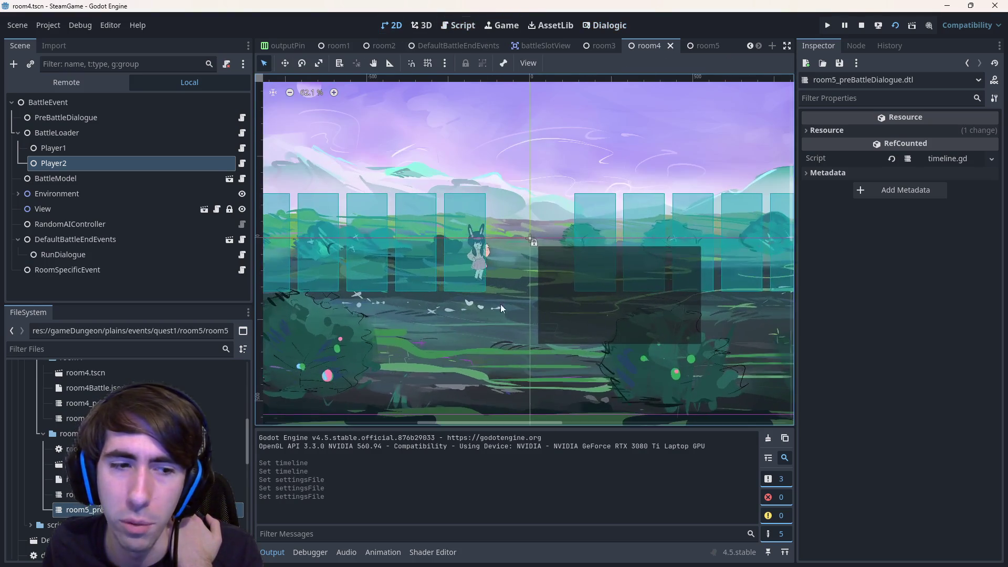
click(703, 45)
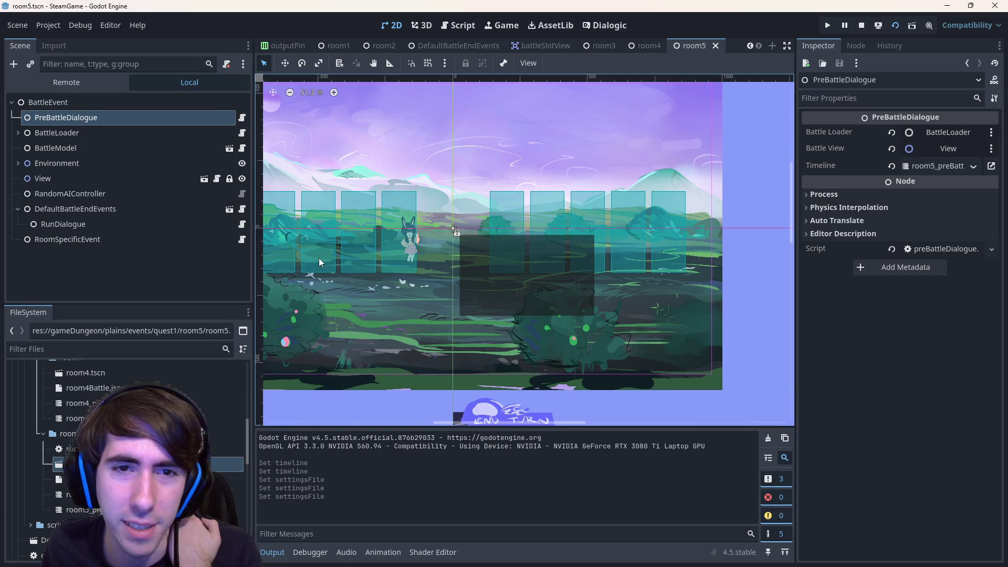
scroll(464, 284, up, 3)
- Inspect room5's BunnySprite, then return to the room4 scene
click(432, 242)
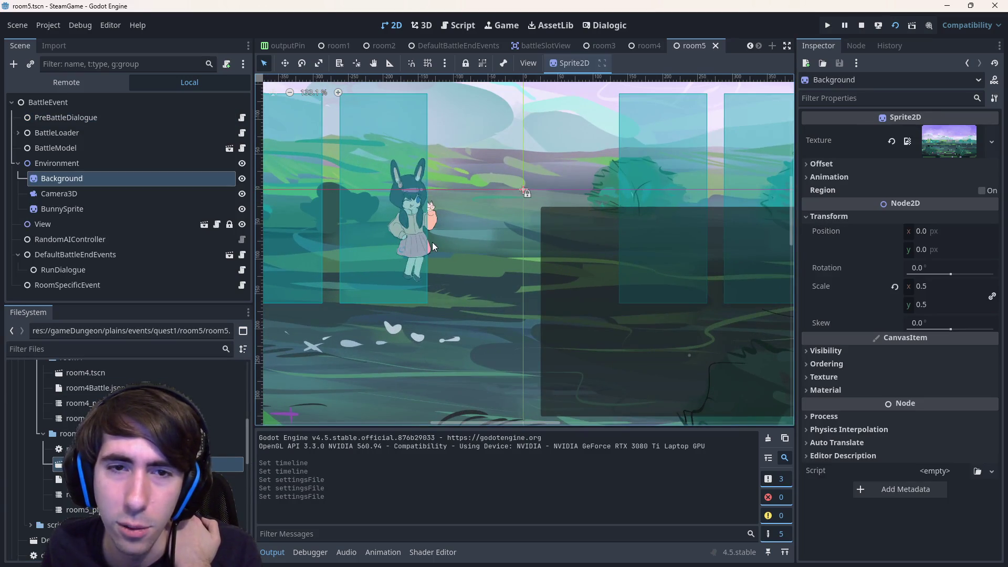
click(431, 248)
scroll(429, 247, down, 3)
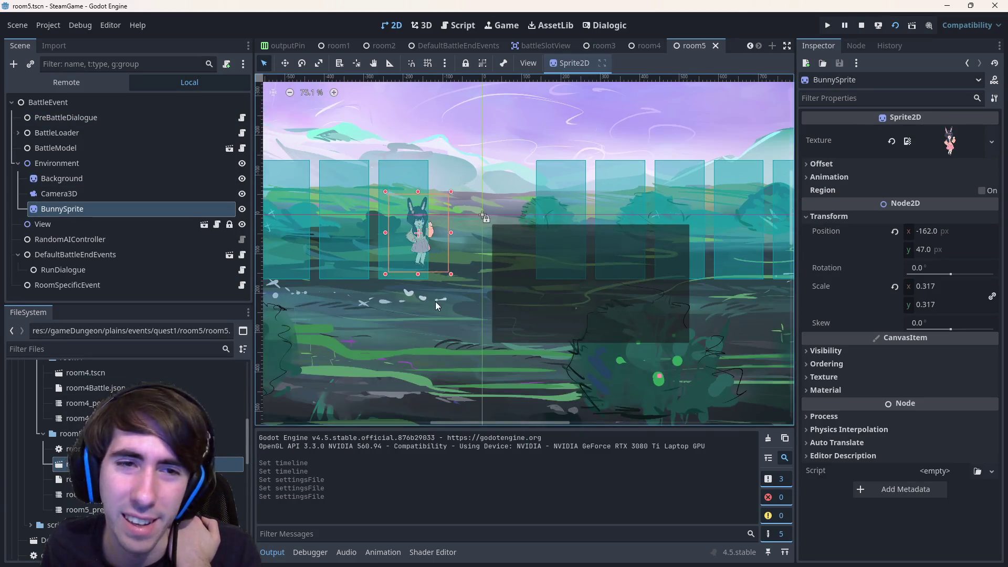
scroll(473, 312, down, 2)
scroll(555, 312, down, 1)
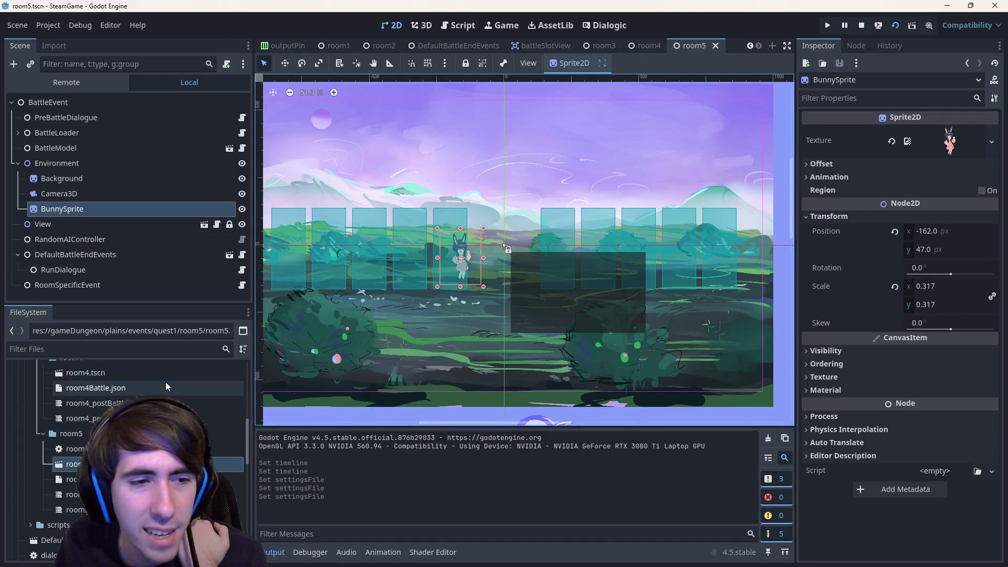
double_click(86, 372)
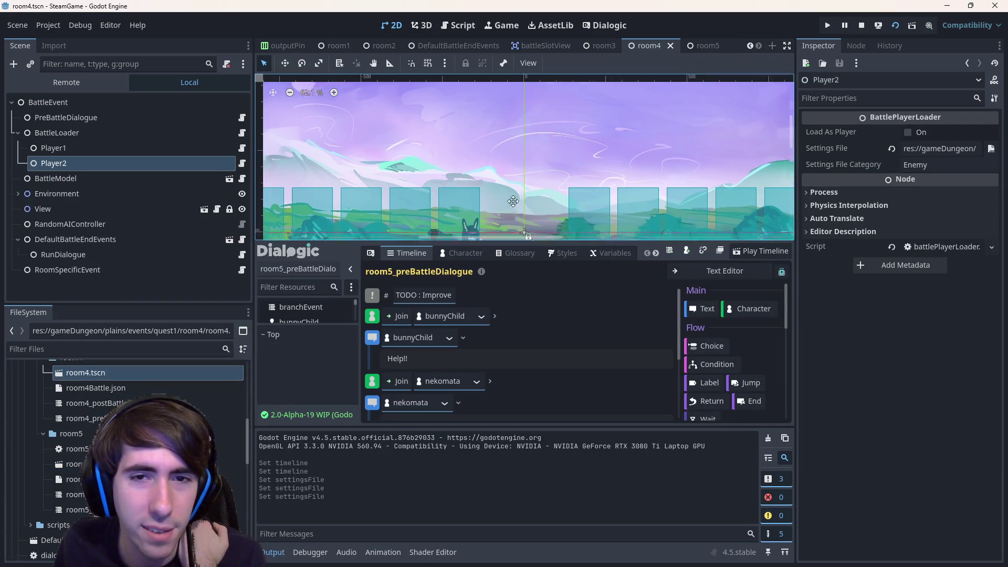
scroll(325, 225, up, 1)
- Delete the BunnySprite node from the room4 scene
click(460, 180)
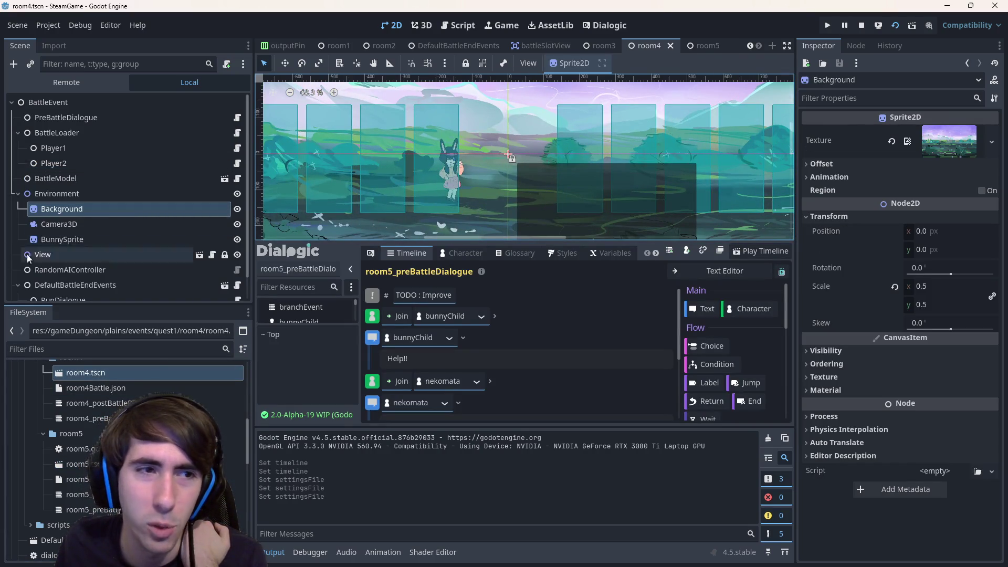
click(461, 175)
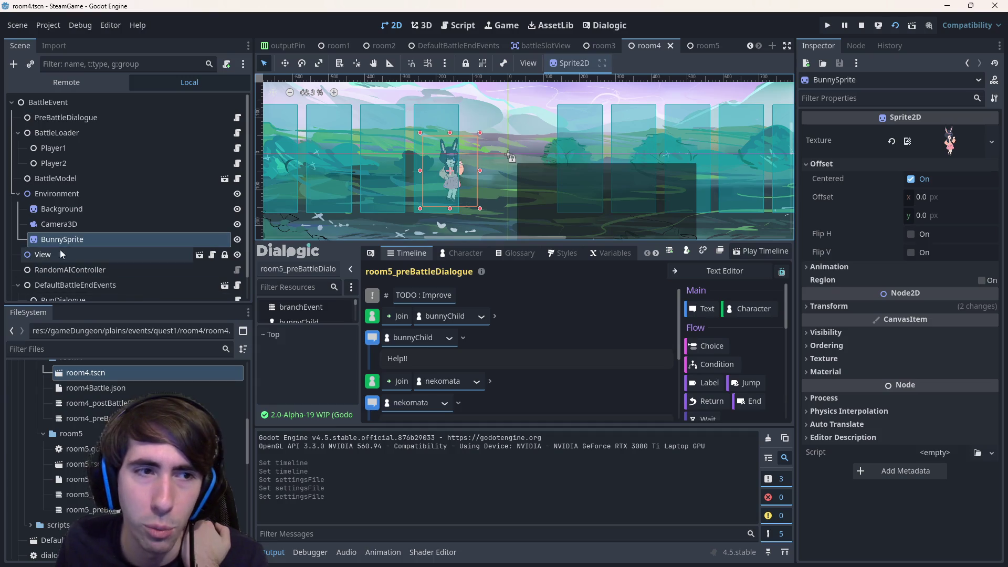
key(Delete)
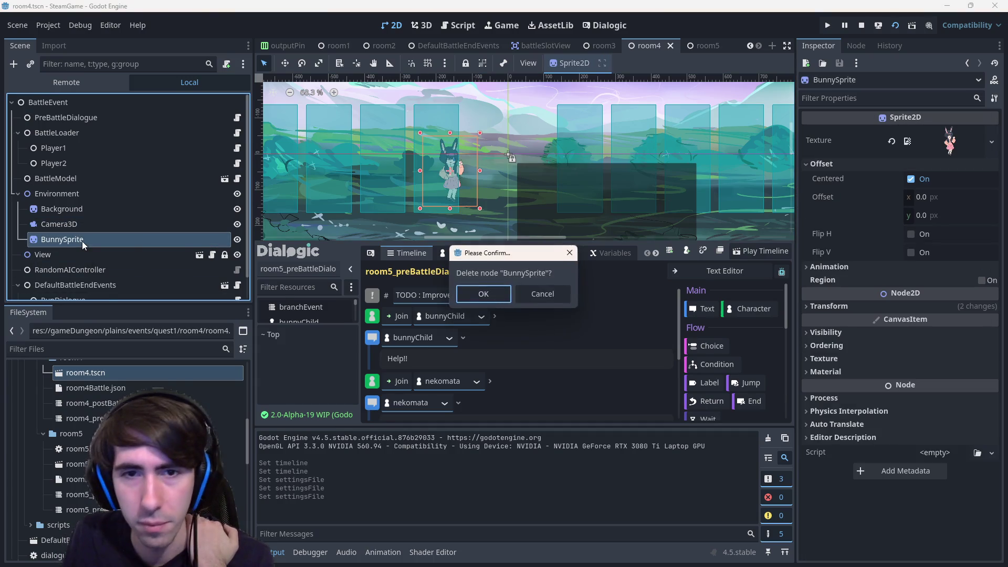
key(Return)
scroll(102, 252, down, 2)
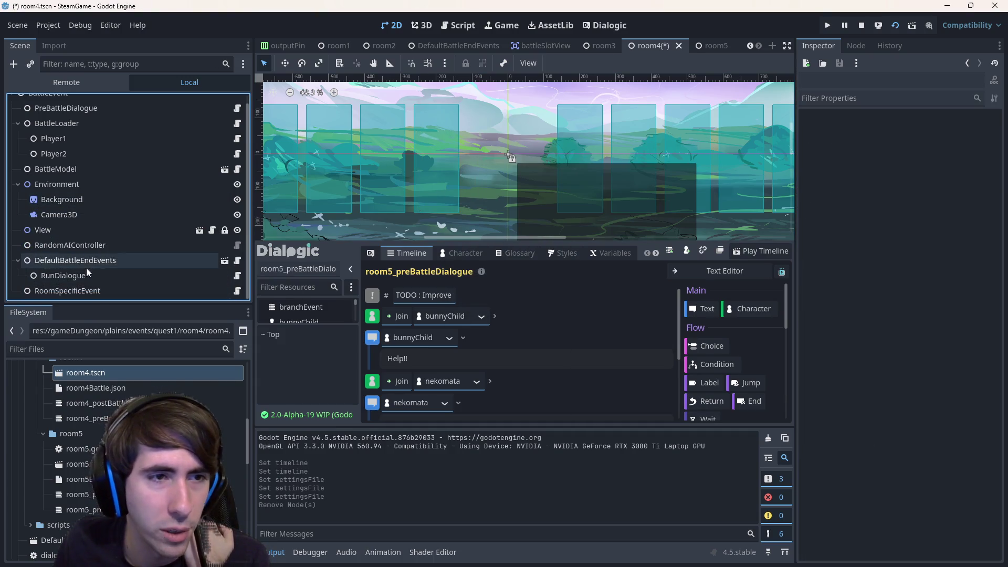
scroll(80, 177, up, 1)
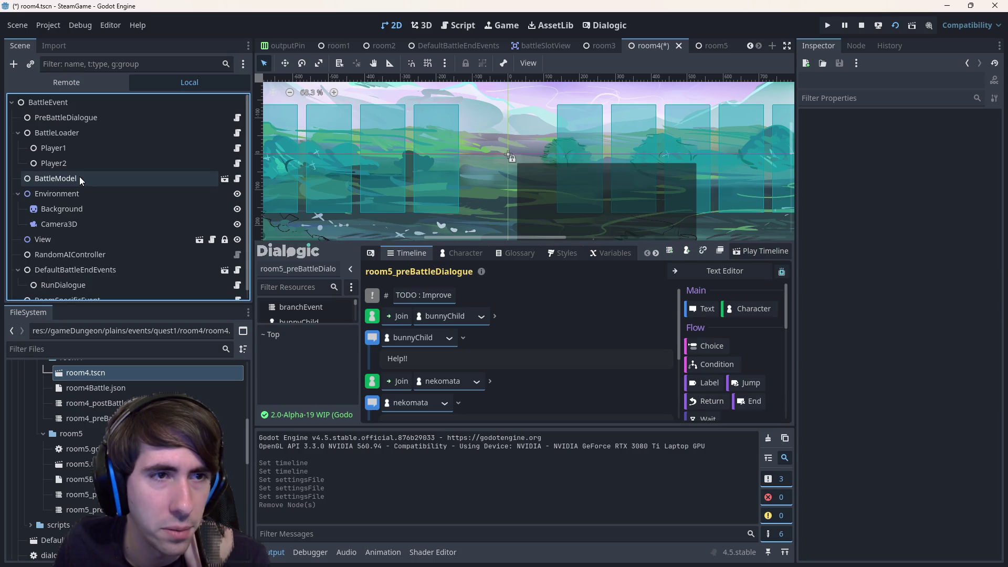
- Delete the RoomSpecificEvent node from the room4 scene
click(39, 102)
scroll(39, 197, down, 1)
click(55, 292)
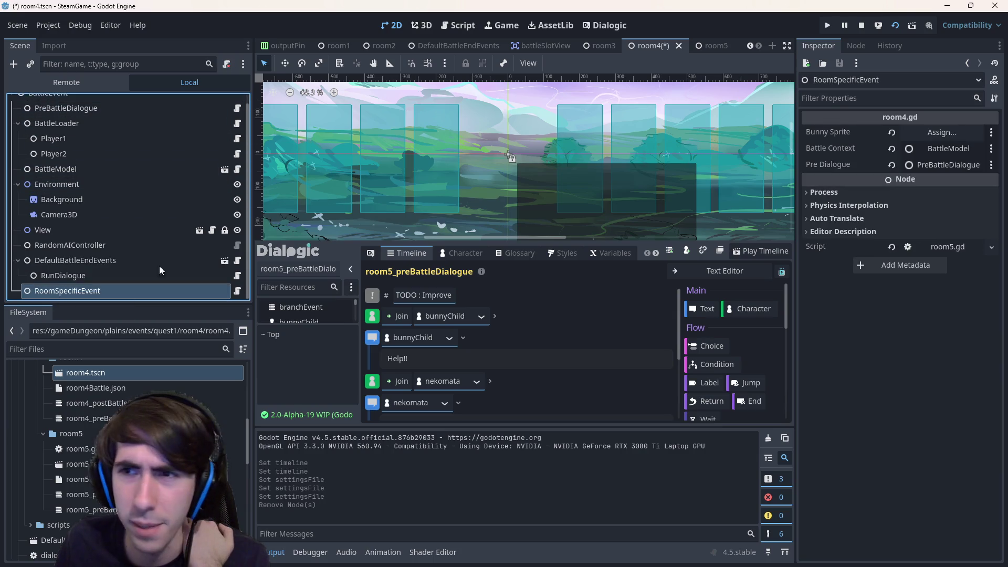
key(Delete)
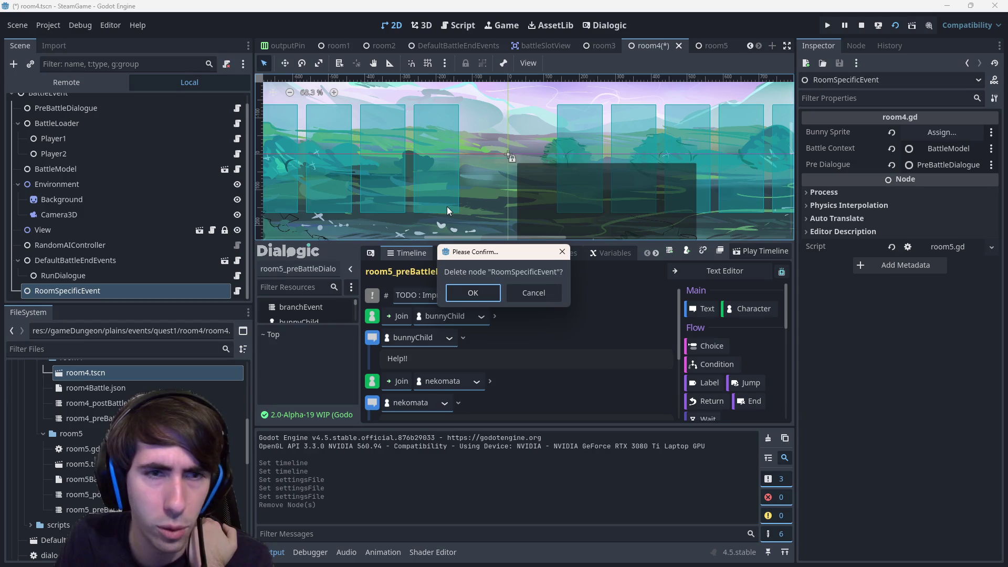
key(Return)
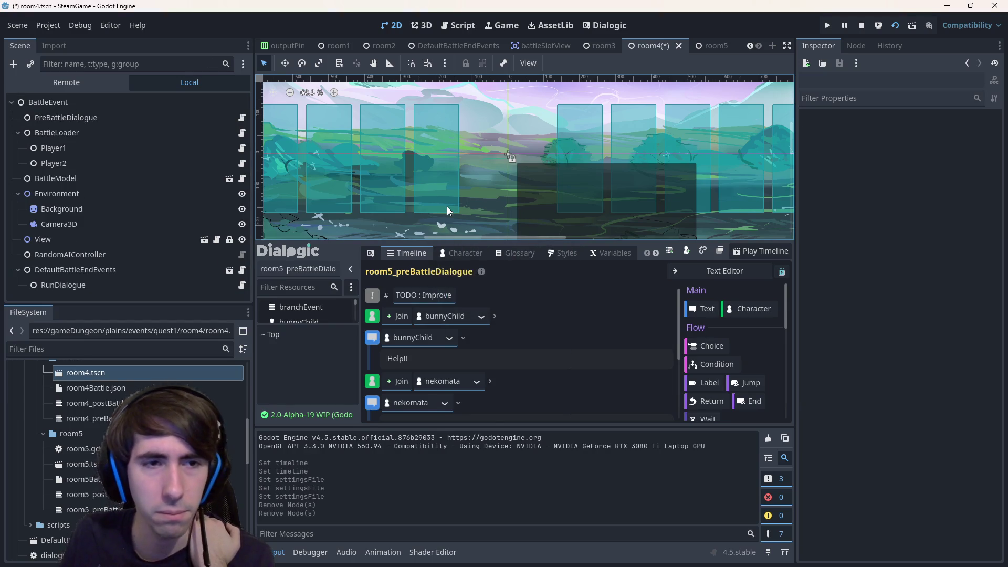
scroll(498, 195, up, 1)
scroll(499, 196, down, 2)
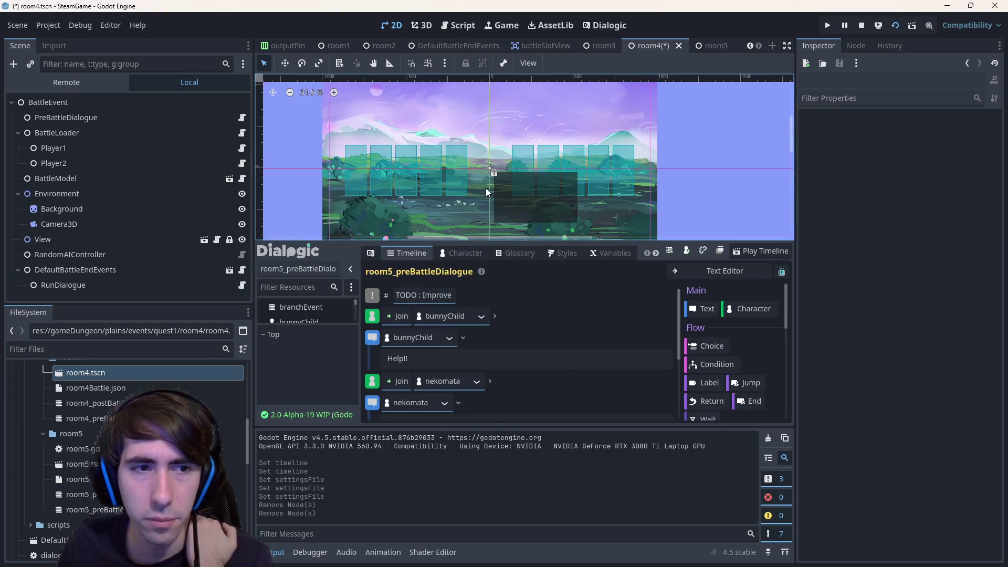
- Save room4 and review the DefaultBattleEndEvents node's end-of-battle events list
key(ctrl+s)
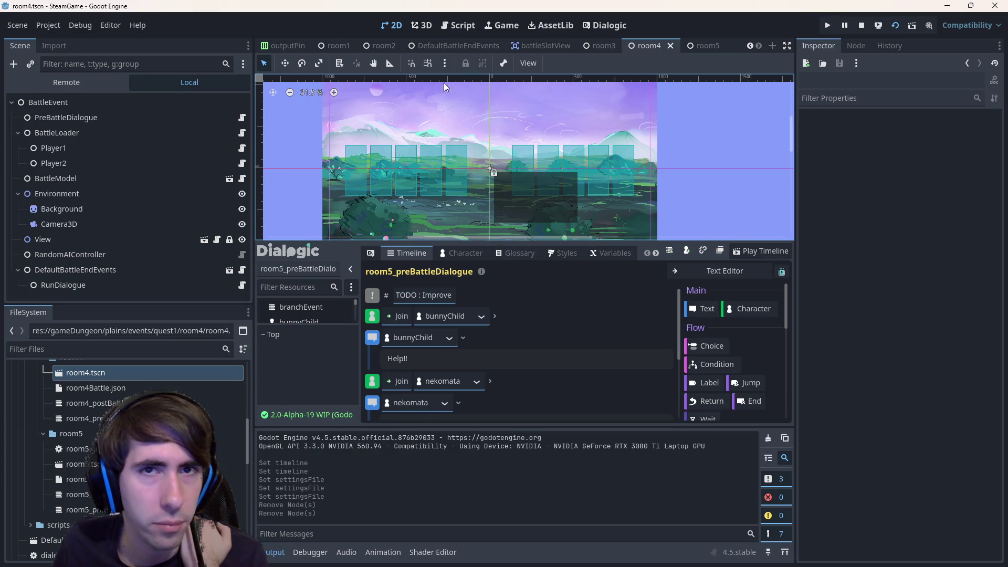
click(609, 31)
click(392, 25)
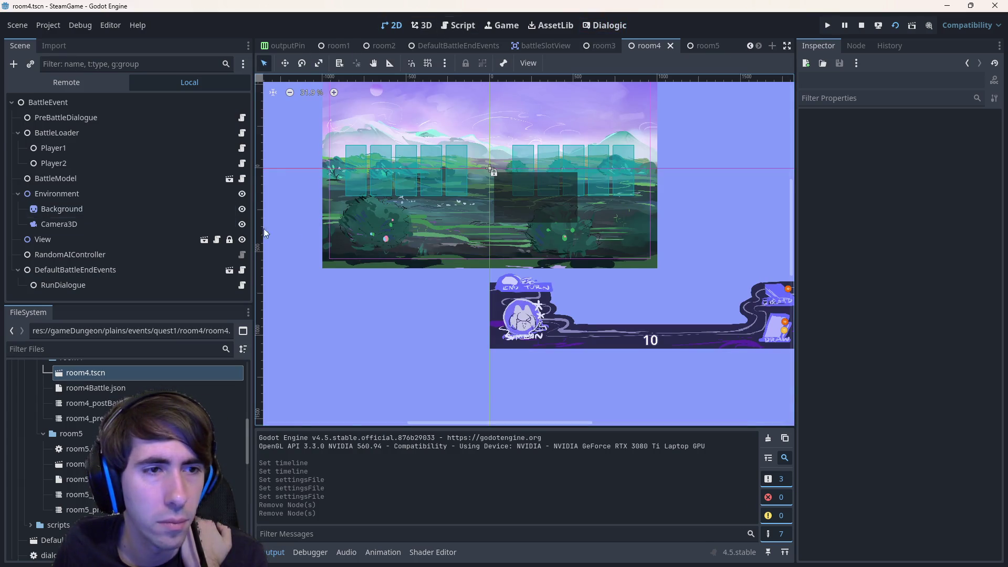
click(100, 269)
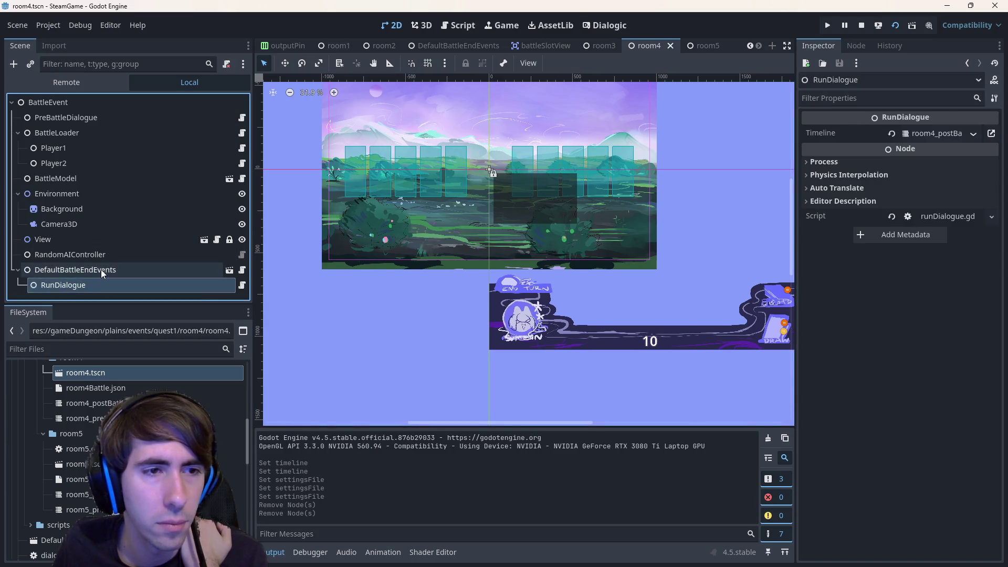
click(908, 168)
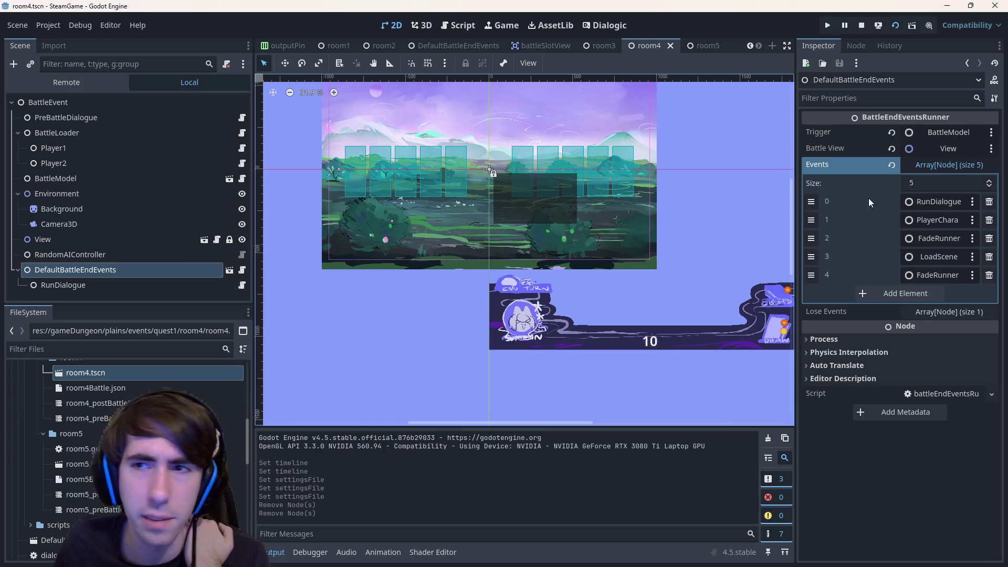
click(949, 164)
scroll(472, 221, down, 3)
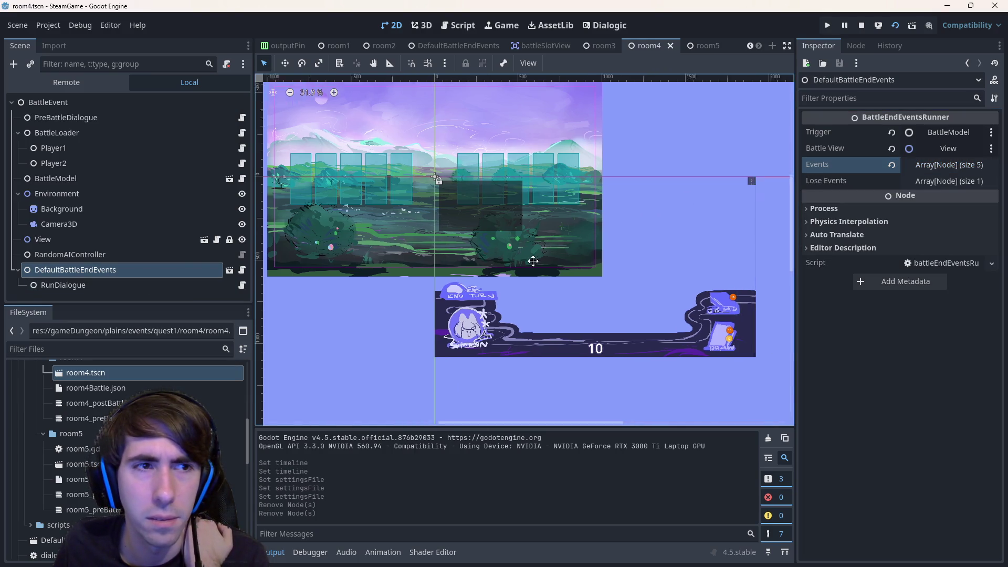
scroll(402, 298, up, 2)
drag(441, 260, 580, 273)
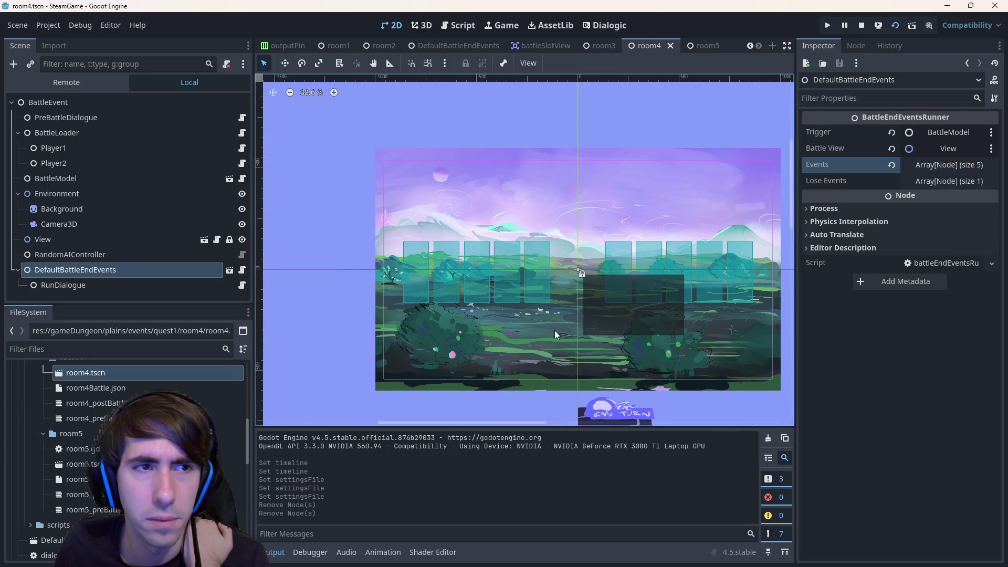
- Inspect room4's PreBattleDialogue, BattleLoader, Player1 and Player2 loader nodes, then pick room5.tscn
click(102, 118)
click(123, 132)
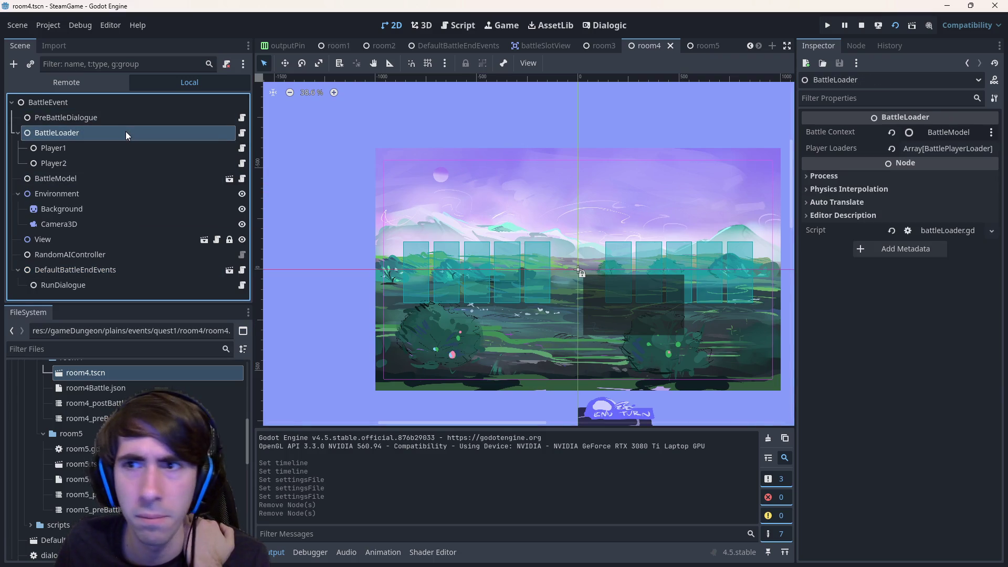
click(127, 177)
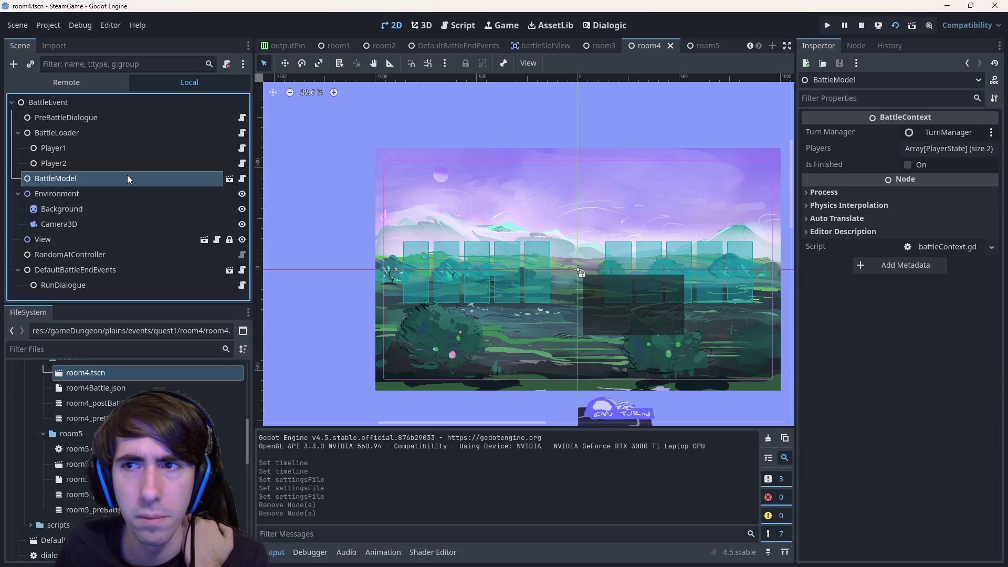
click(94, 117)
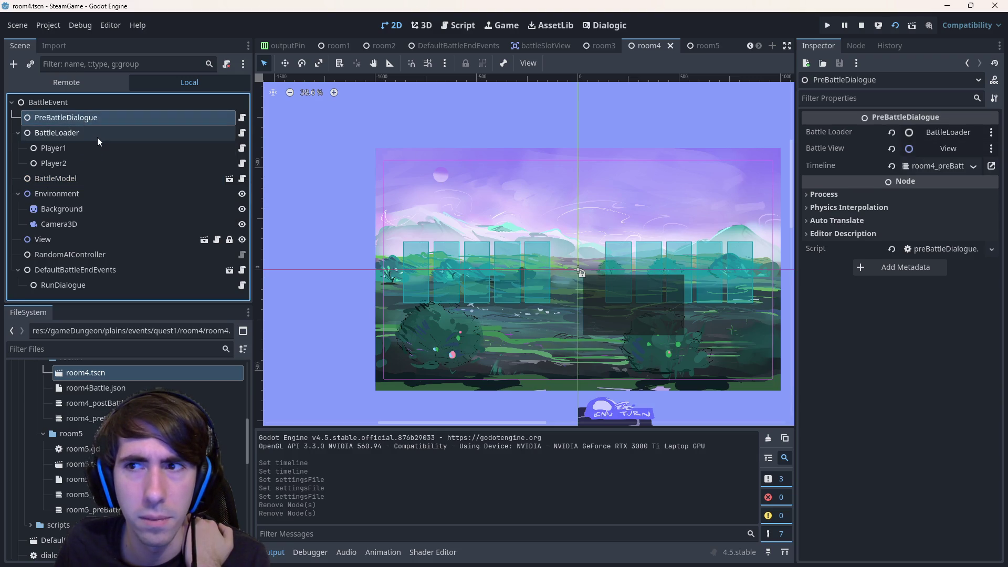
click(97, 137)
click(99, 149)
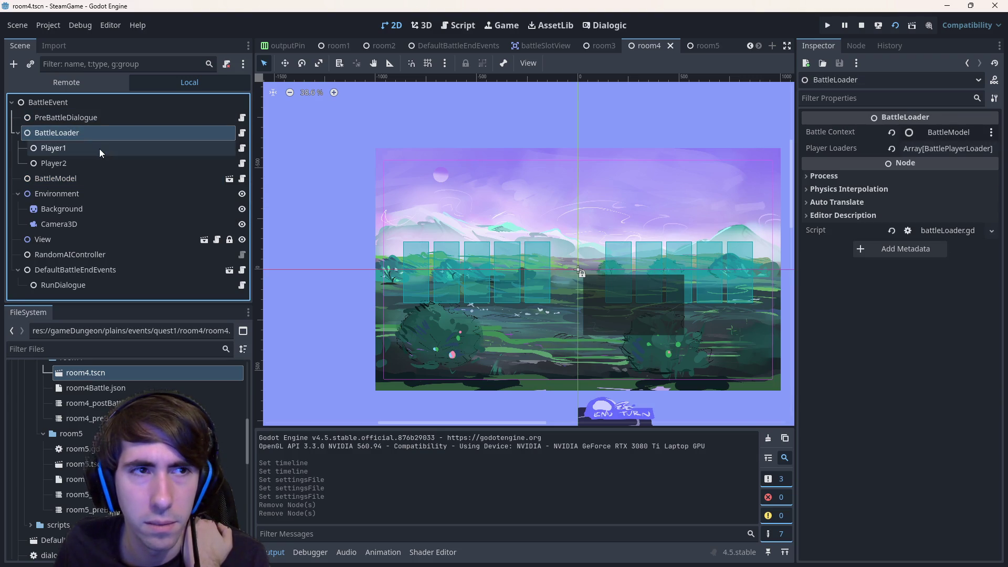
click(97, 162)
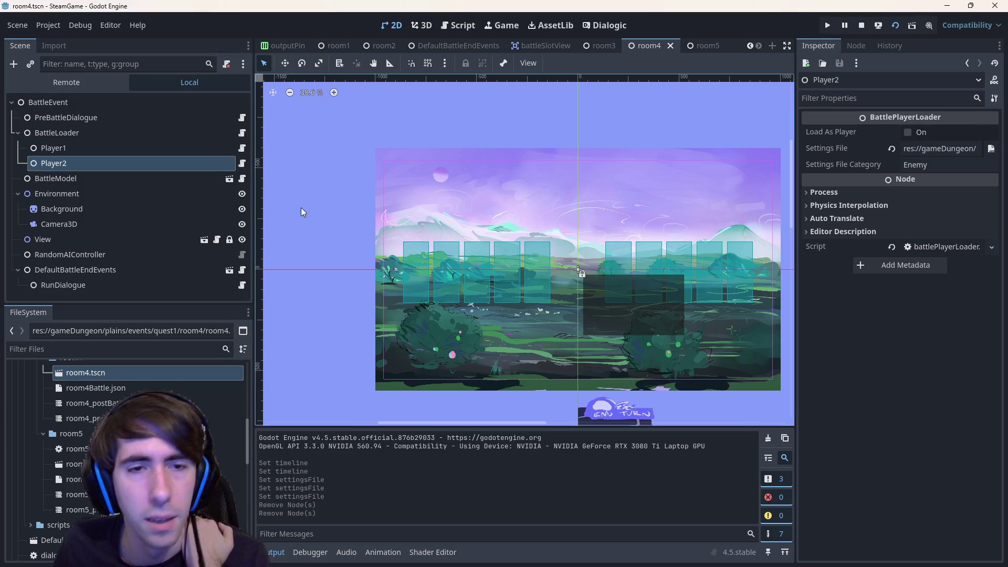
mouse_move(398, 250)
mouse_down()
mouse_move(291, 249)
mouse_move(311, 252)
mouse_up()
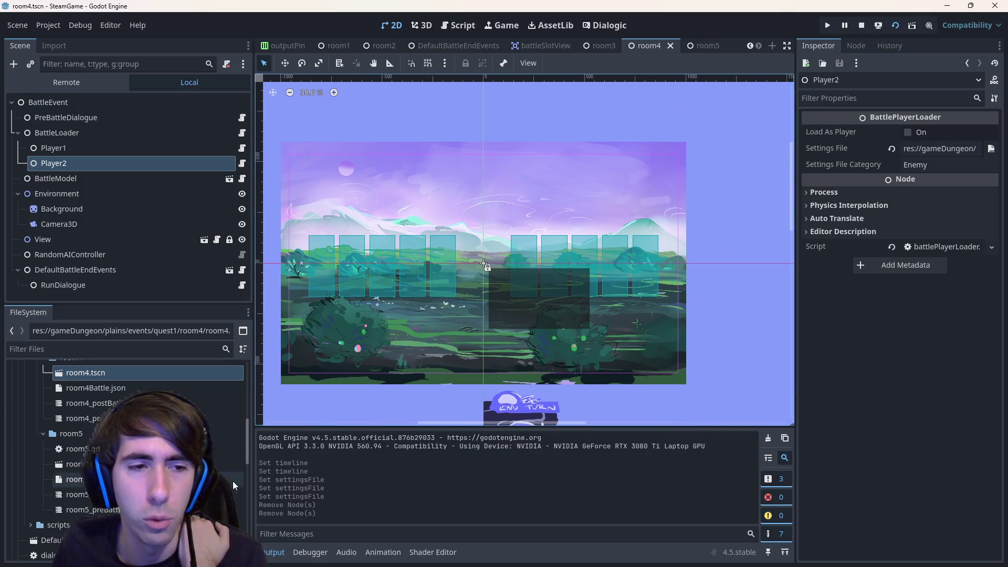
click(79, 464)
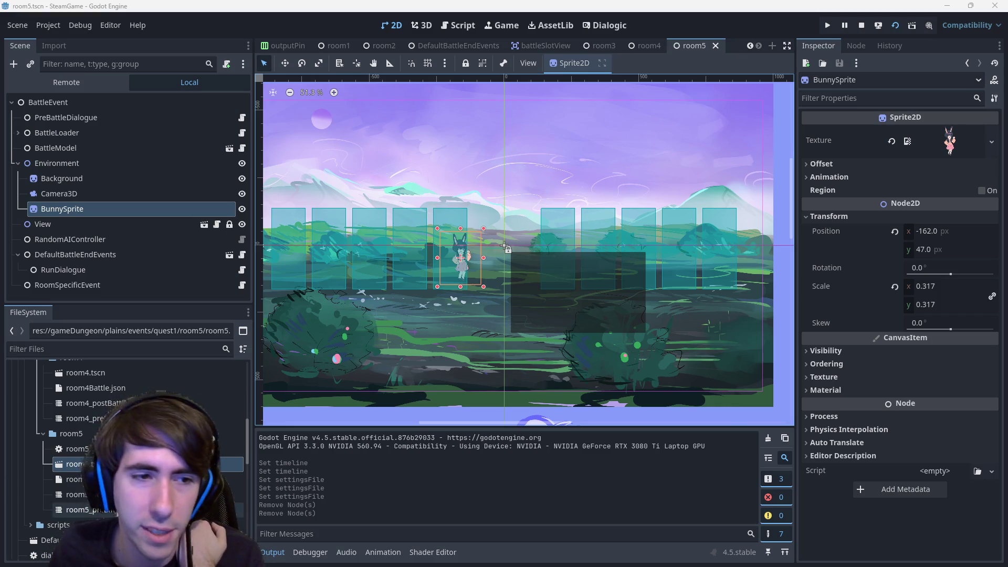
scroll(80, 418, up, 3)
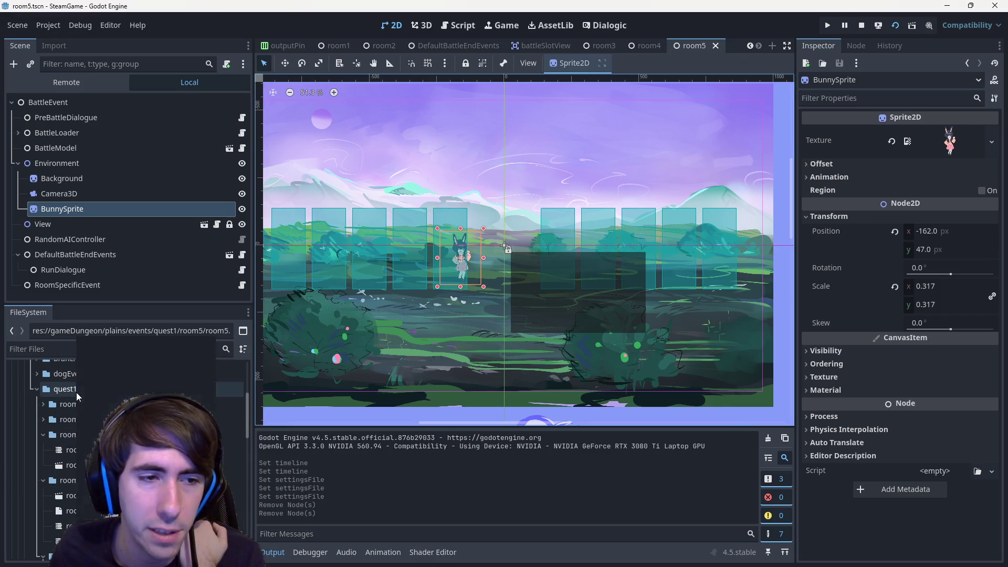
- Create a new room6 folder inside quest1
right_click(77, 389)
click(223, 347)
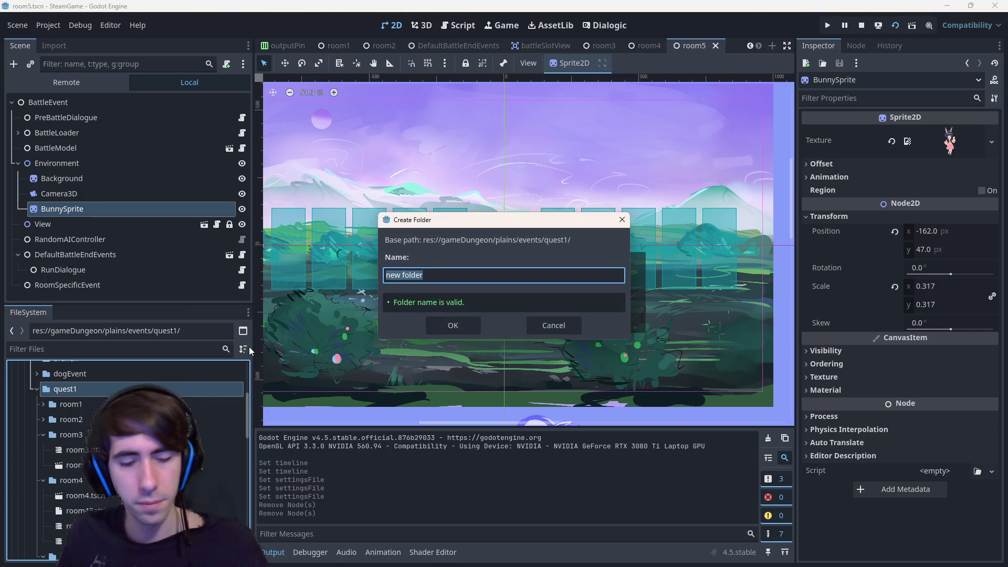
text(room5)
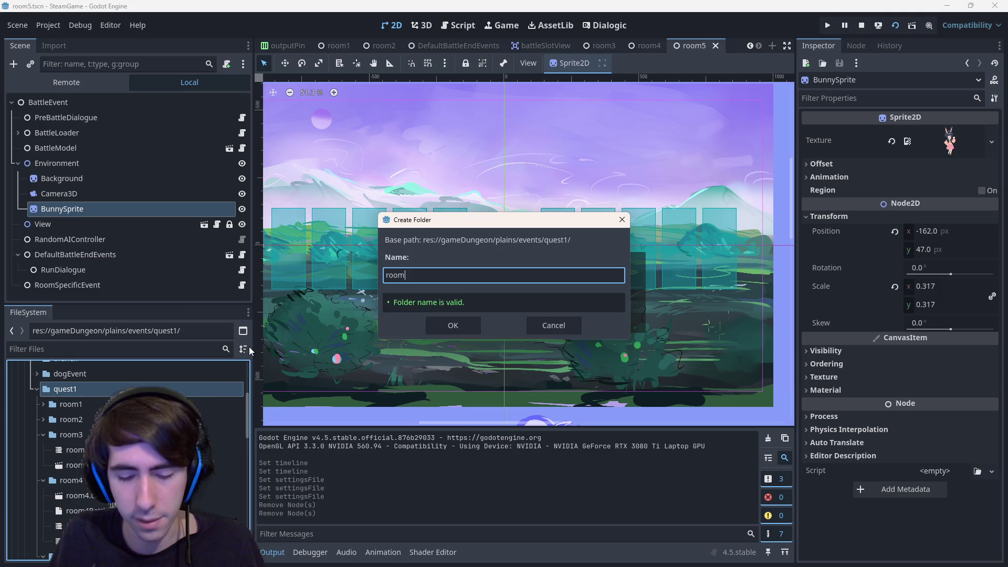
key(Escape)
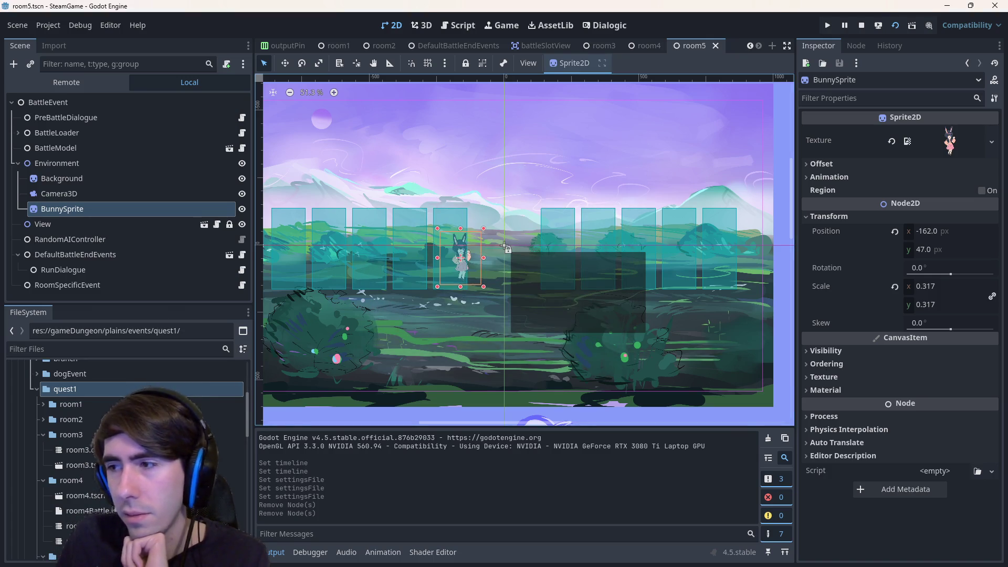
scroll(83, 407, down, 1)
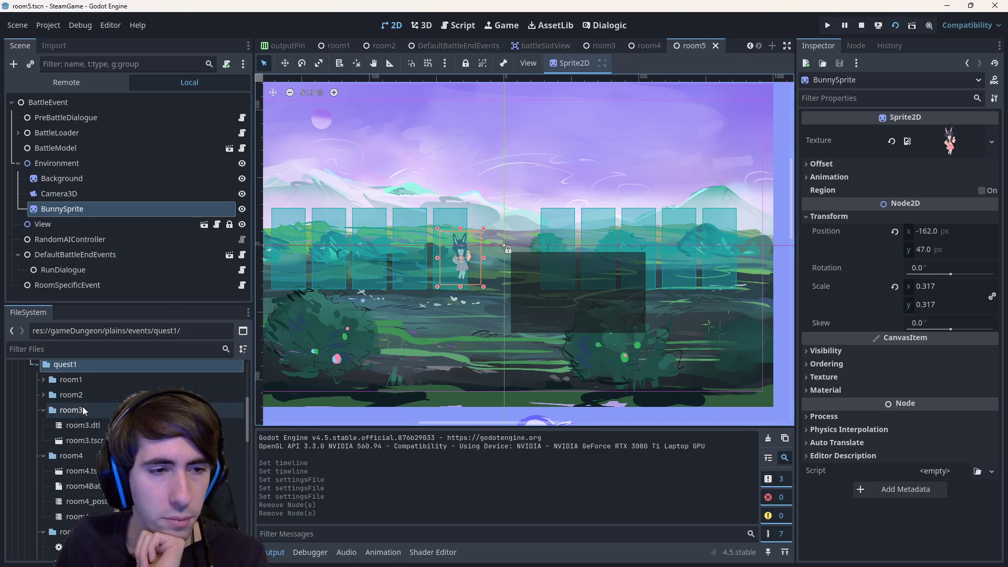
- Duplicate room3.tscn as room6.tscn and move it into the room6 folder
double_click(83, 406)
double_click(85, 431)
click(83, 446)
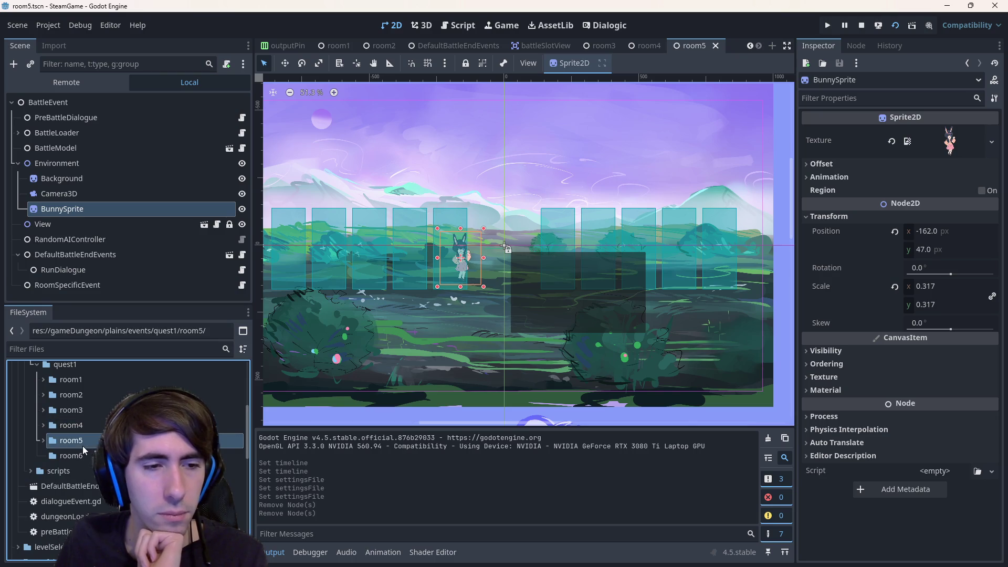
double_click(92, 411)
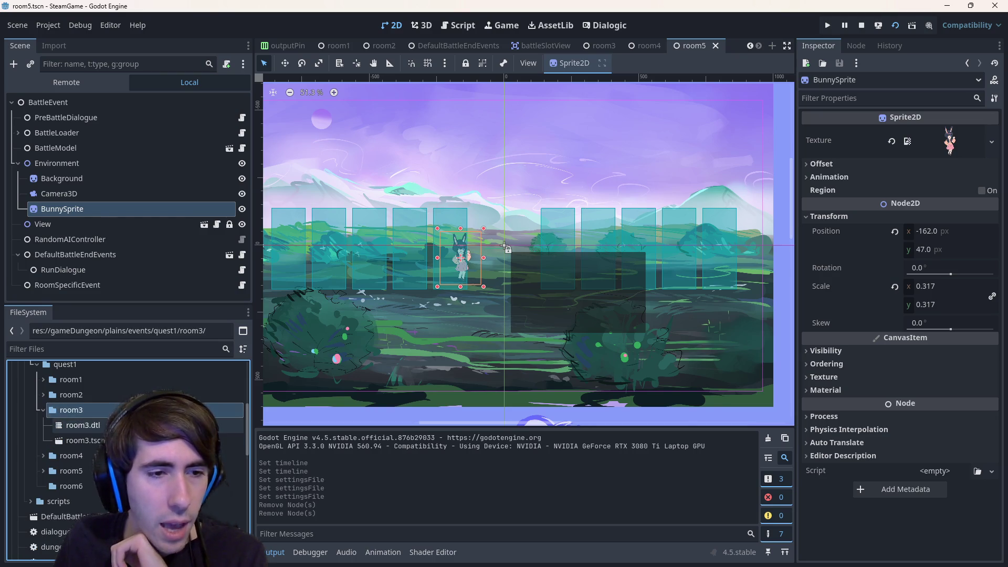
click(86, 441)
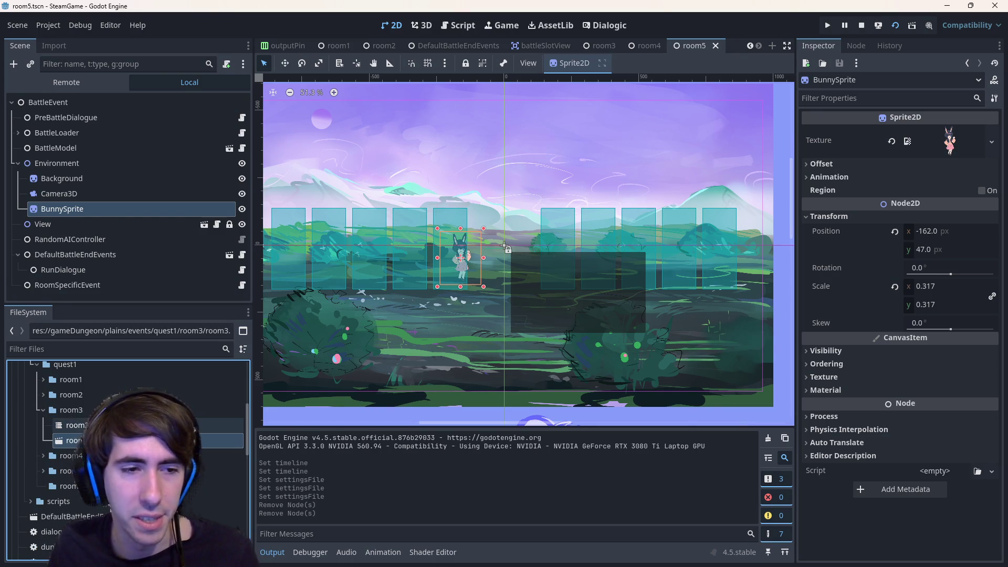
key(ctrl+d)
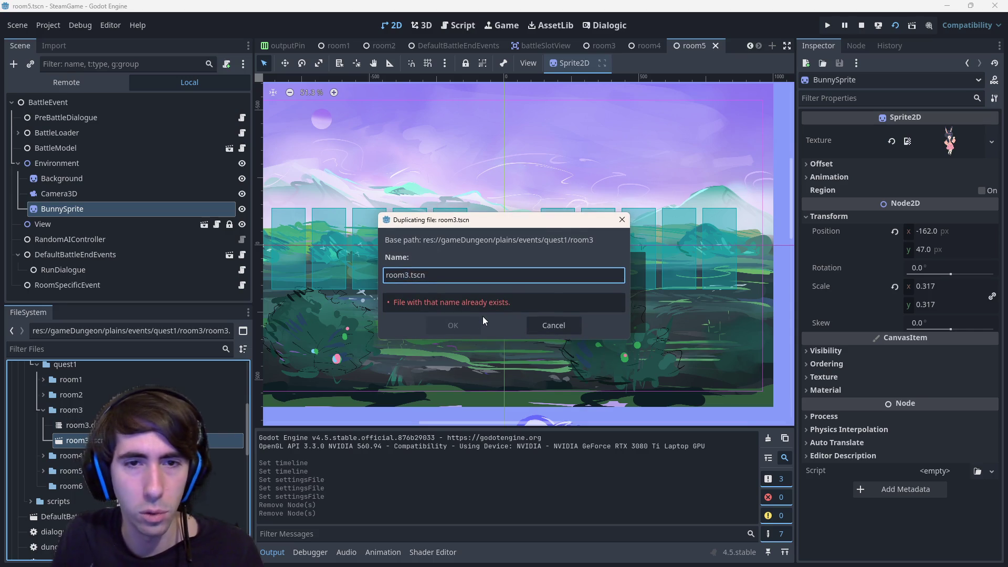
text(6)
key(Return)
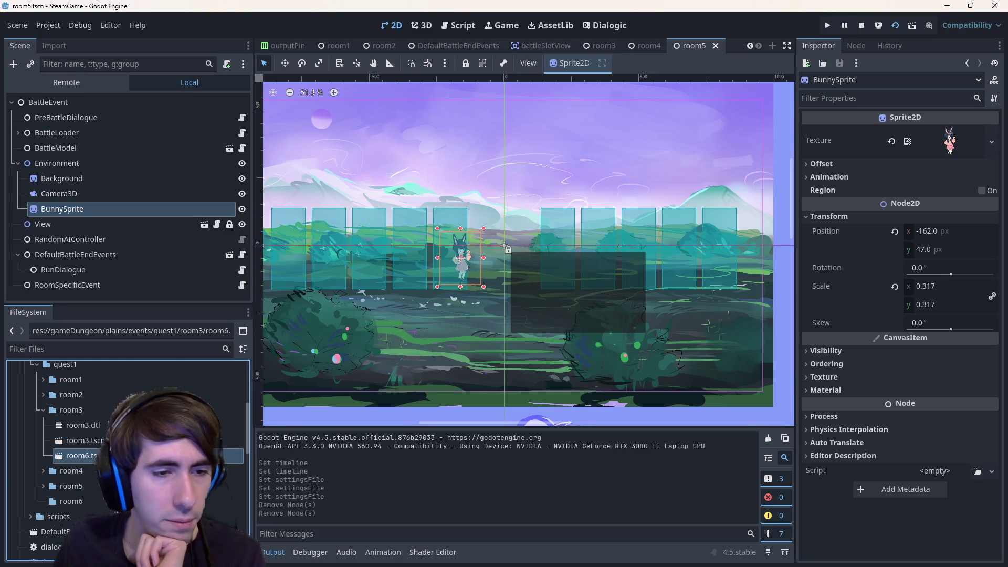
drag(111, 510, 103, 501)
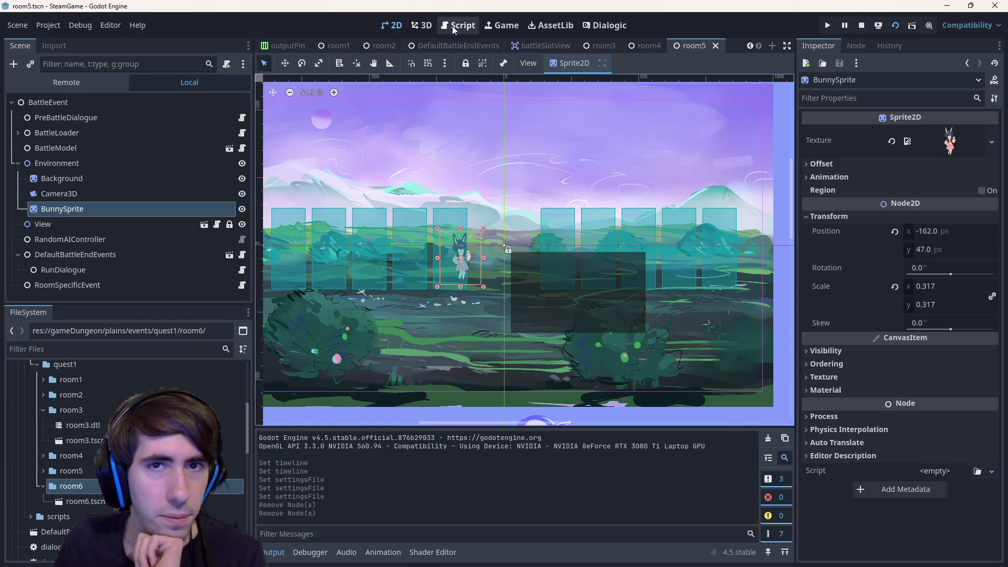
- Create a new Dialogic timeline and save it as room6 in quest1/room6
click(609, 25)
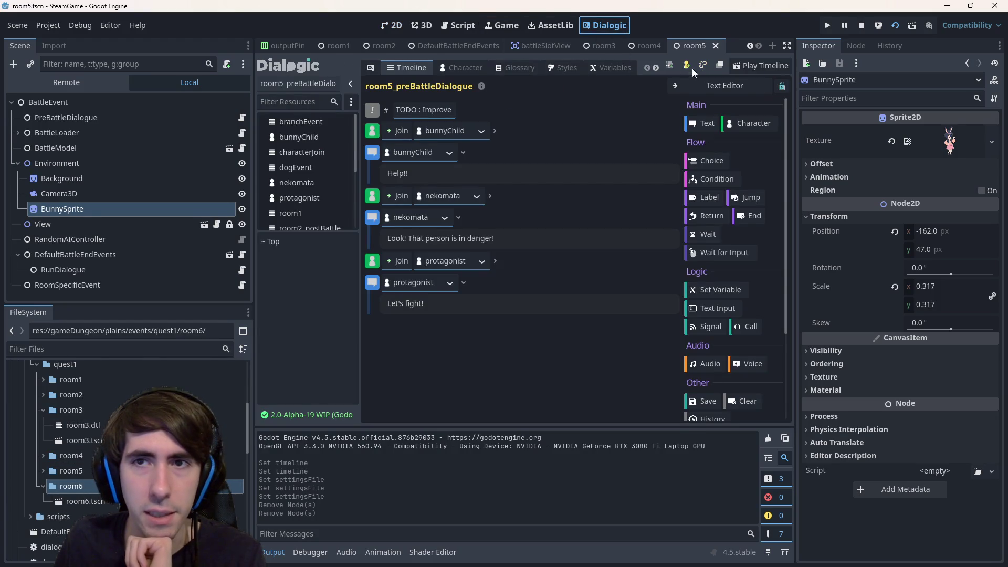
click(671, 65)
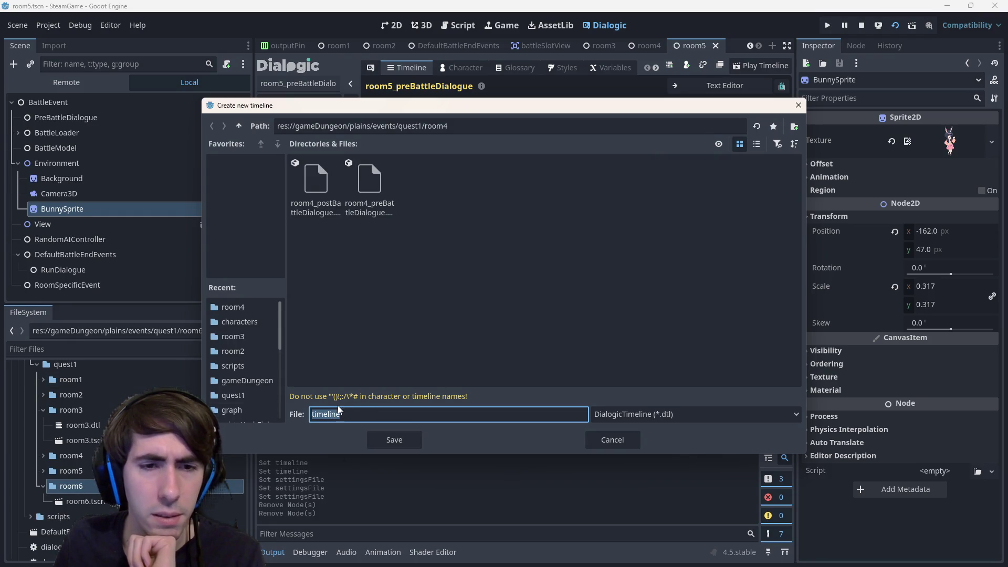
text(room)
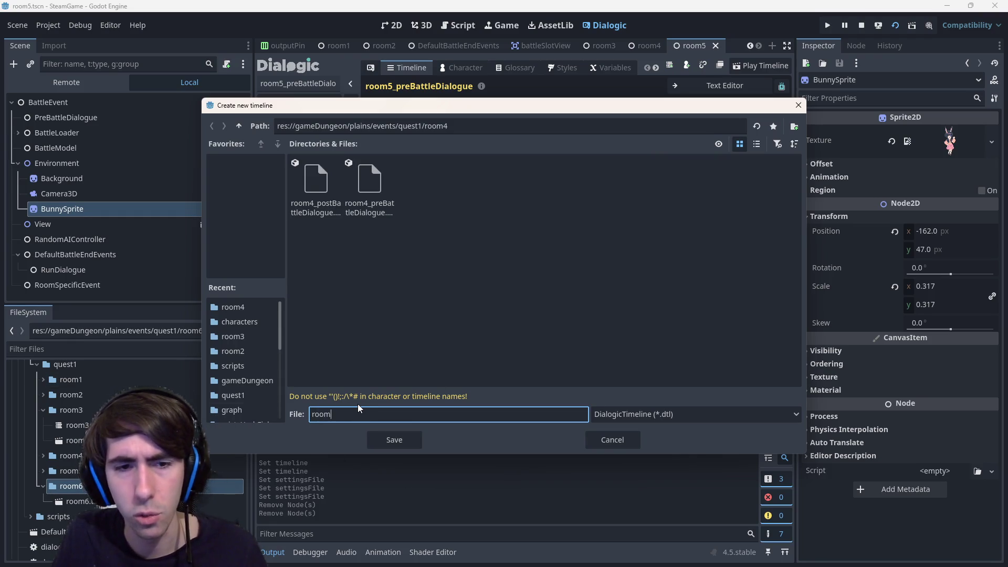
text(6)
click(239, 126)
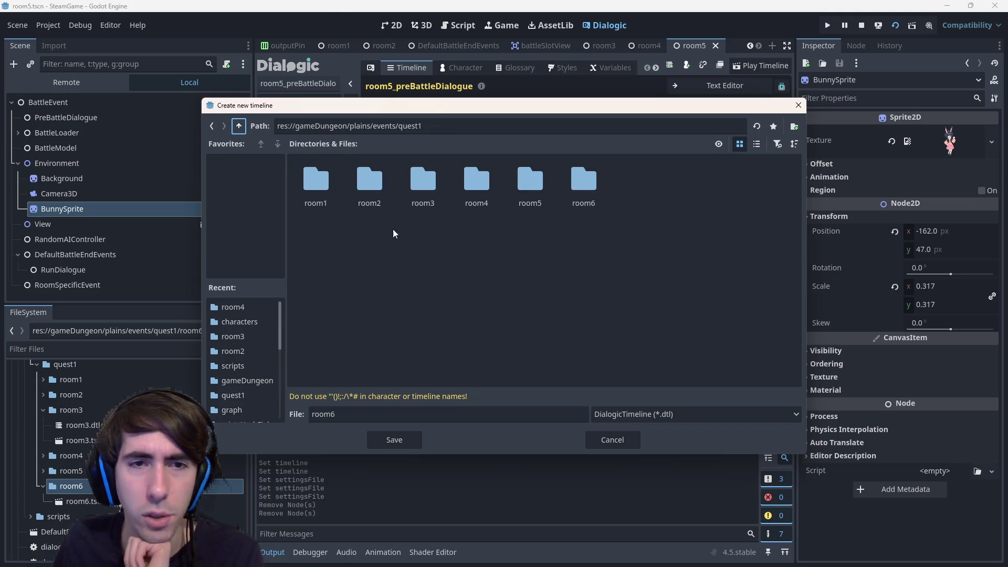
double_click(595, 179)
click(394, 439)
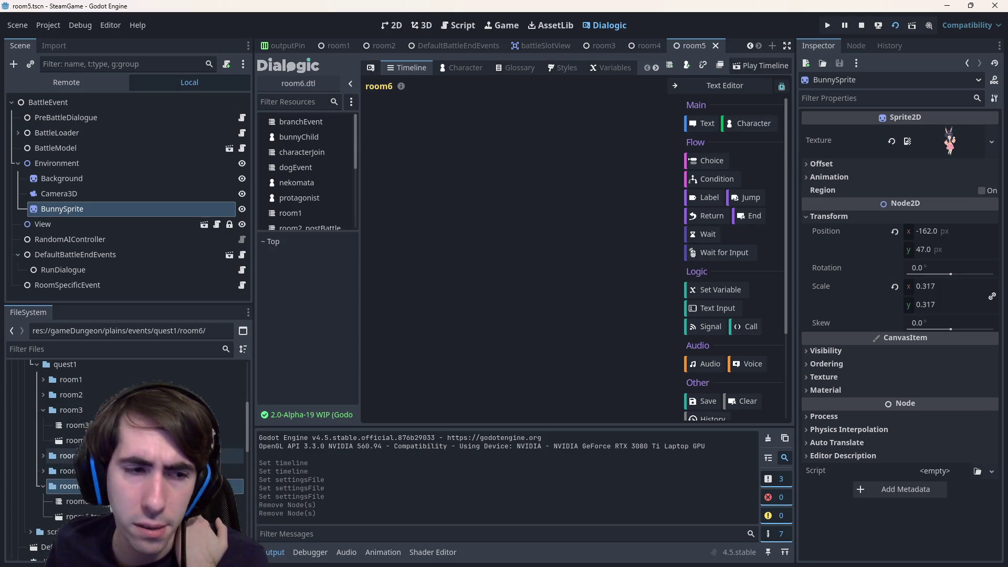
click(72, 455)
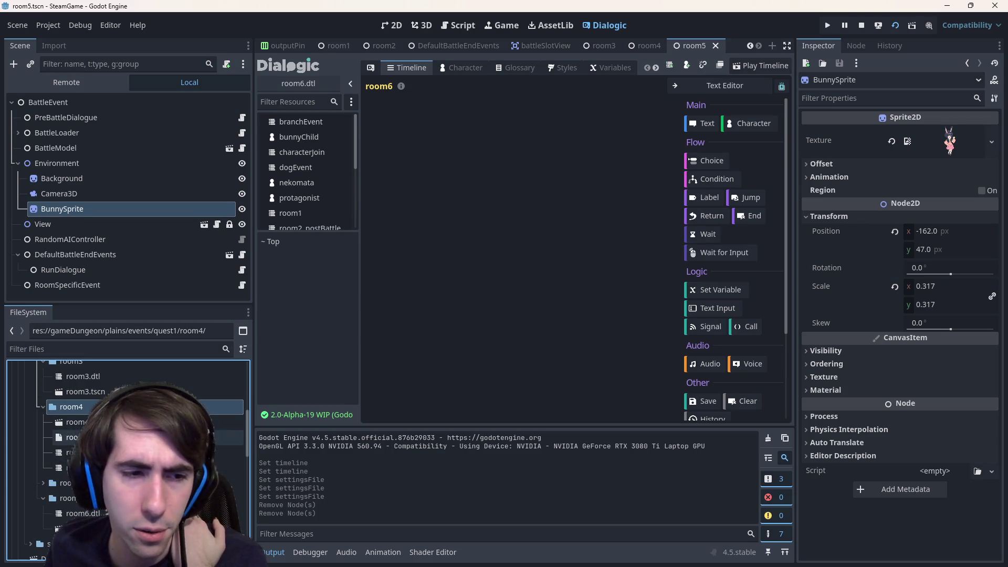
- Open room4Battle.json and select its full contents
click(196, 468)
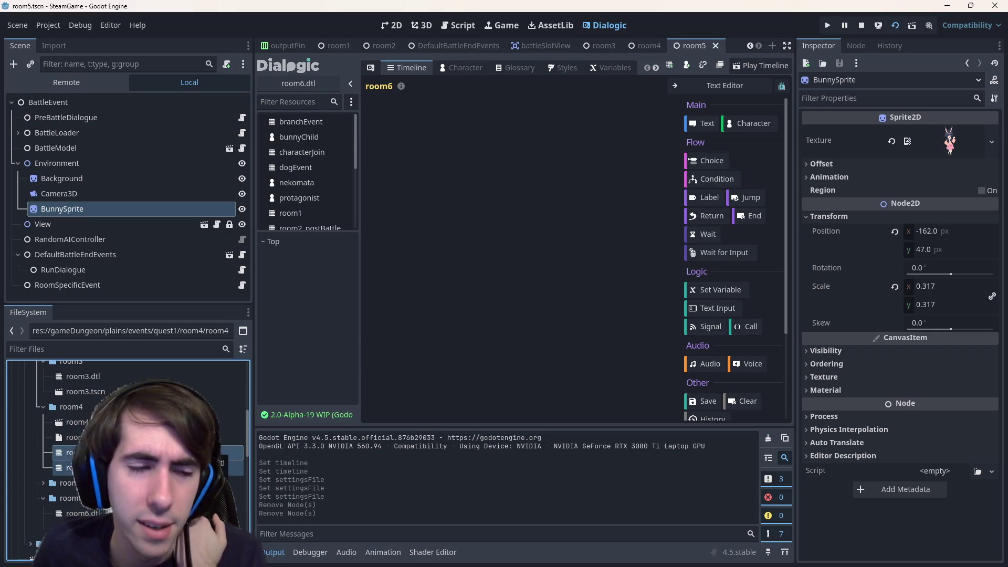
double_click(71, 437)
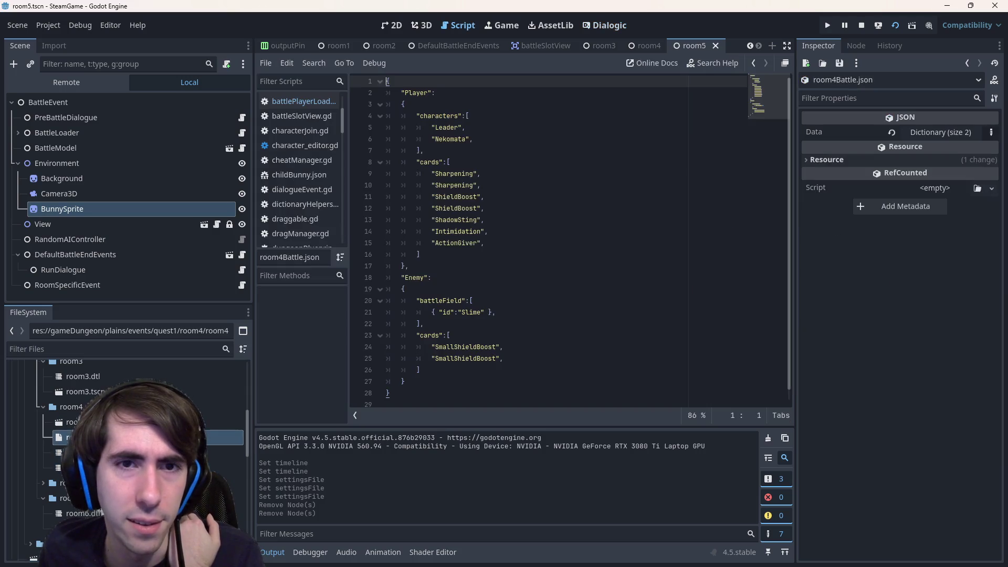
key(ctrl+a)
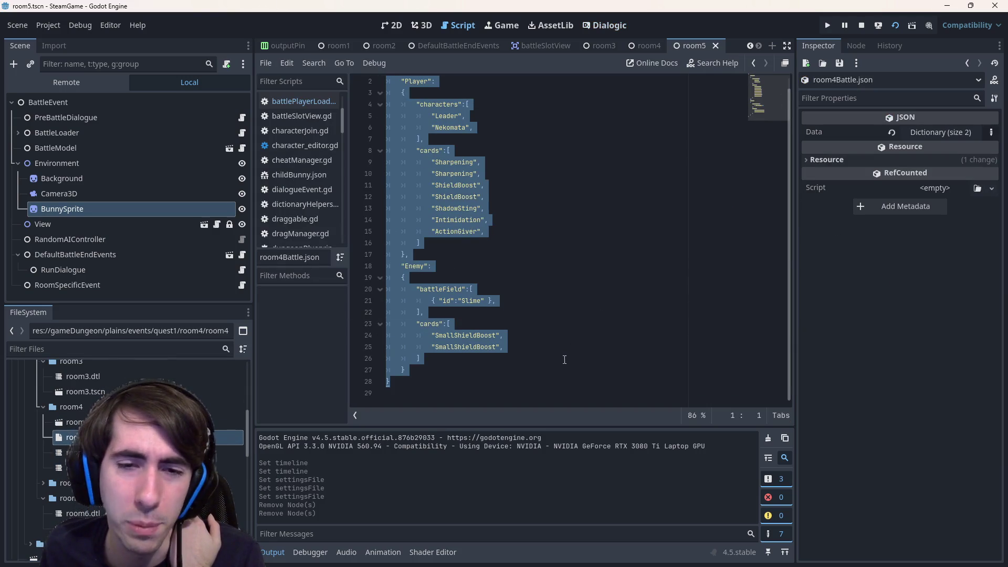
click(390, 80)
key(ctrl+a)
click(484, 185)
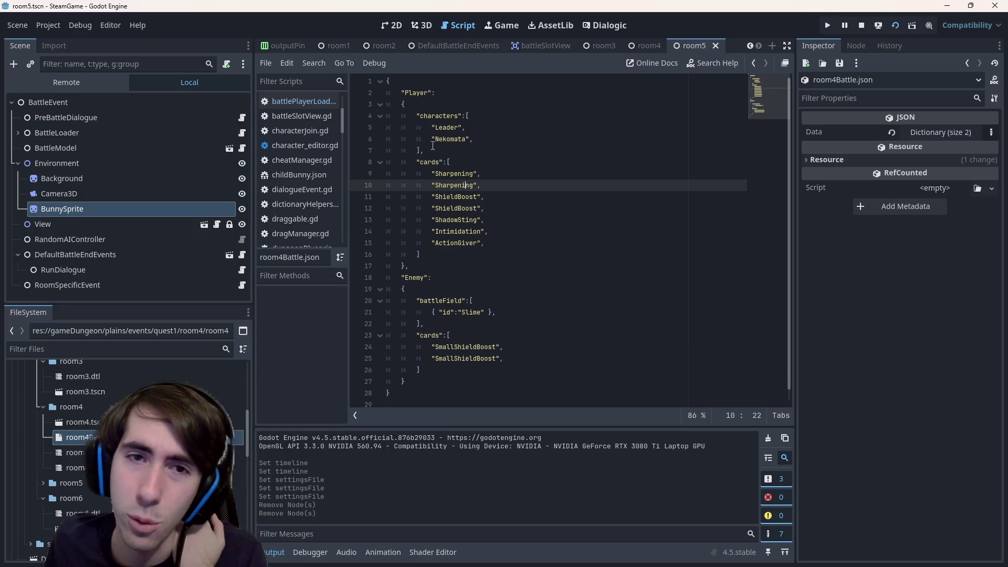
- Look through the characters, Nekomata, Player and Enemy entries and select the whole battle data block
double_click(438, 116)
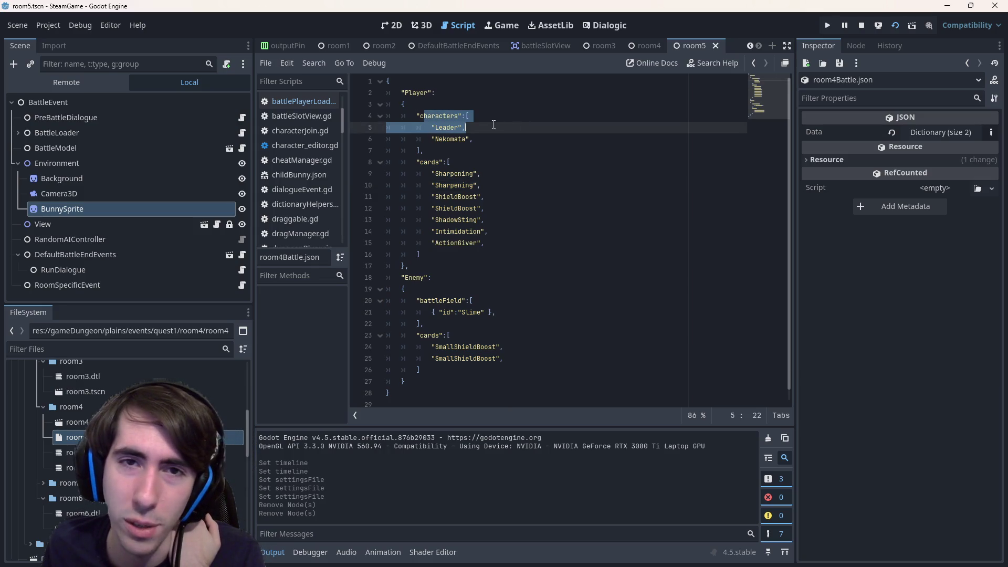
double_click(451, 139)
click(447, 128)
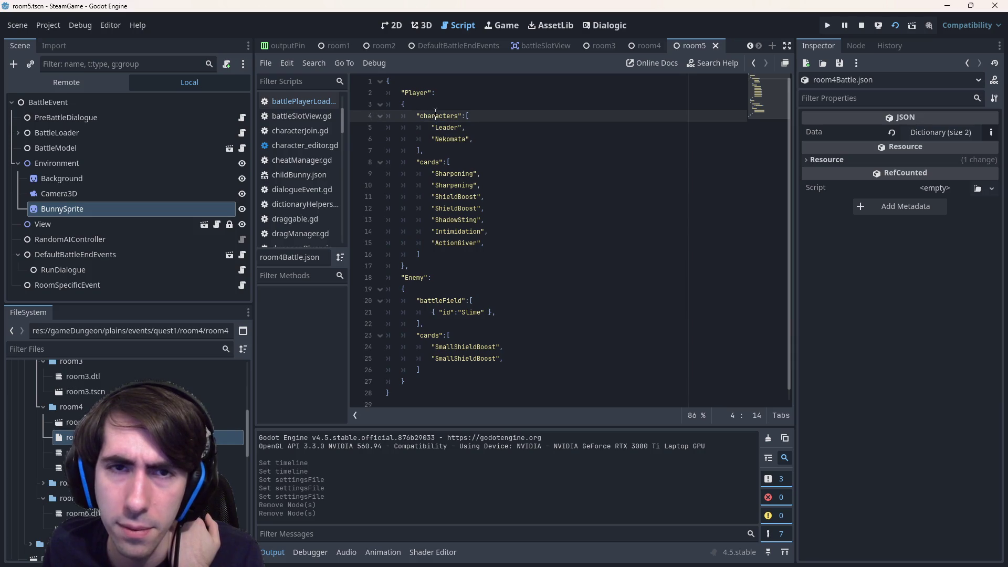
click(443, 208)
drag(474, 360, 442, 300)
click(442, 339)
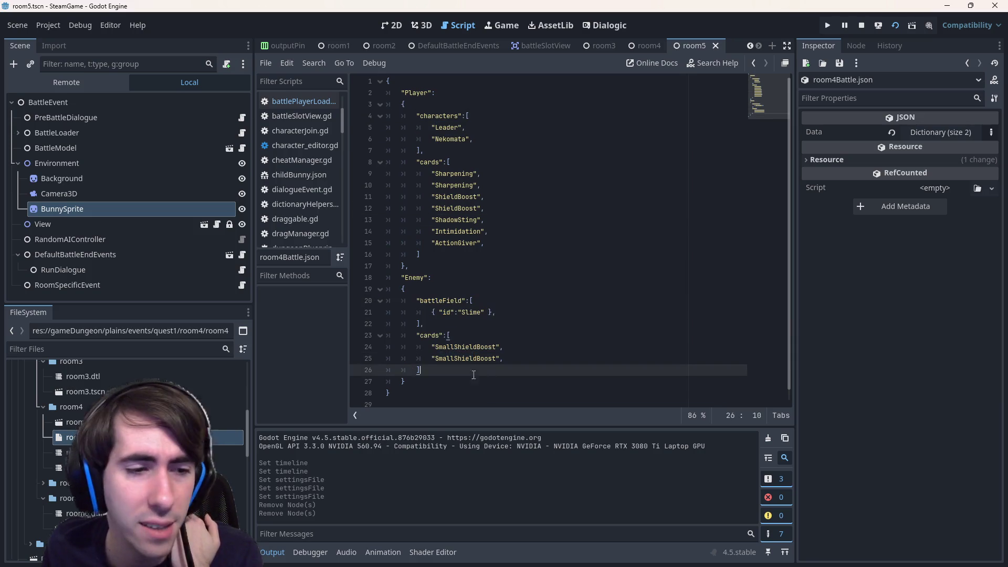
mouse_move(394, 394)
mouse_down()
mouse_move(349, 80)
mouse_move(386, 79)
mouse_up()
- Reopen the room4 scene from the file tree
click(158, 422)
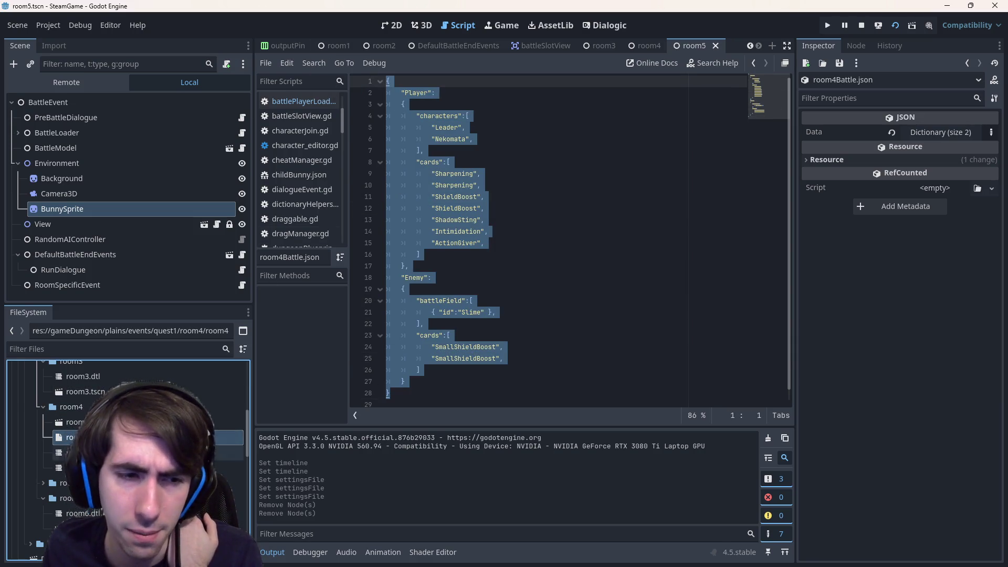
double_click(158, 422)
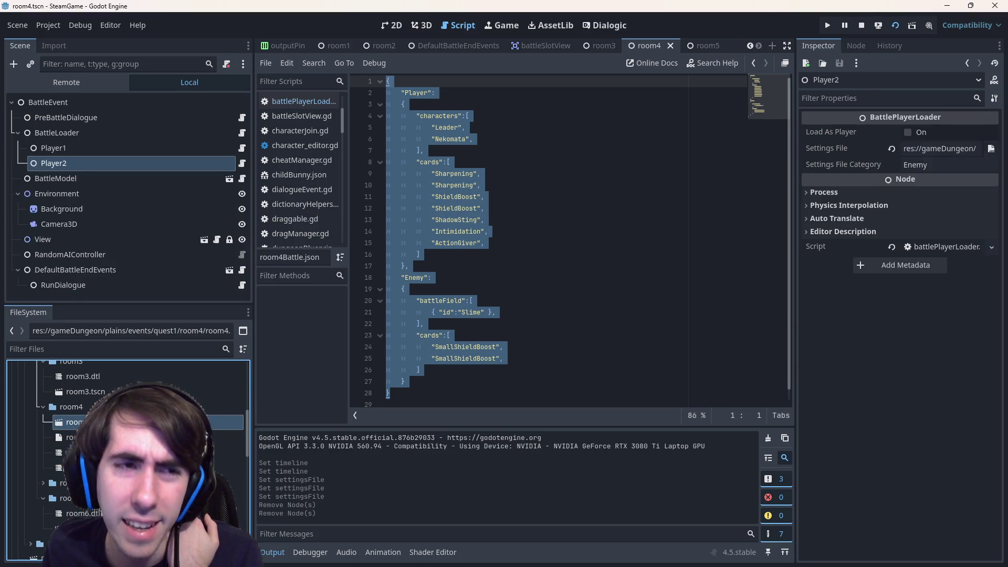
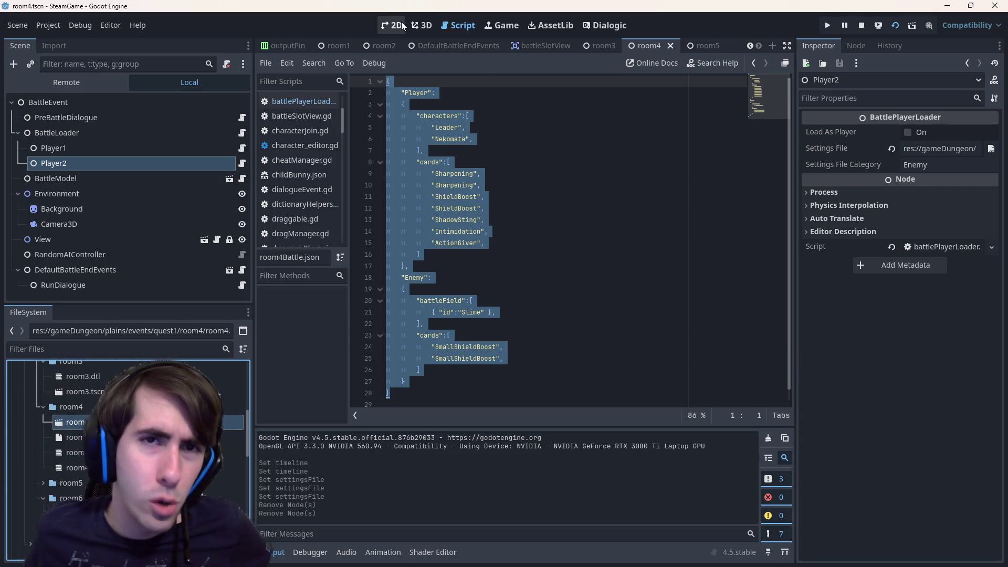
- Switch to the 2D workspace and load room6.tscn from the FileSystem dock
click(394, 25)
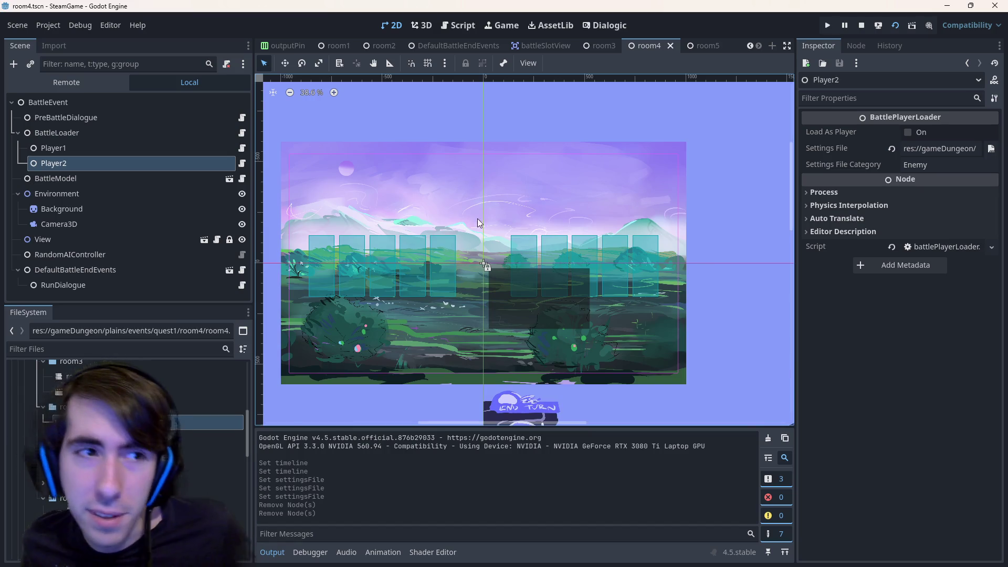
scroll(448, 324, up, 1)
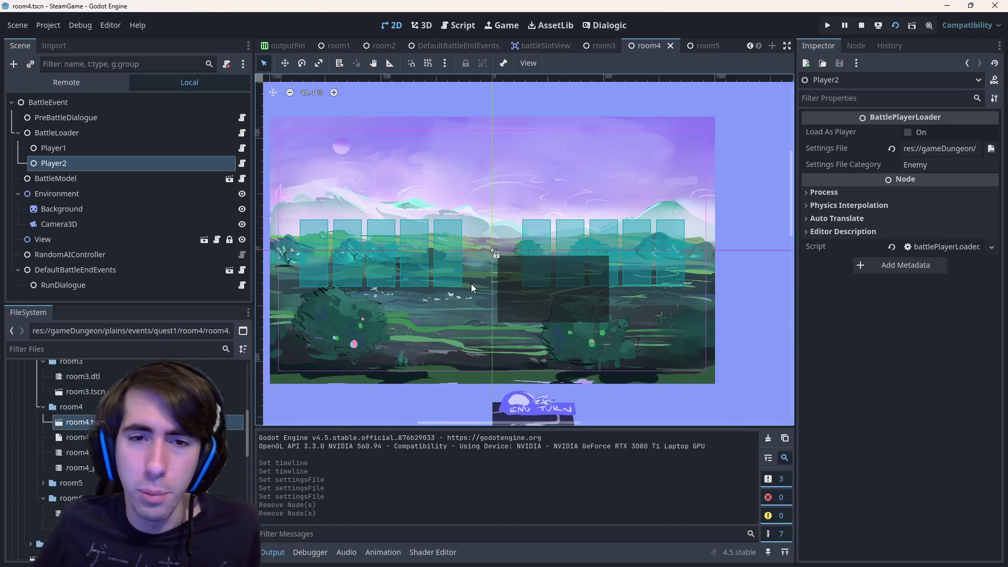
scroll(471, 288, up, 1)
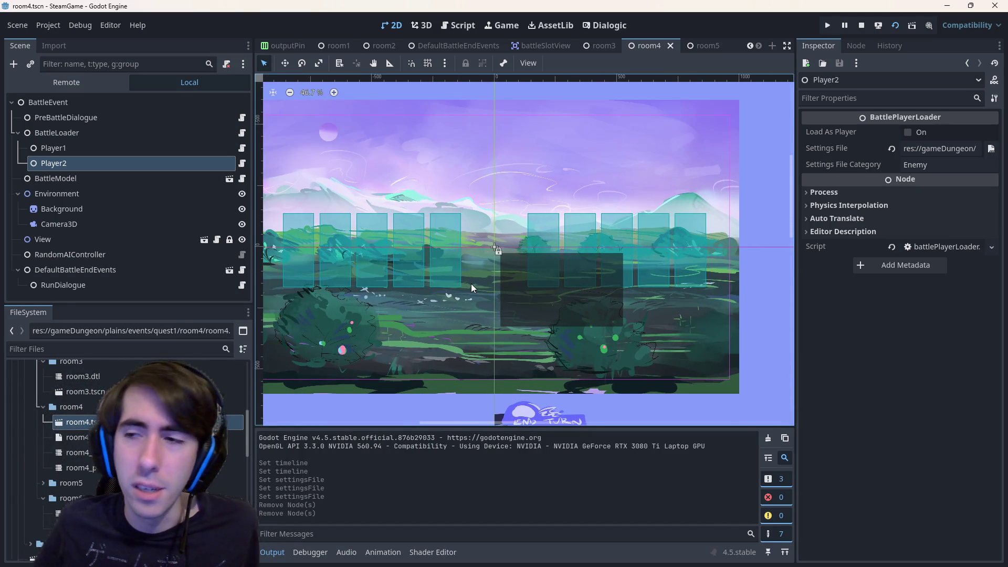
scroll(471, 288, left, 1)
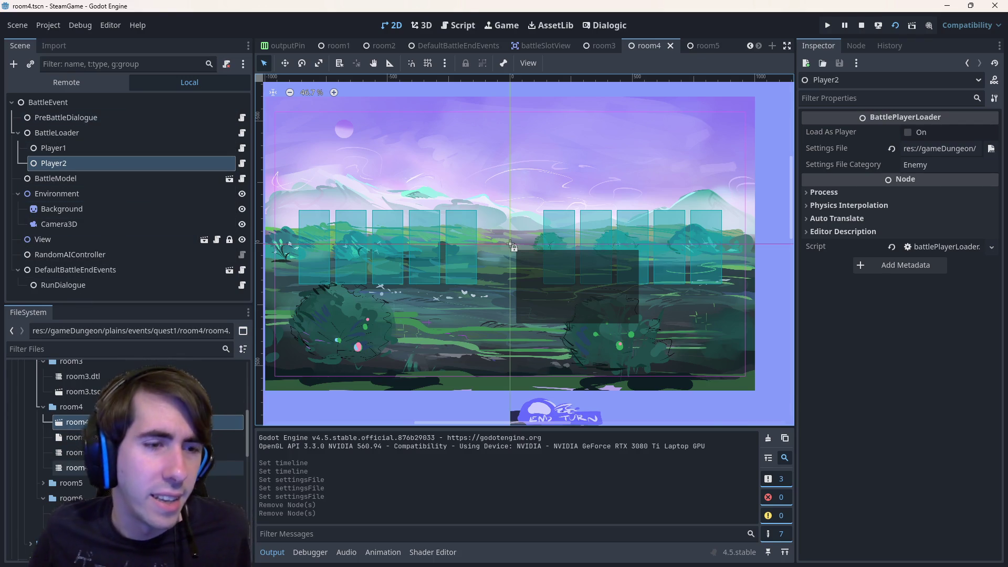
double_click(71, 498)
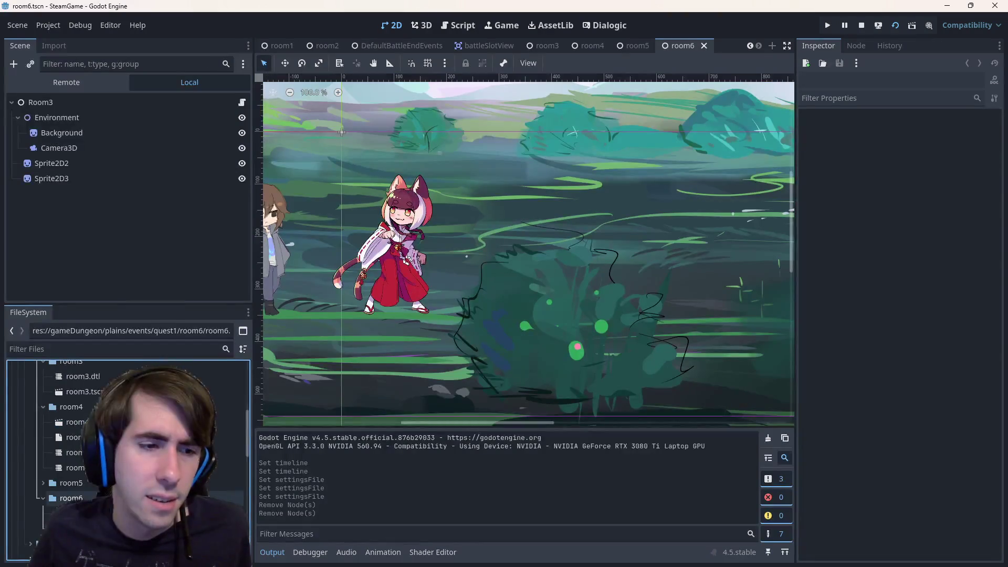
scroll(71, 472, up, 3)
- Check room5's node script, return to room6 and load room6.dtl in the Dialogic timeline editor
double_click(75, 464)
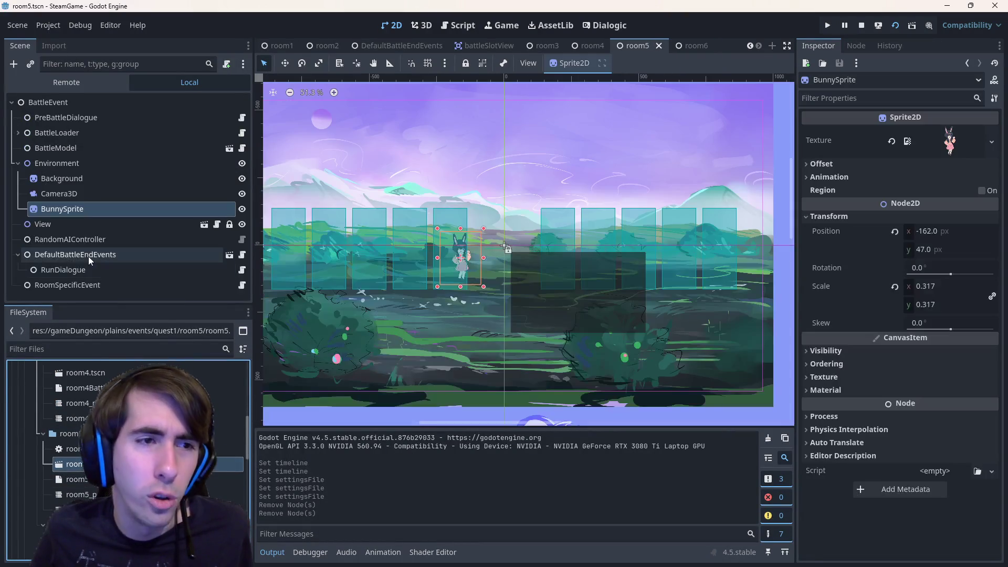
click(67, 286)
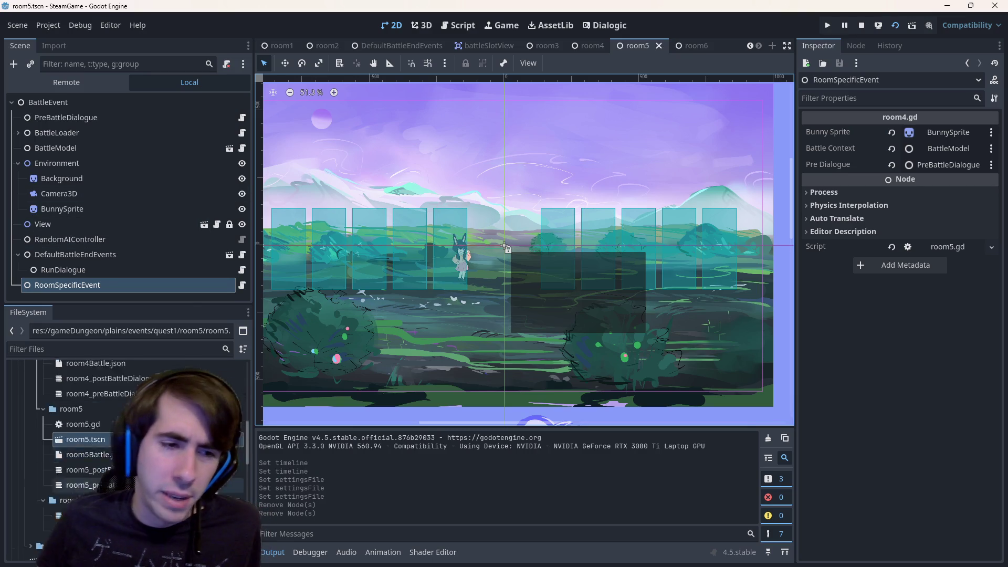
scroll(85, 434, down, 2)
double_click(85, 456)
double_click(80, 441)
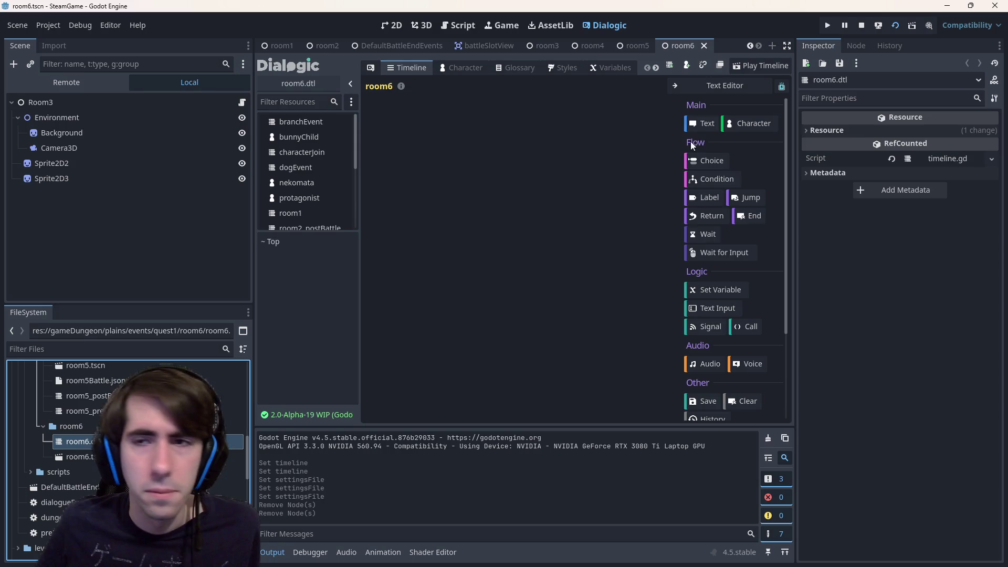
- Add a bunnyChild Join event followed by the text line "Thank you for saving me!!" and save
click(742, 123)
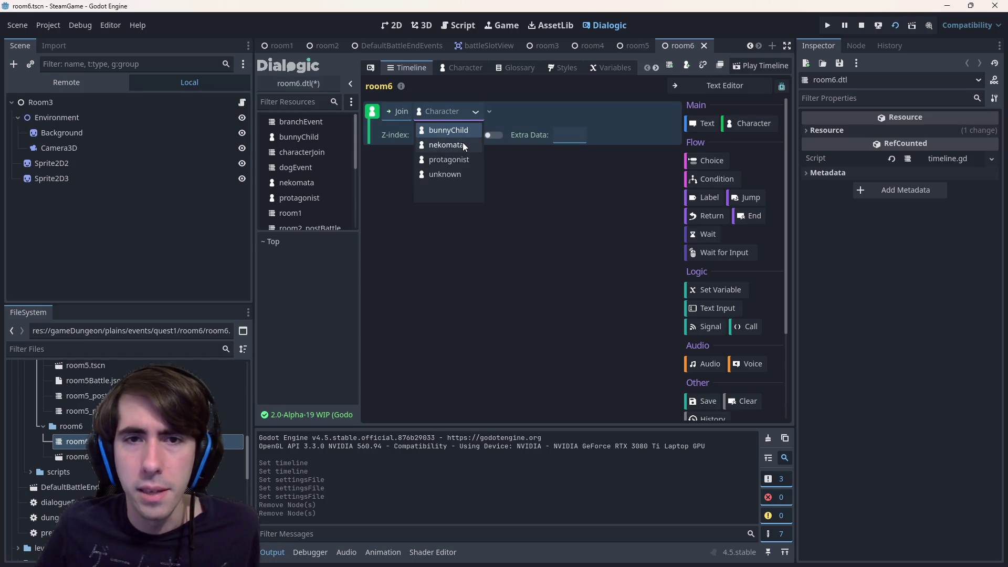
click(455, 132)
click(700, 120)
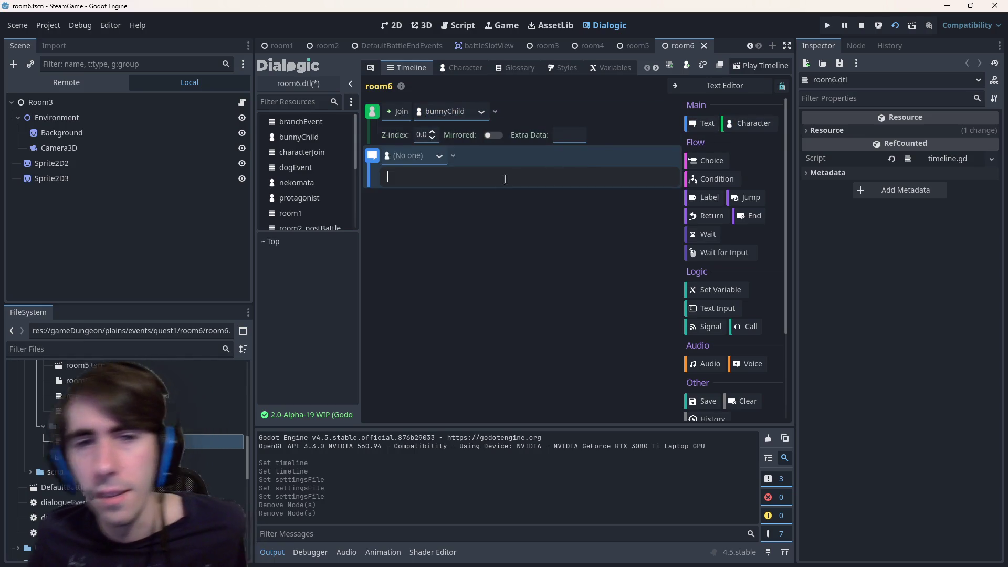
click(489, 184)
text(Thank yo)
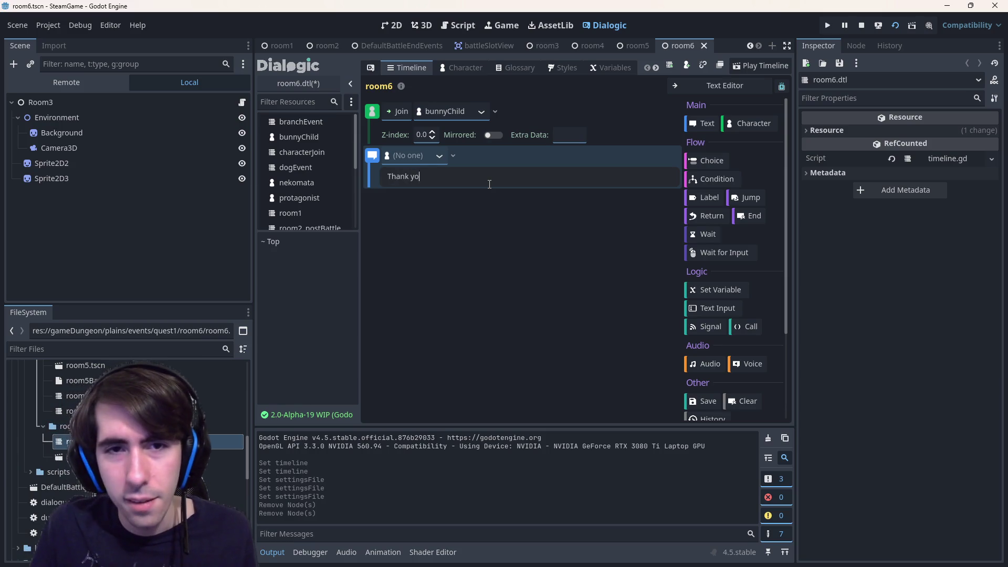
text(u for saving me!)
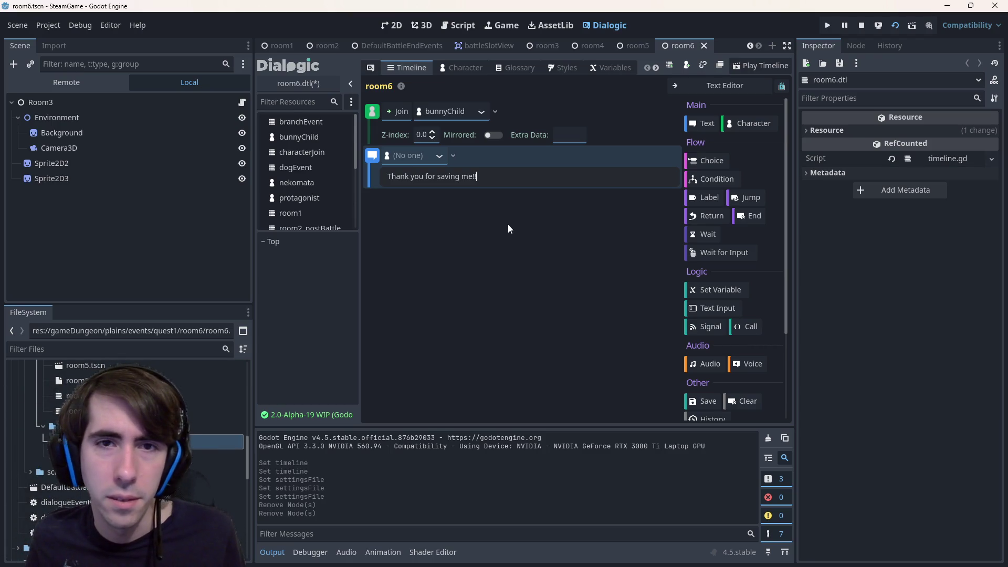
key(ctrl+s)
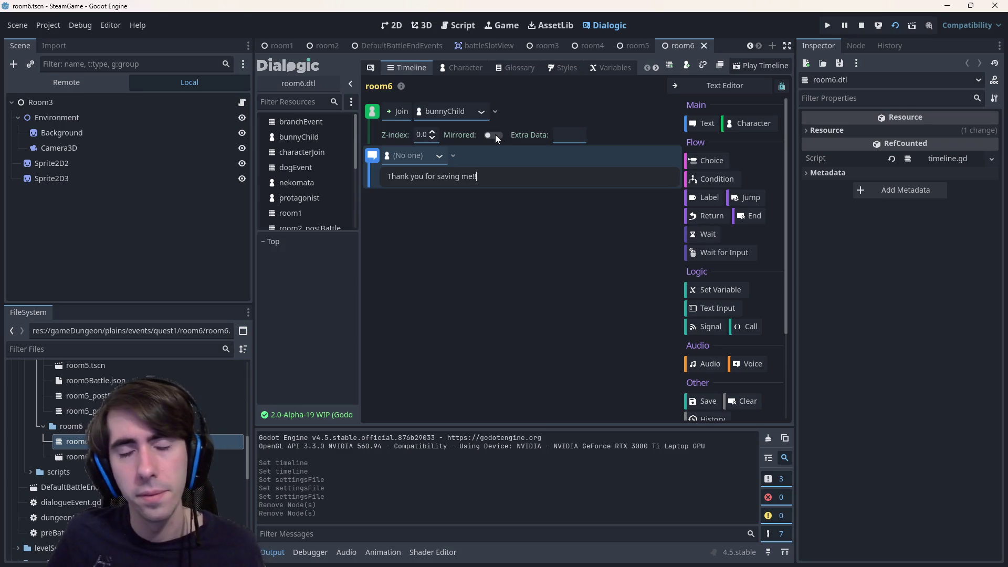
- Enable Mirrored on the bunnyChild join, save, and add a second Character Join event
click(494, 136)
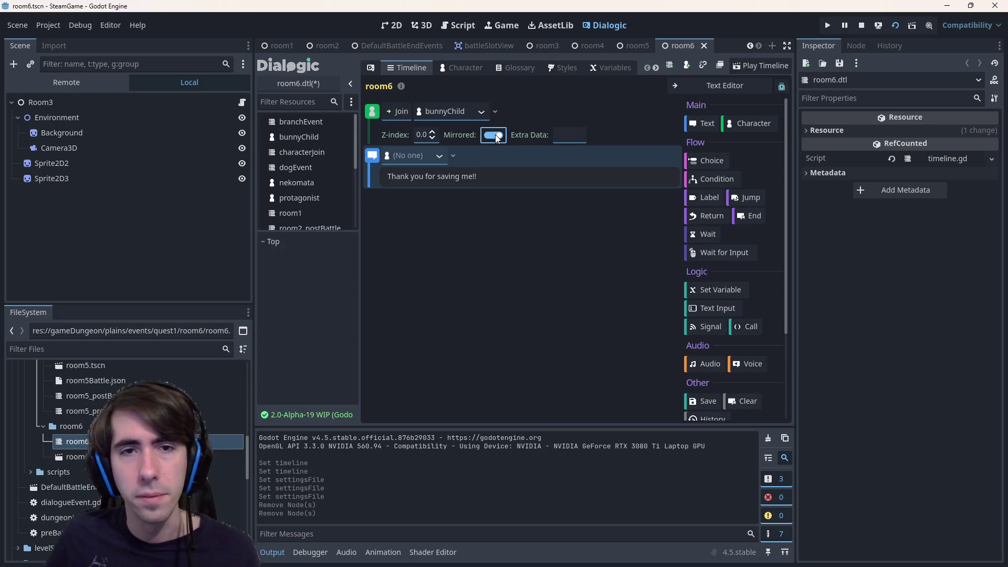
click(457, 110)
key(ctrl+s)
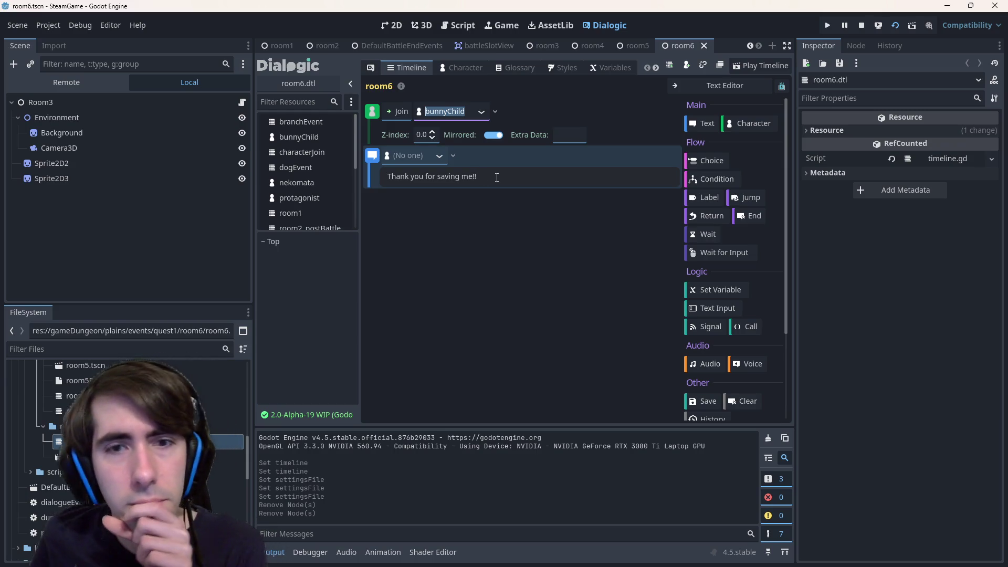
click(753, 124)
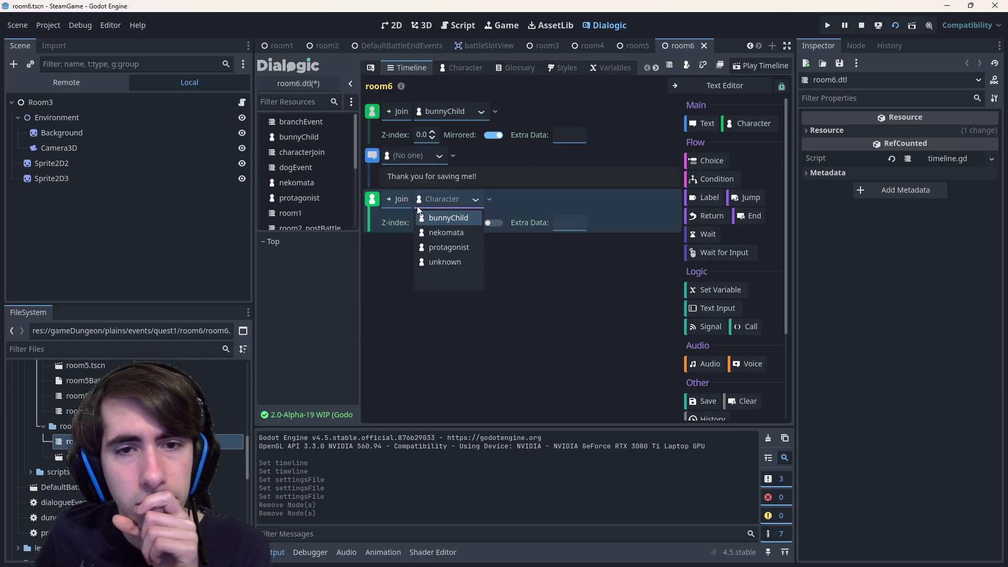
- Make nekomata the character of the new Join event
click(382, 206)
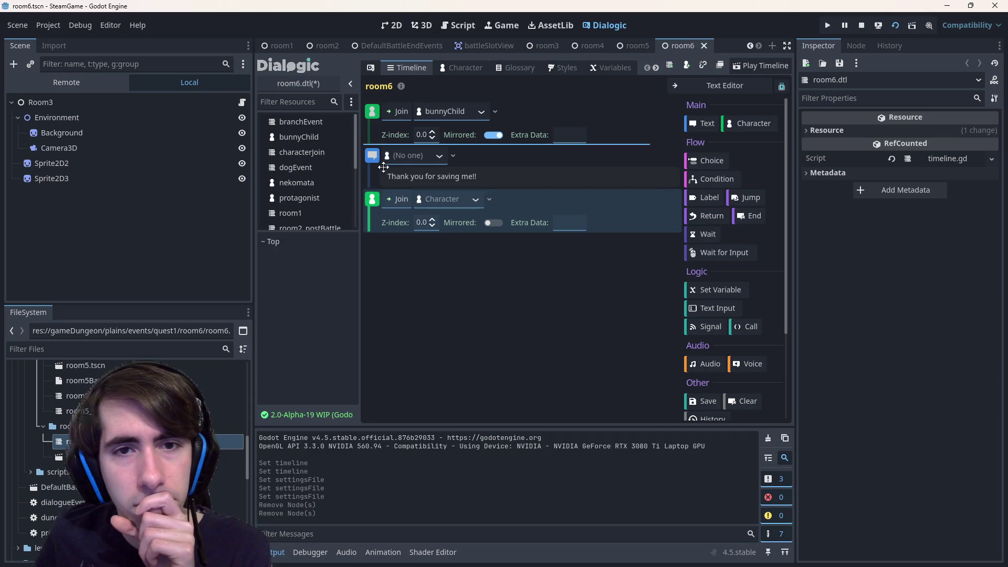
right_click(371, 198)
click(490, 325)
click(459, 199)
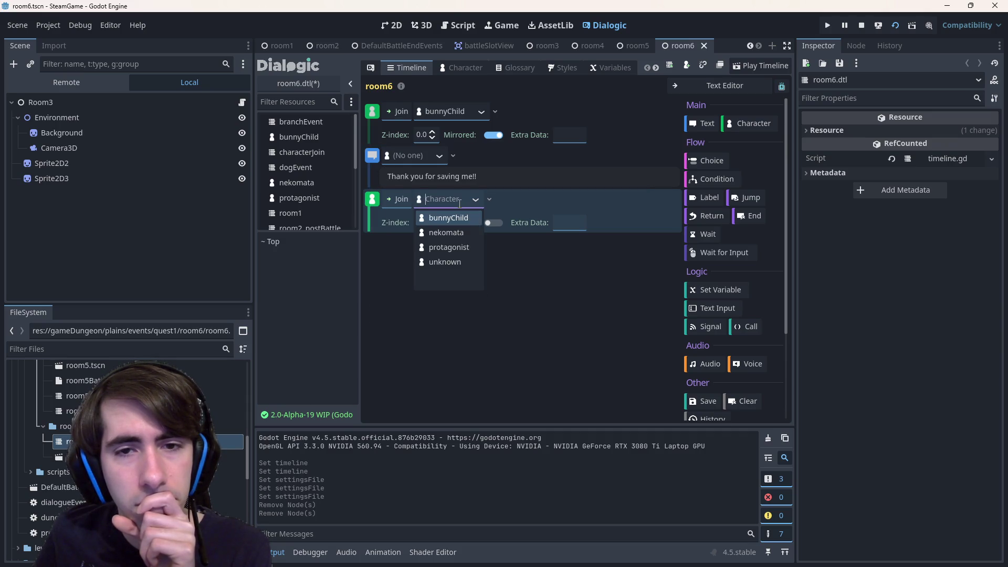
click(446, 233)
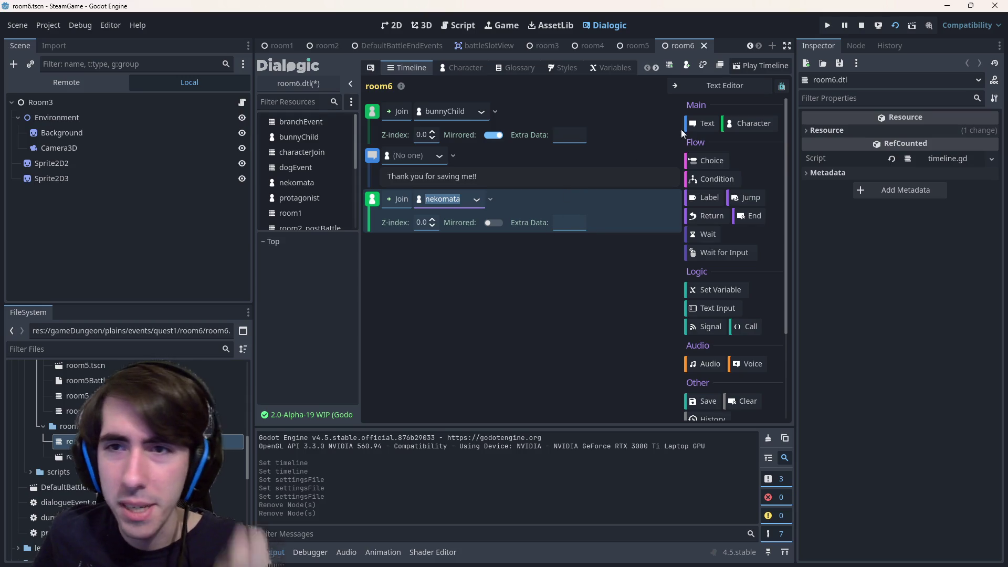
- Add a nekomata text line reading "Were there other people with you?" plus an empty text event at the end
click(703, 123)
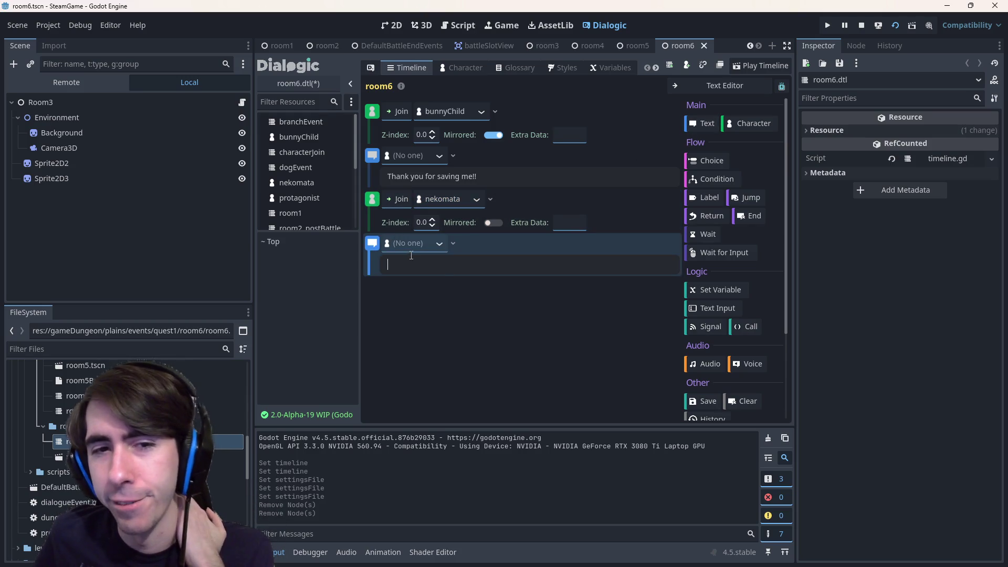
click(409, 244)
click(413, 261)
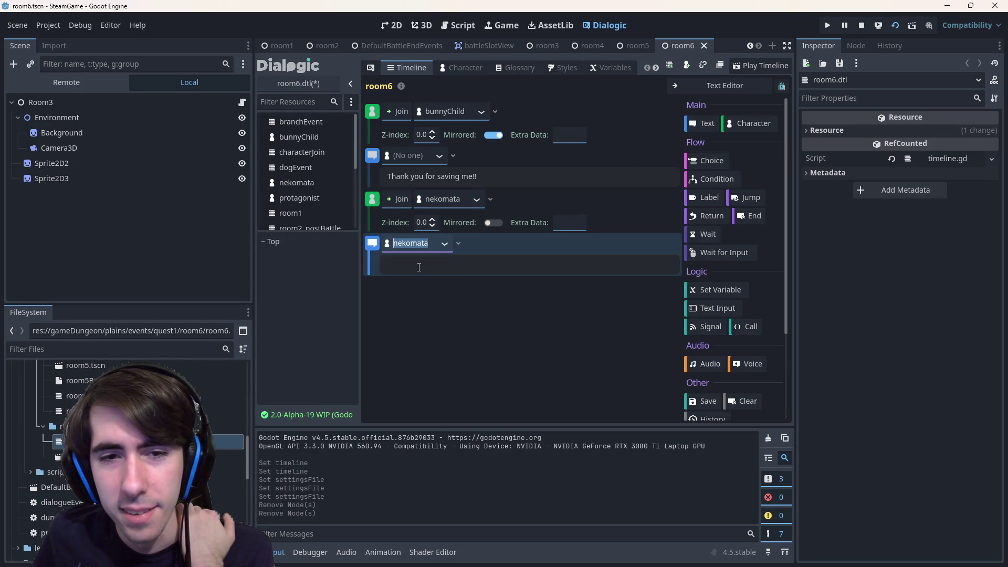
click(413, 266)
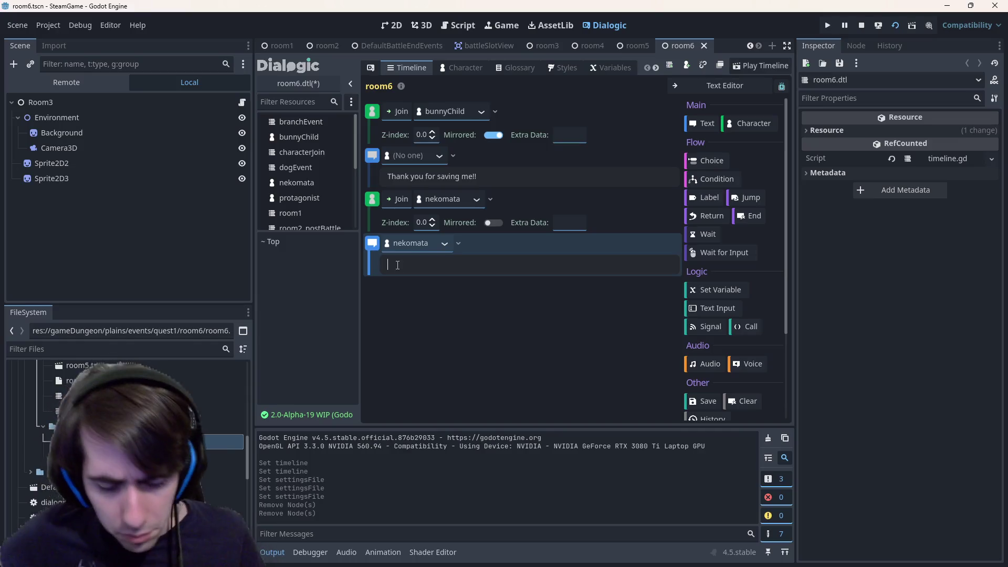
text(Are there other people?)
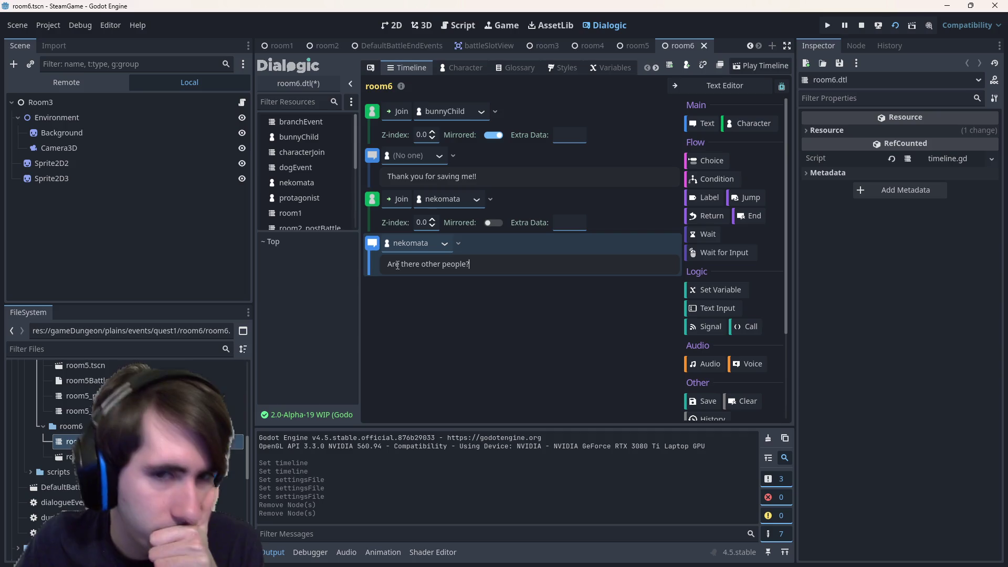
key(BackSpace)
key(ctrl+a)
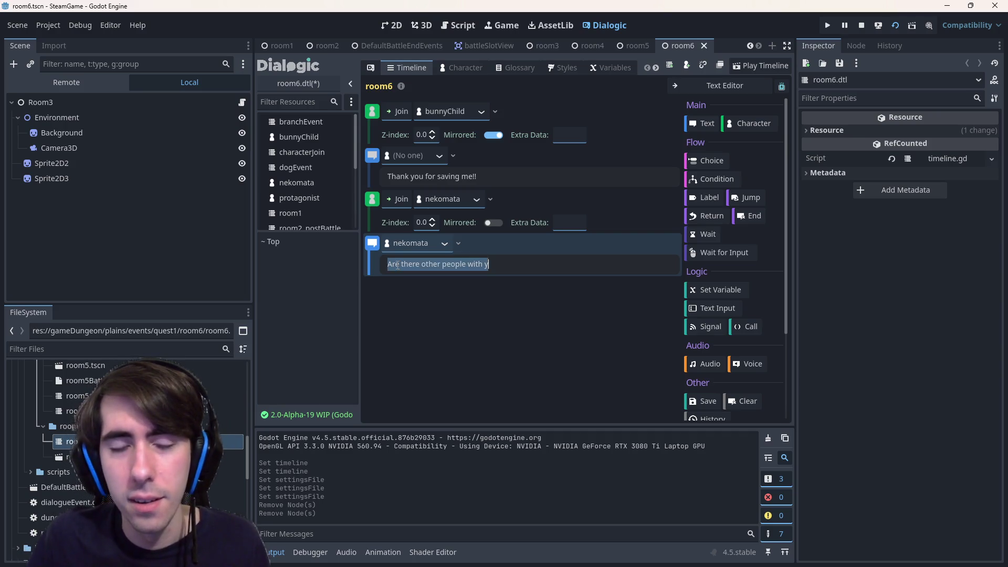
text(We)
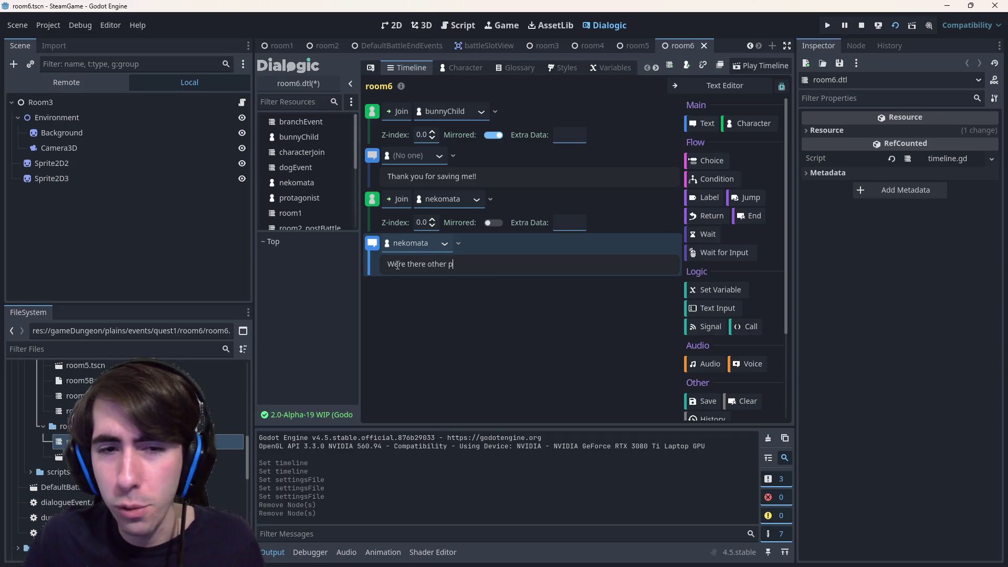
text(eople with you?)
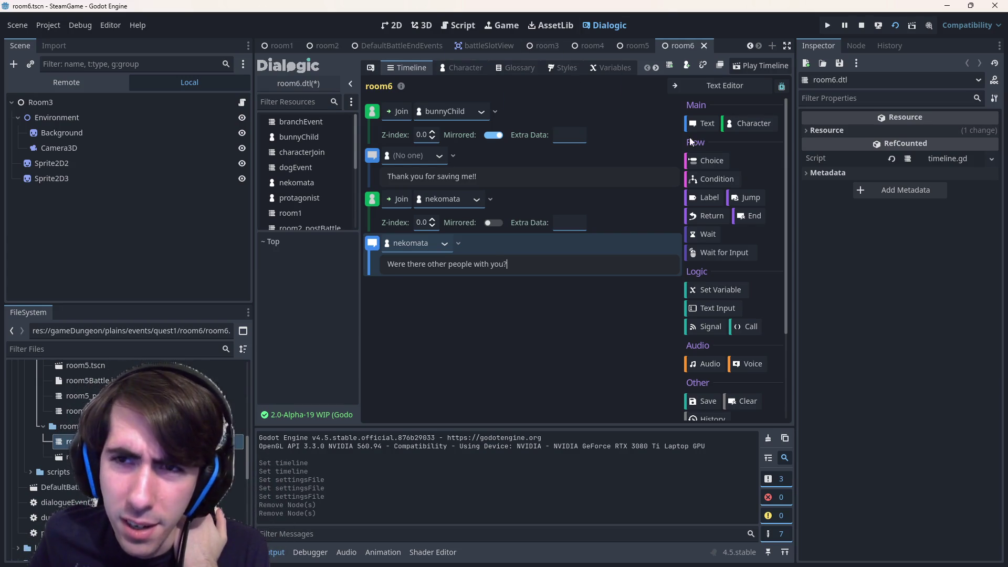
mouse_move(705, 125)
mouse_down()
mouse_move(581, 311)
mouse_move(607, 313)
mouse_up()
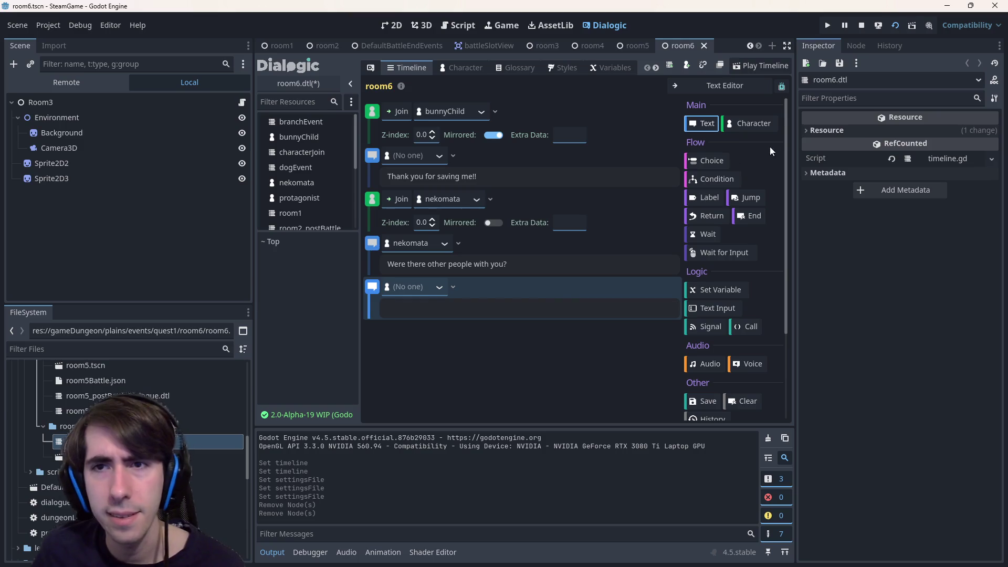
- Add another Character Join event at the end of the room6 timeline
click(754, 123)
- Reorder the empty line below the join, set the join to bunnyChild, then delete the extra bunnyChild join
drag(375, 291, 375, 335)
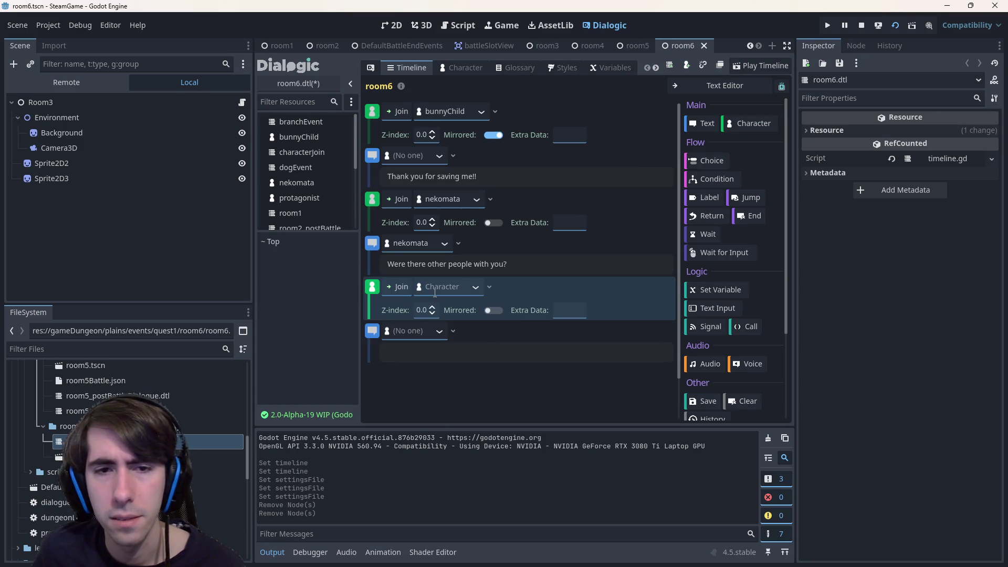
click(441, 287)
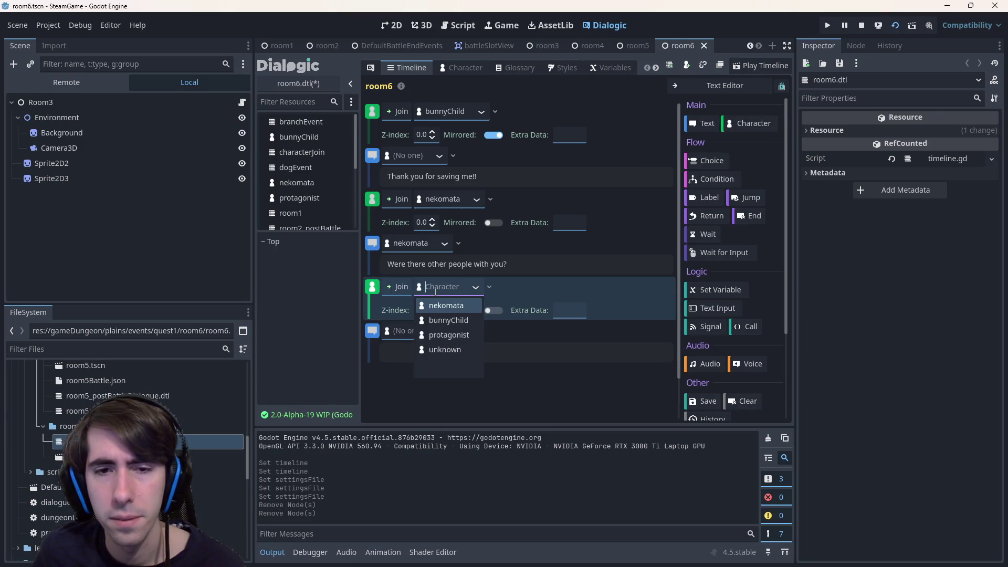
click(448, 319)
click(472, 341)
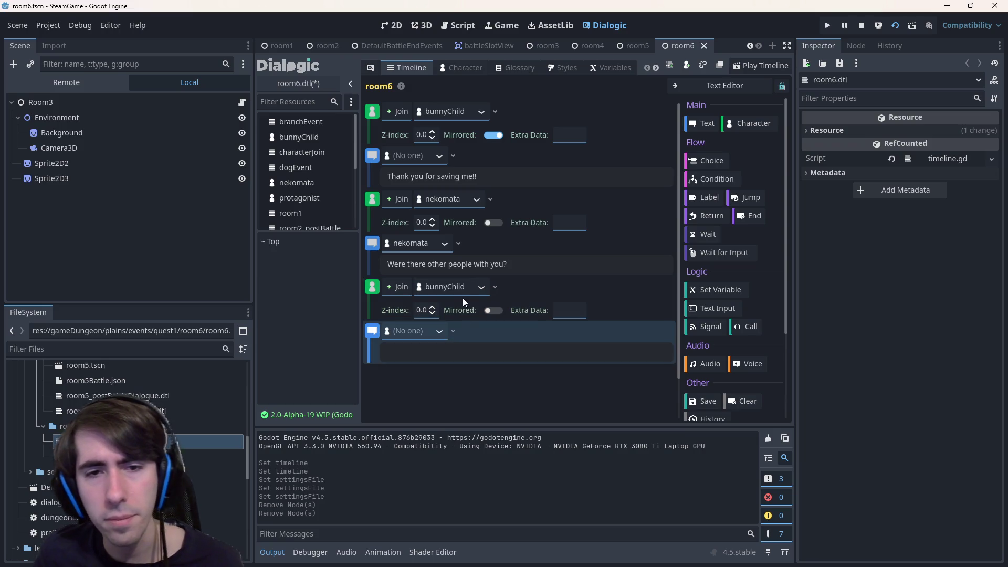
right_click(374, 331)
click(415, 401)
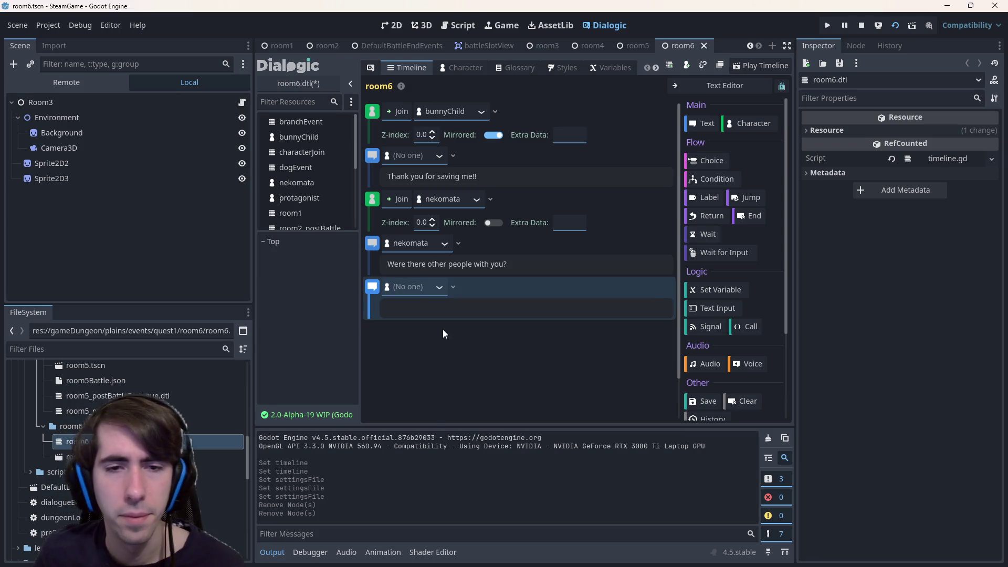
- Make bunnyChild speak the empty line "Yes!! My family!!" and insert a new empty text event
click(418, 287)
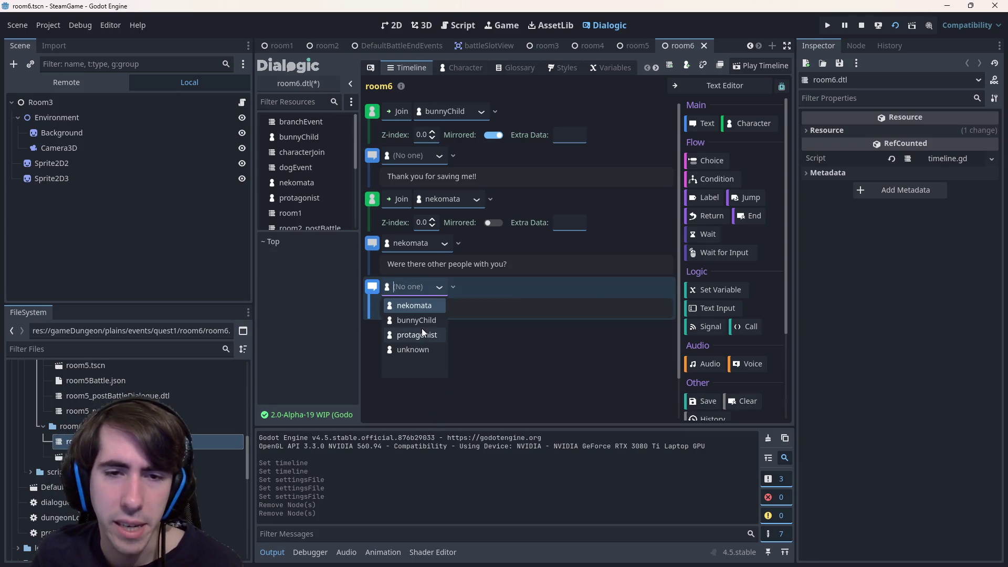
click(373, 103)
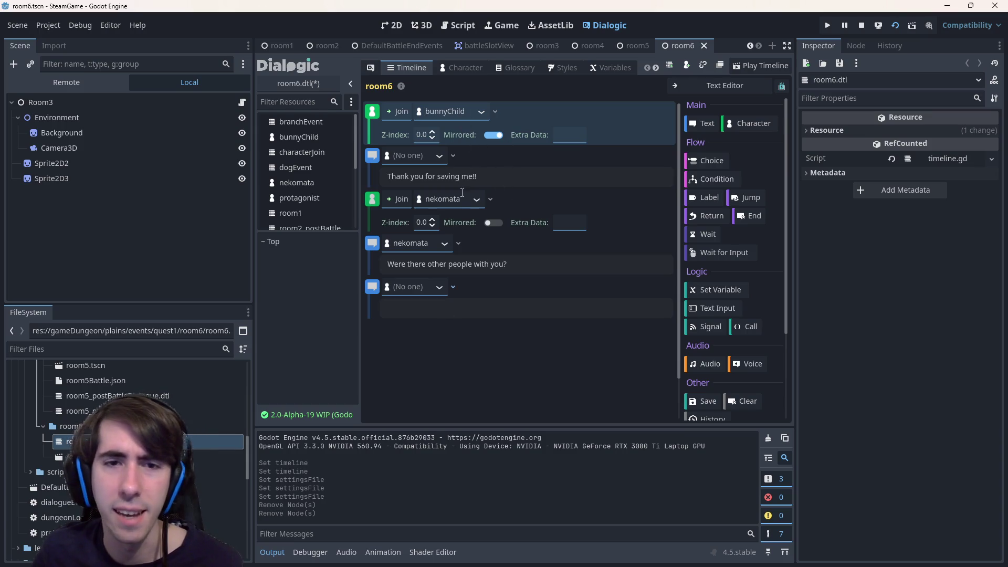
click(430, 313)
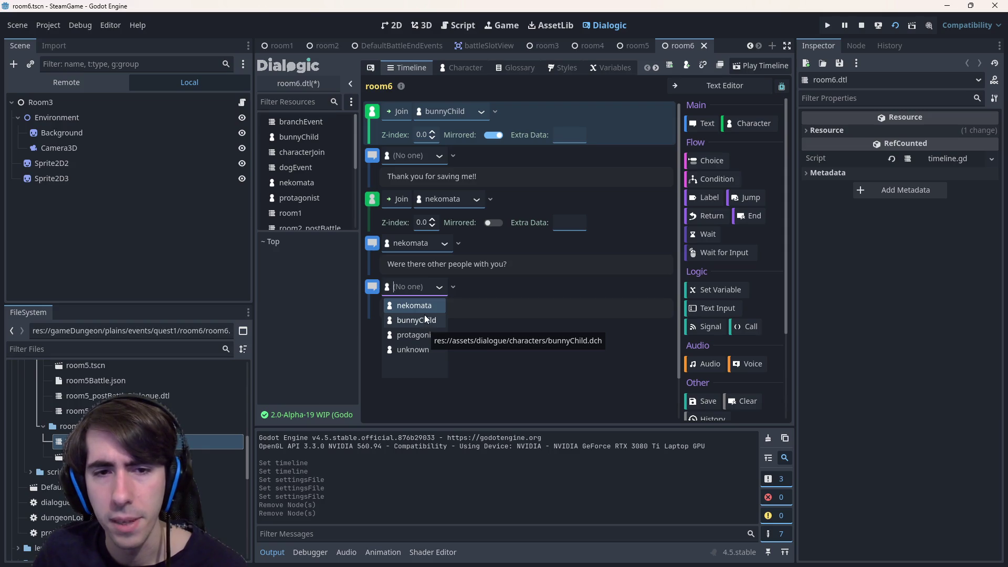
click(424, 319)
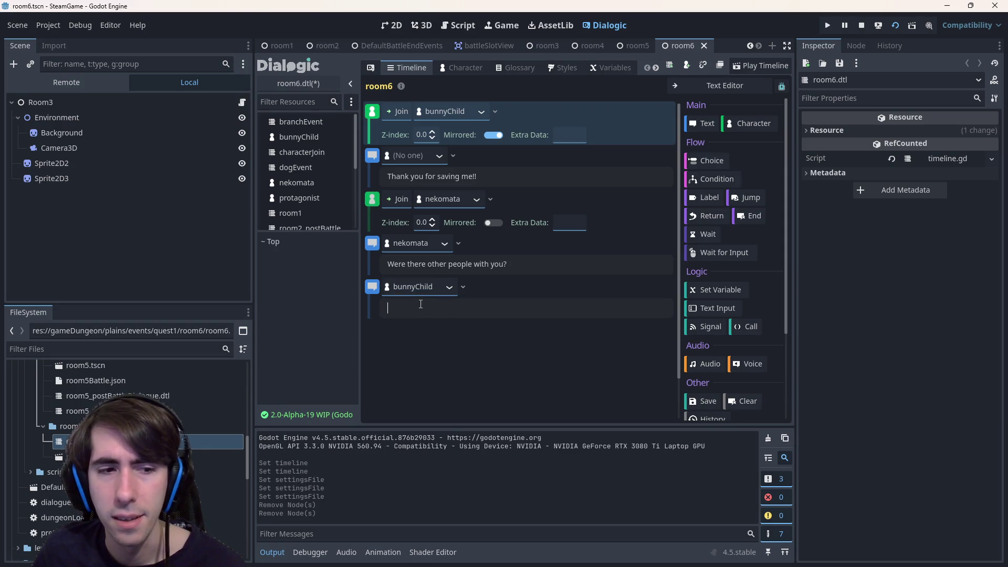
text(Yes)
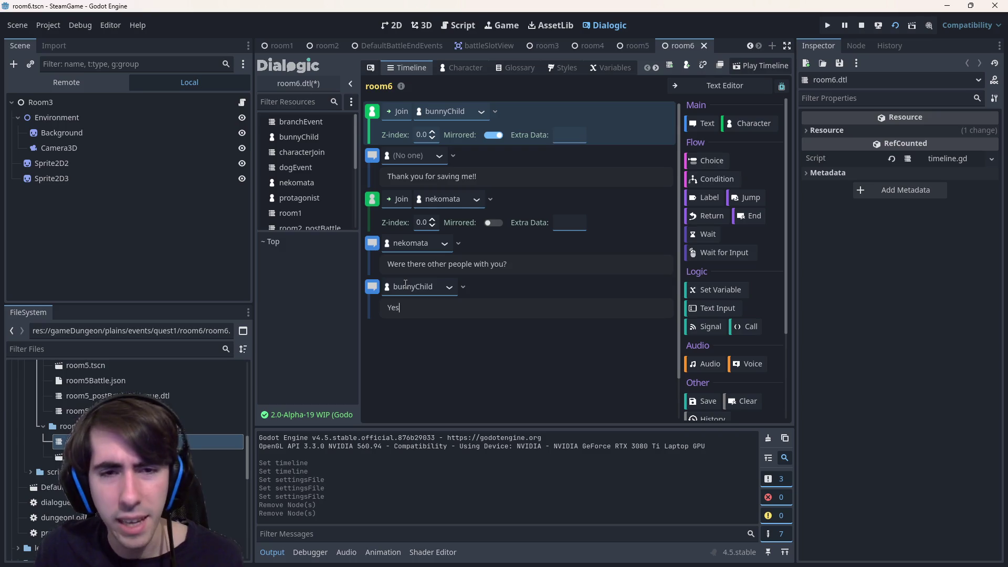
text(!! My)
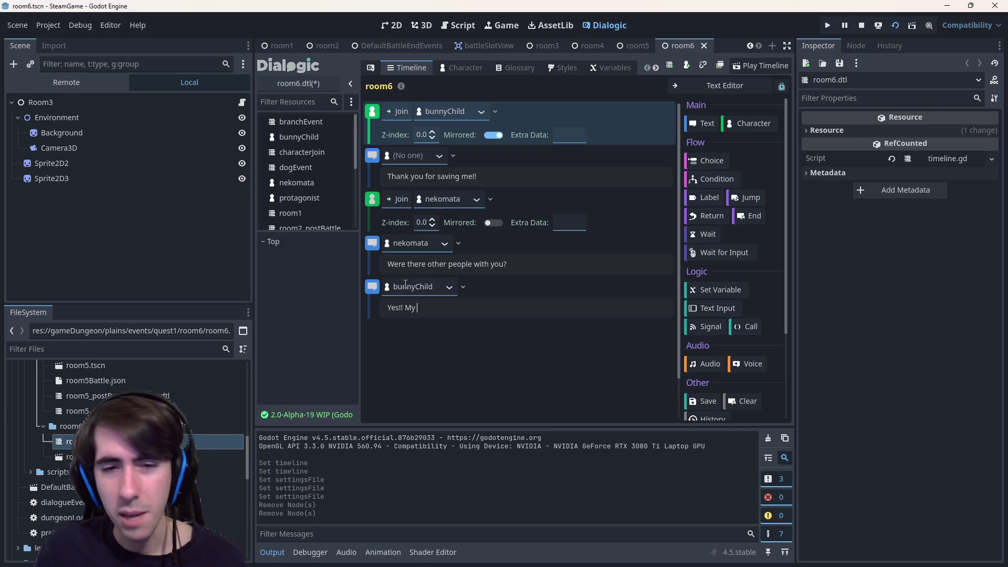
text(family!!)
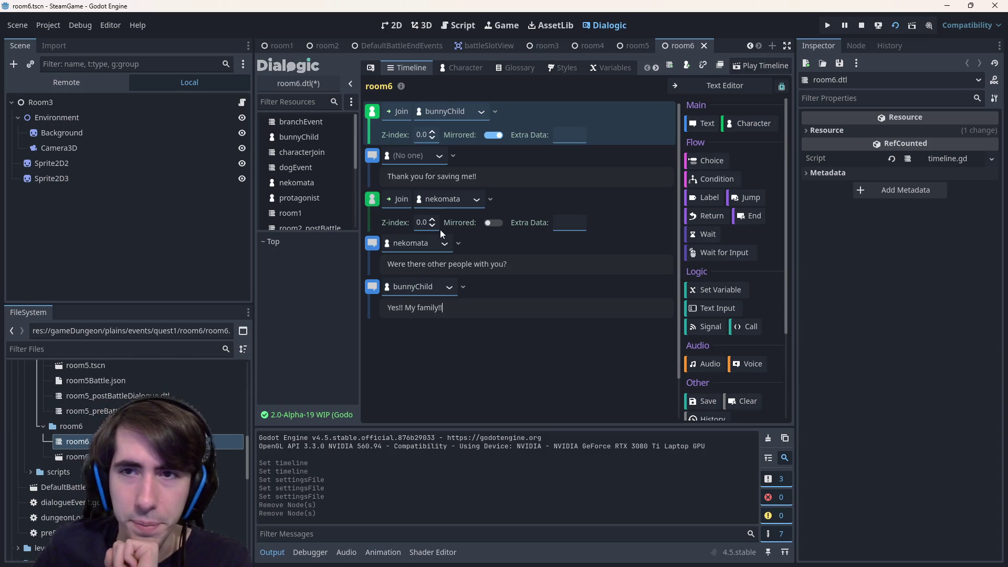
click(701, 123)
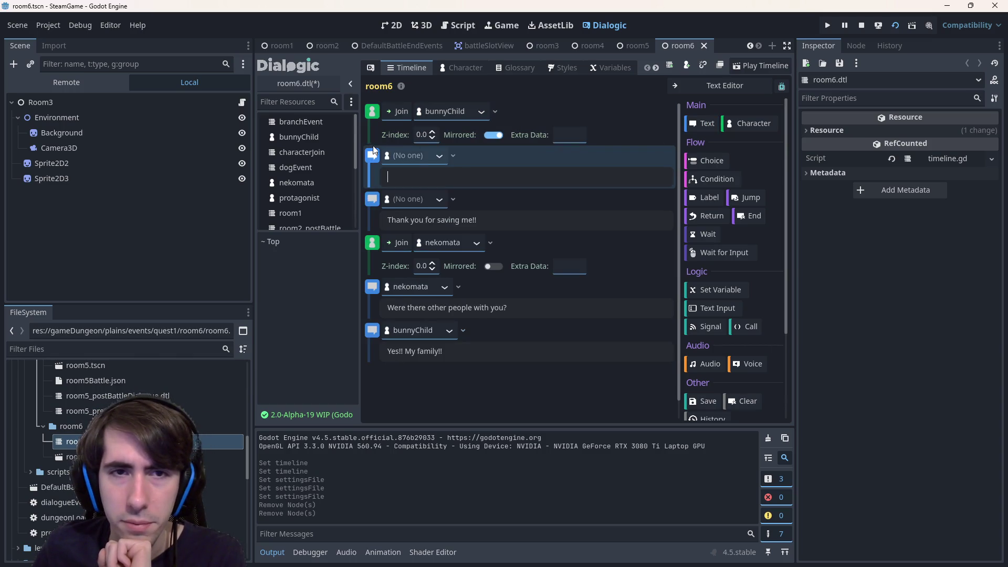
- Move the new line to the end, assign bunnyChild, and write the monsters-attacked sentence, cleaning spacing and wording
drag(373, 154, 378, 363)
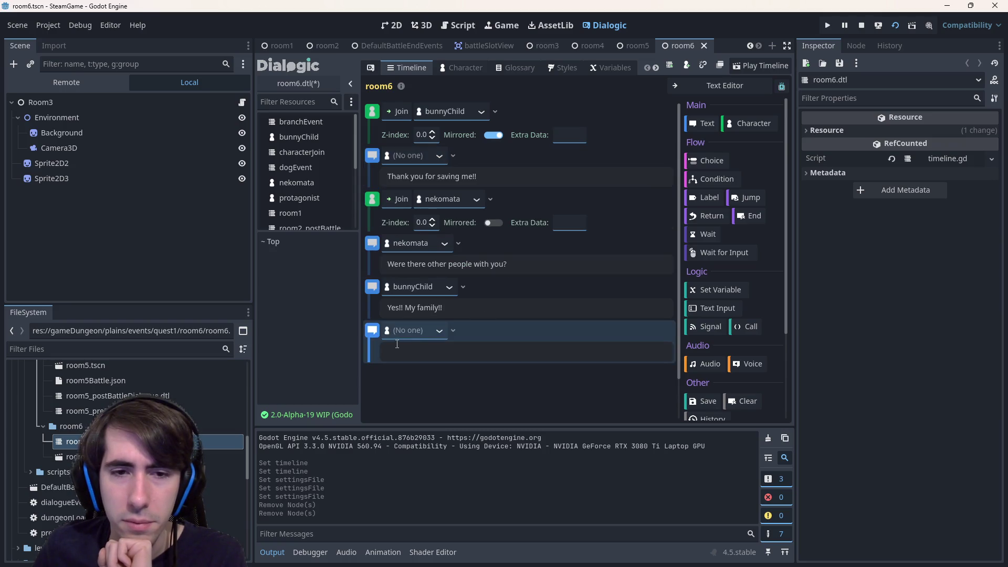
click(429, 331)
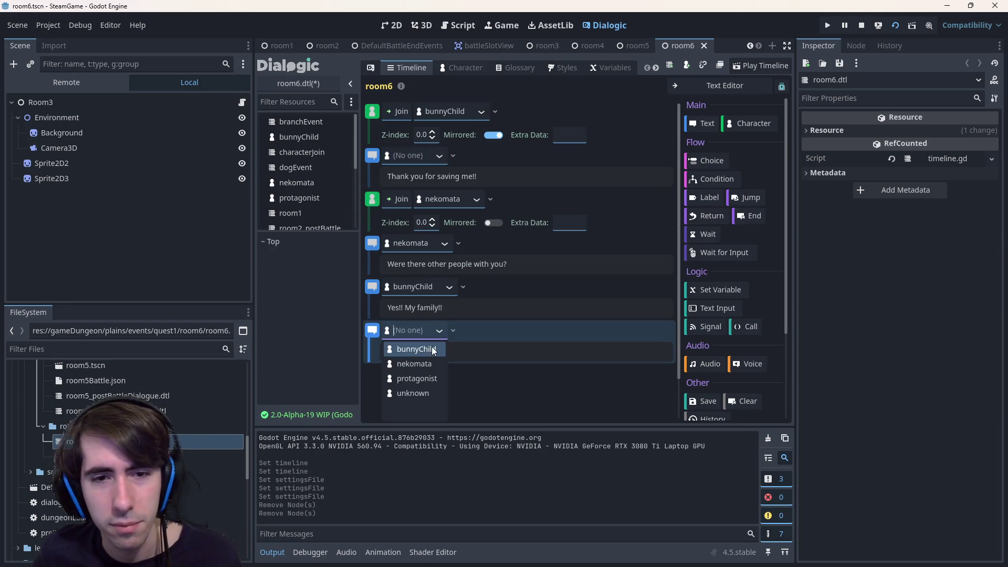
click(416, 349)
text(We)
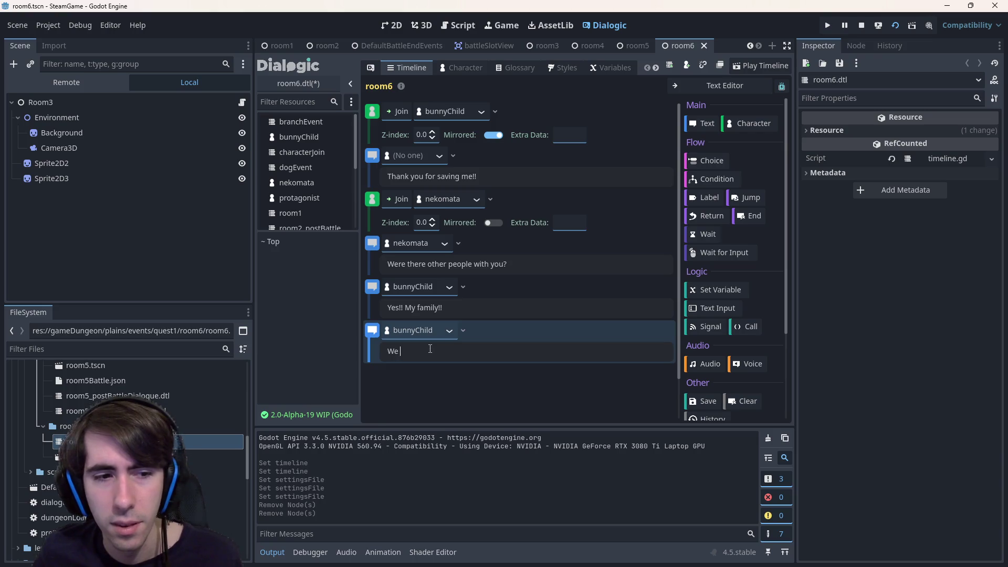
text(came here )
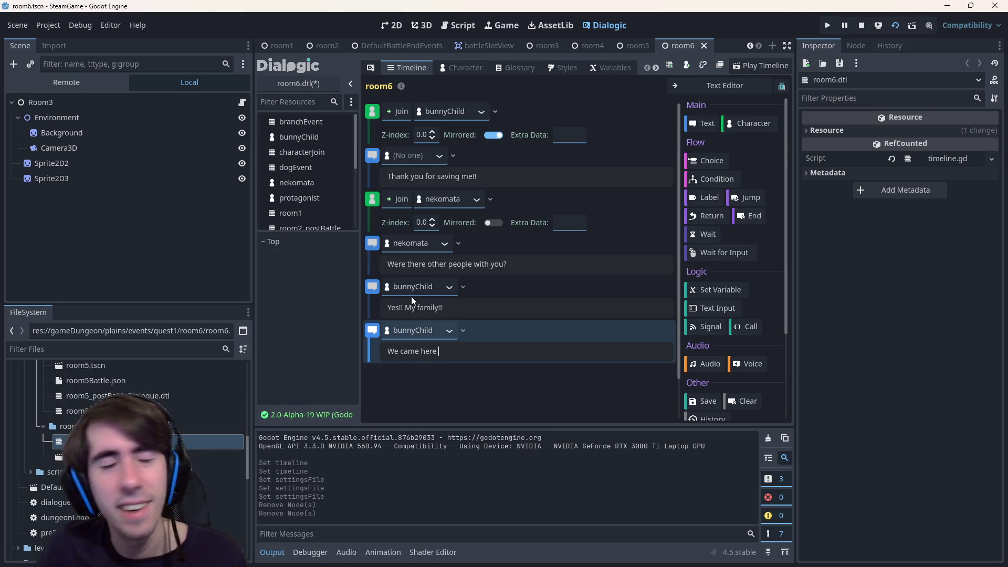
text(on)
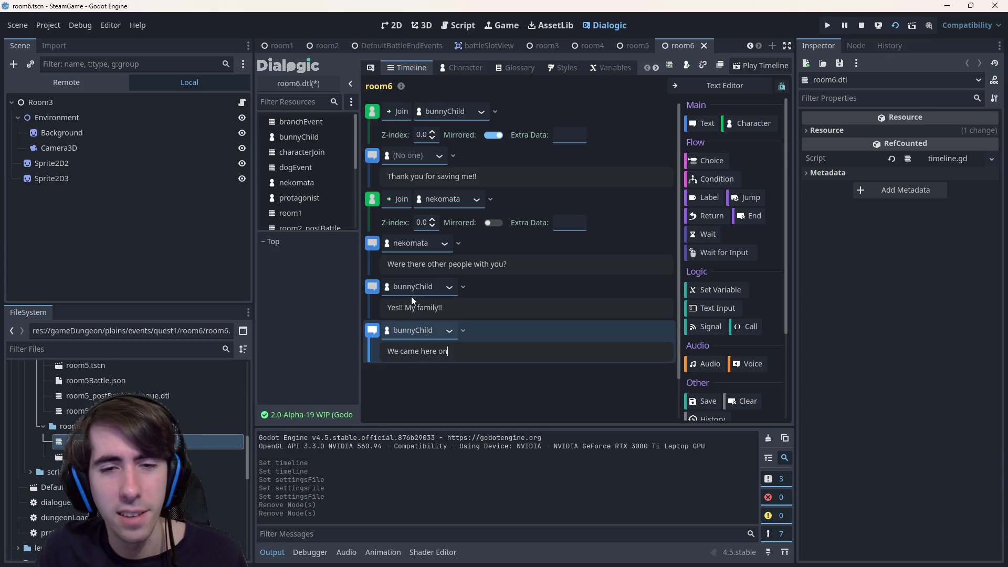
text( the )
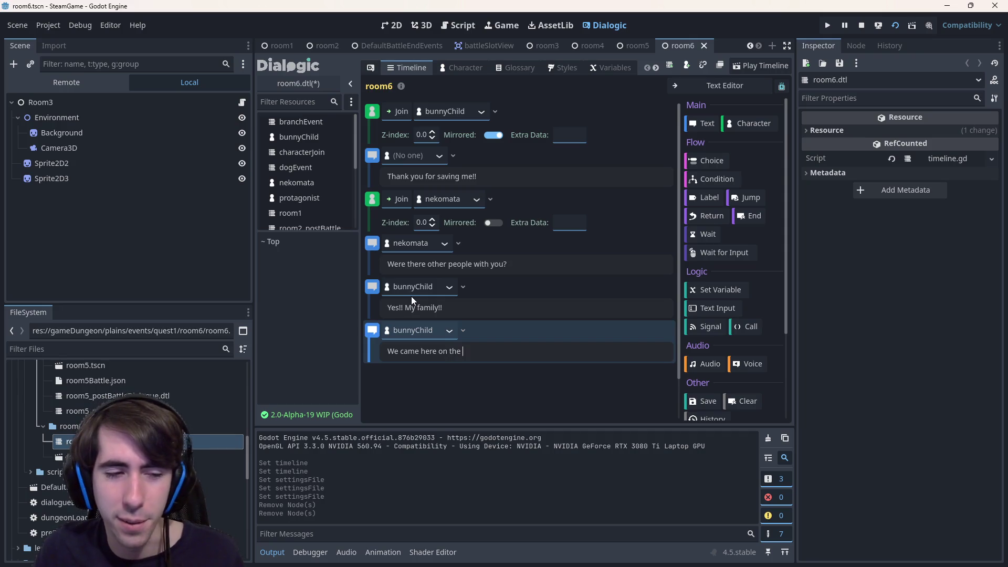
text(carriag)
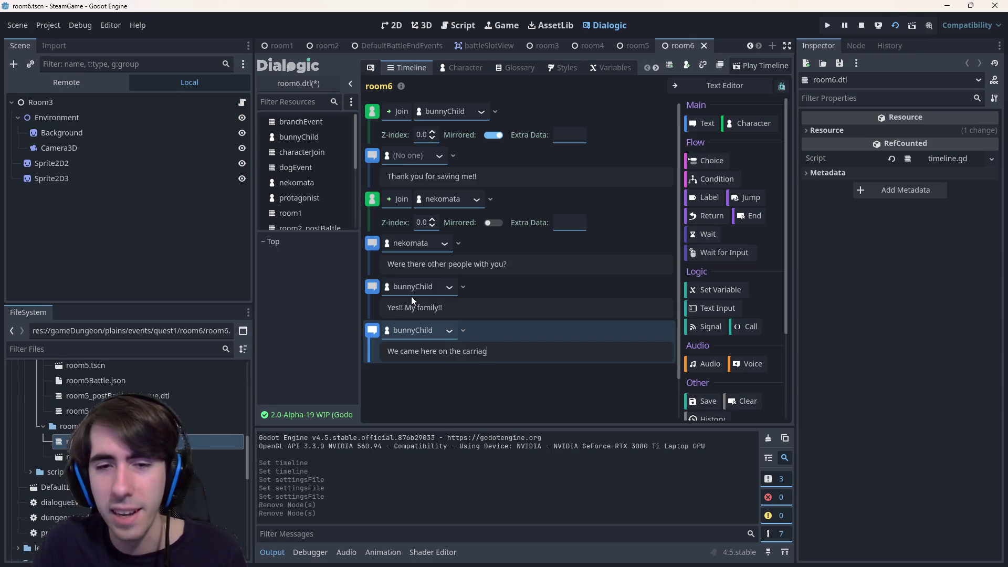
text(e)
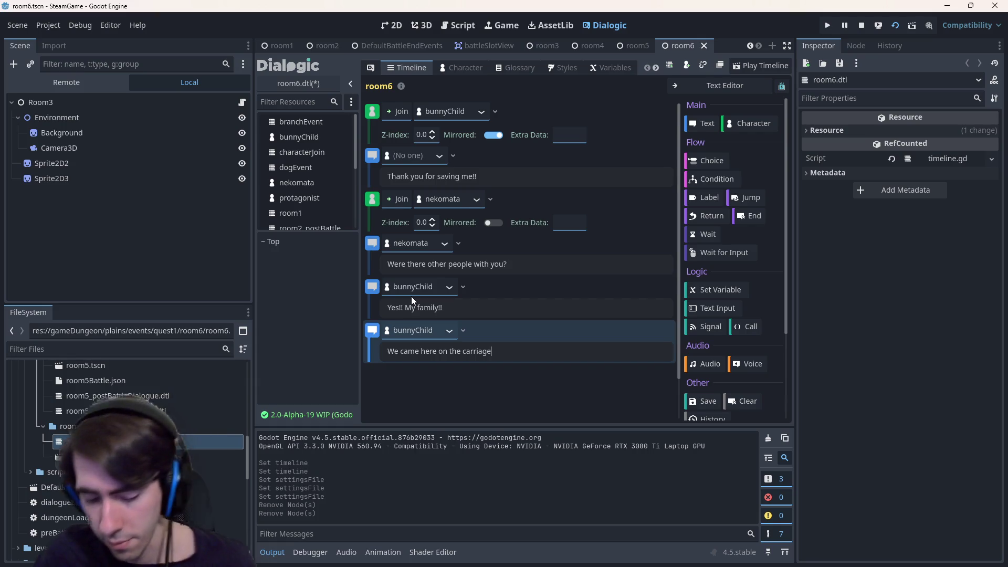
text(,  but the monsters attack)
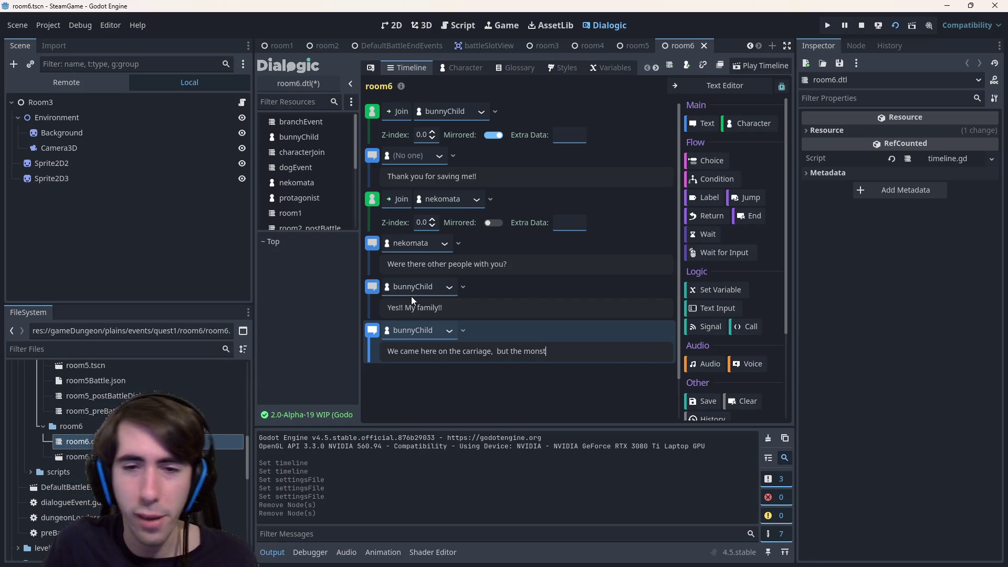
text(ed us)
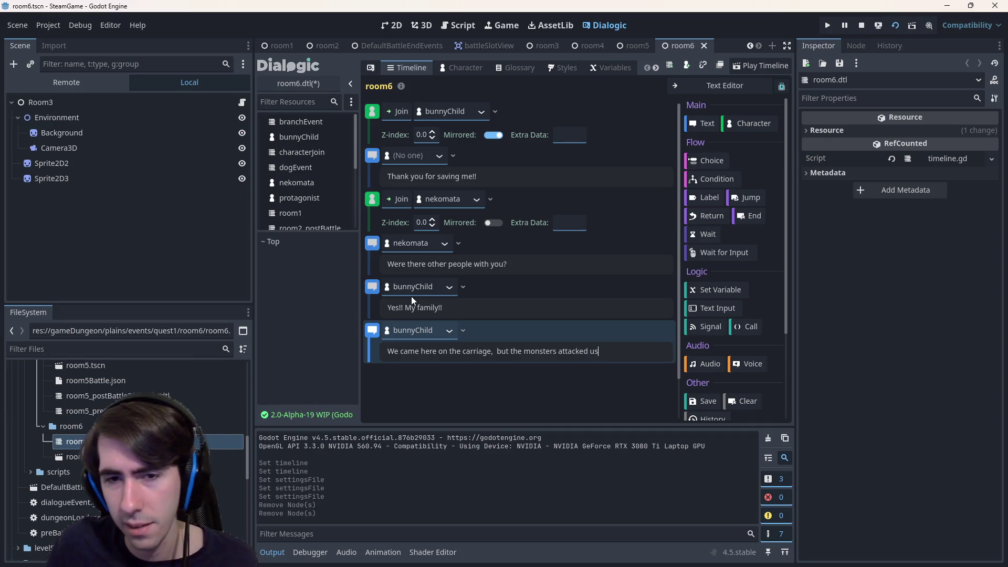
key(ctrl+Left)
key(ctrl+Left)
key(ctrl+Left)
key(BackSpace)
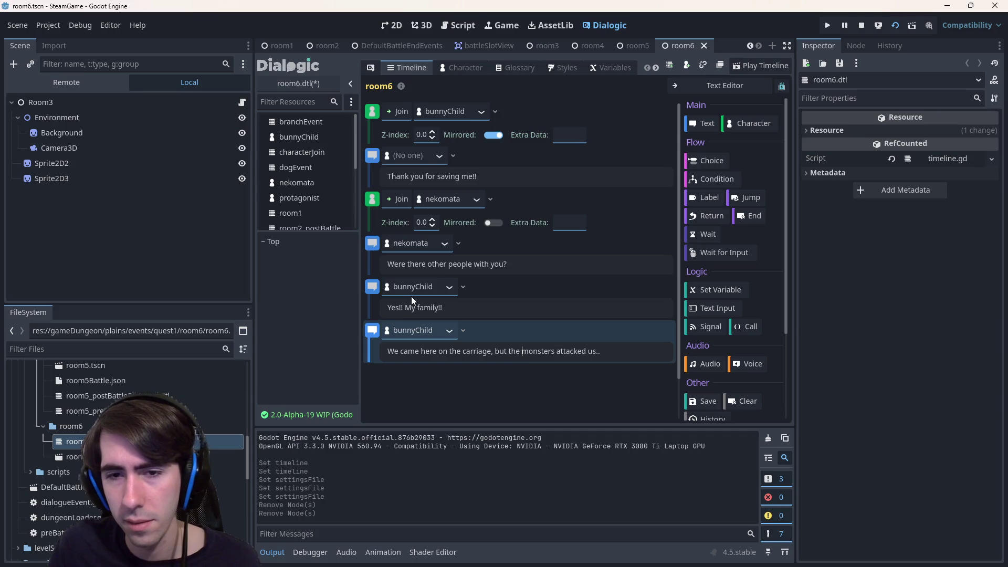
key(BackSpace)
key(BackSpace)
key(BackSpace)
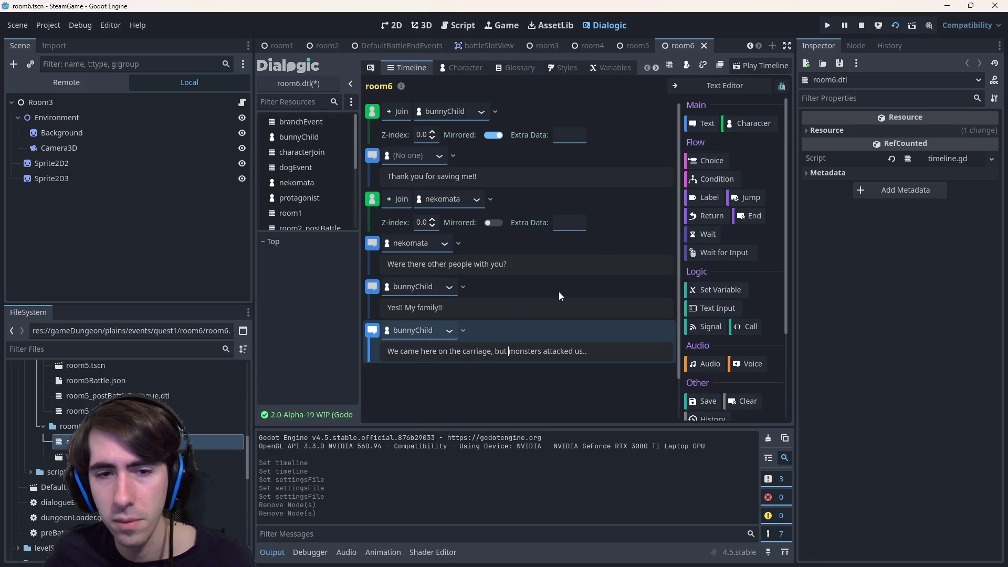
- Reword "the carriage" to "the horses" in the line and save the timeline
double_click(453, 352)
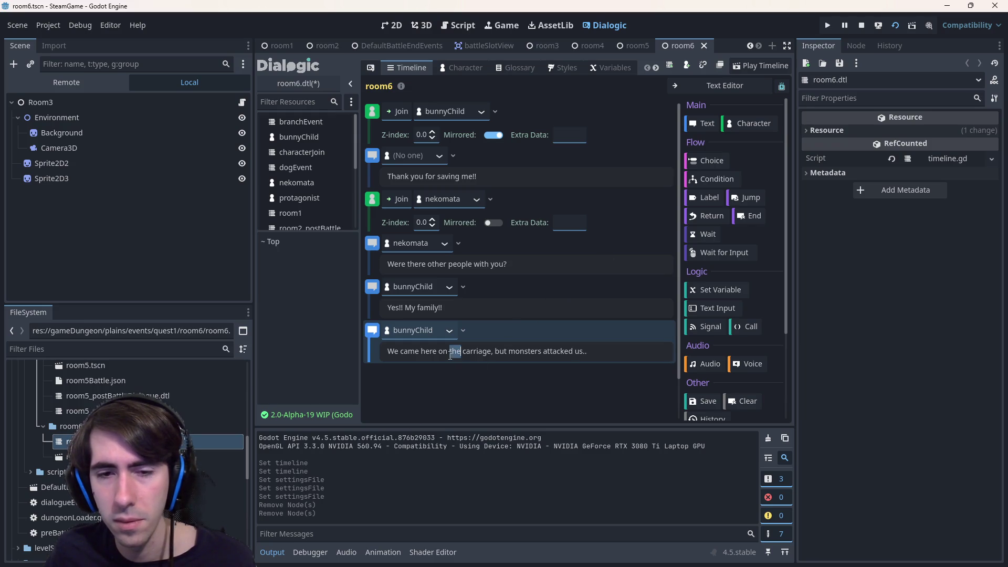
double_click(469, 351)
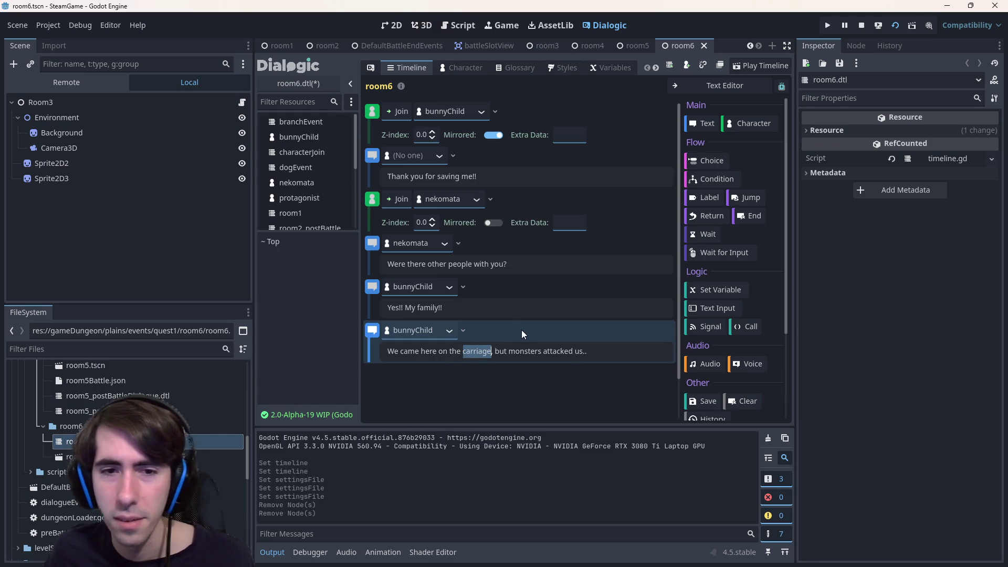
key(BackSpace)
key(BackSpace)
key(BackSpace)
key(BackSpace)
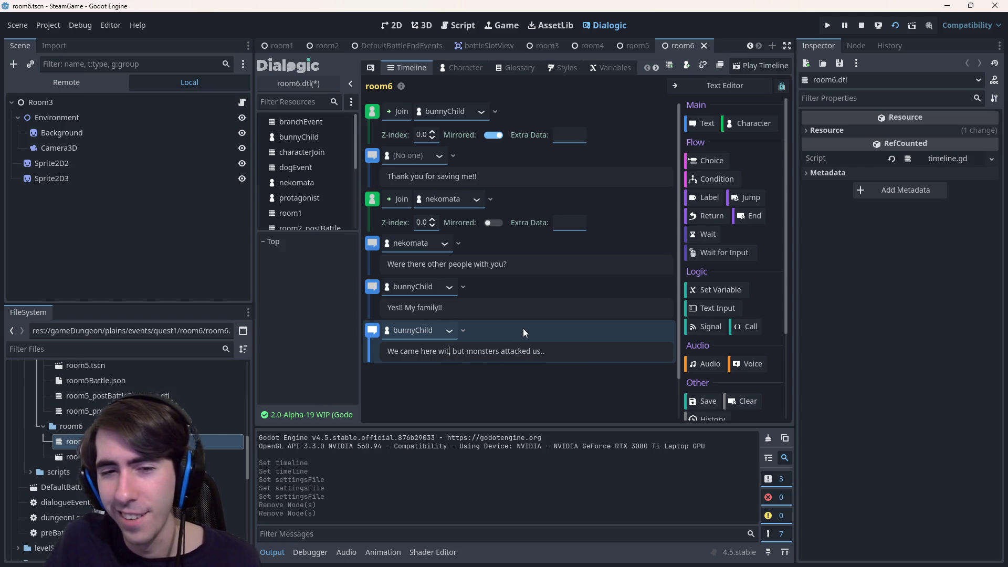
text(with the horses)
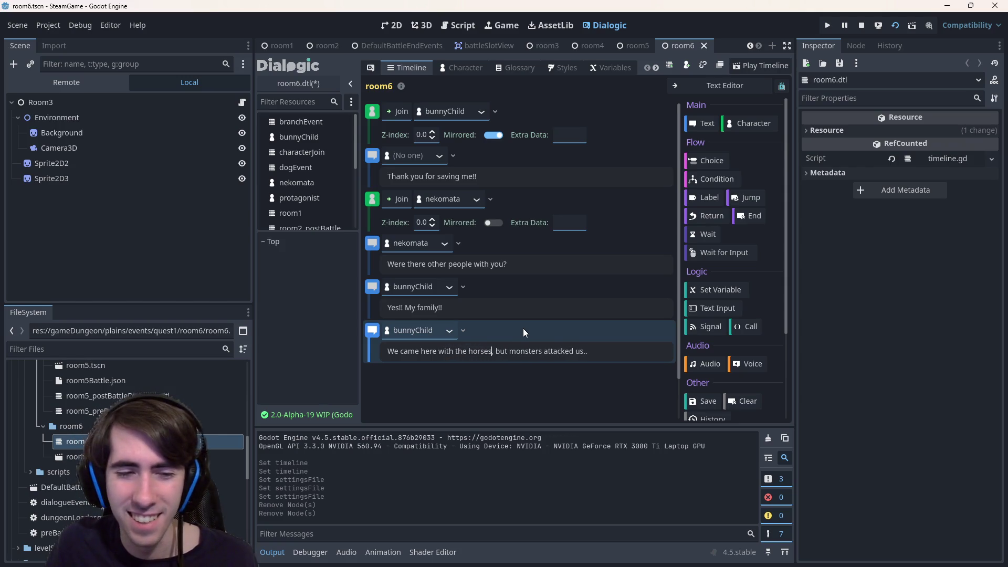
key(ctrl+z)
key(ctrl+shift+z)
text(s)
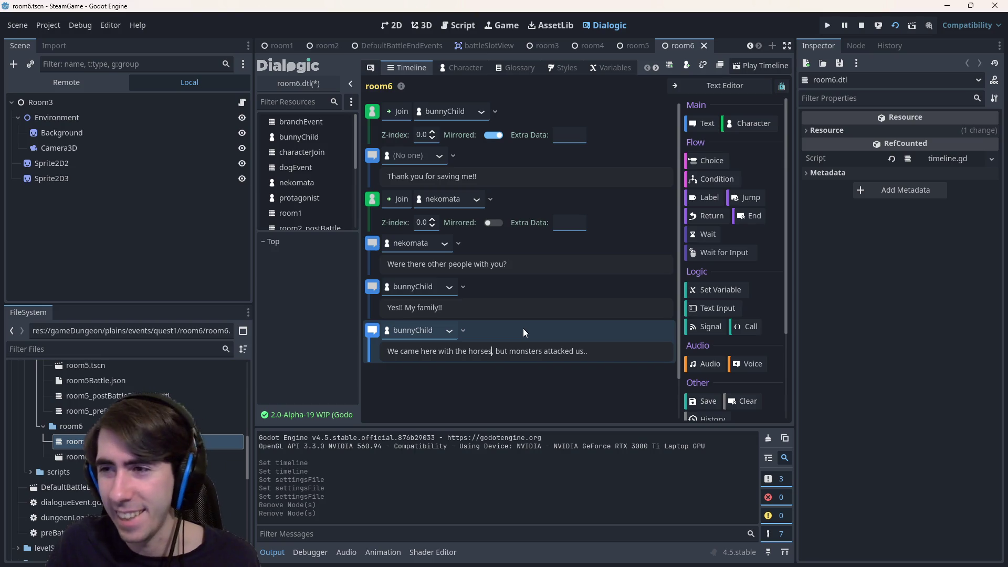
key(ctrl+s)
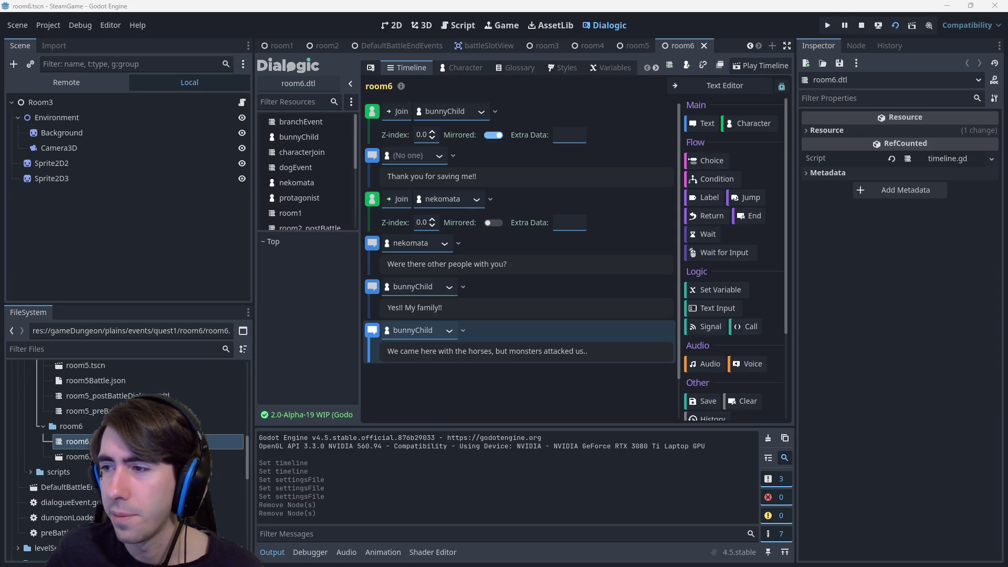
- Drag the Photos window with monsters.png over the Godot editor
mouse_move(819, 111)
mouse_down()
mouse_move(511, 45)
mouse_move(506, 319)
mouse_move(463, 145)
mouse_up()
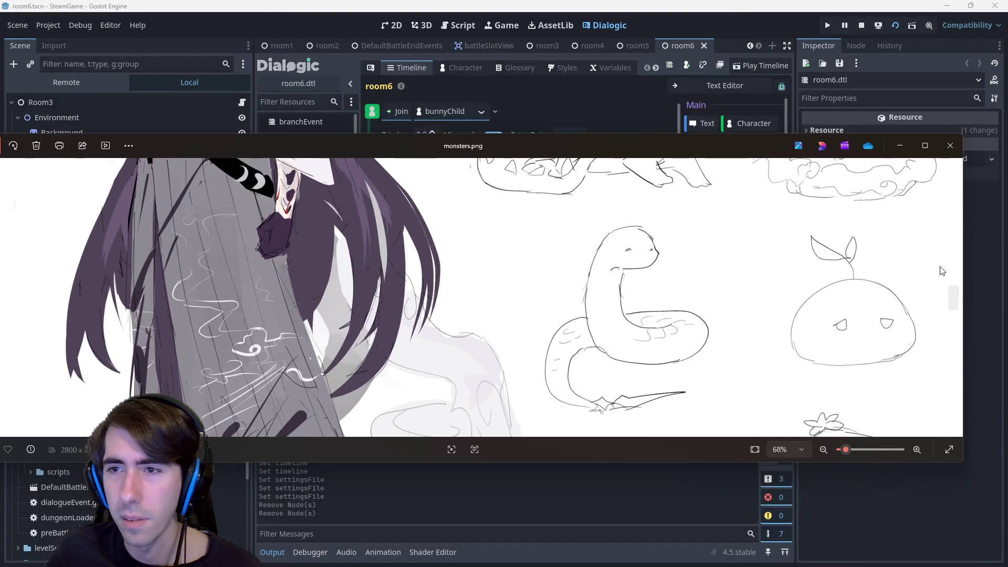
- Resize and pan around the monsters.png sketch sheet to review the creatures, then close the Photos window
drag(963, 261, 675, 262)
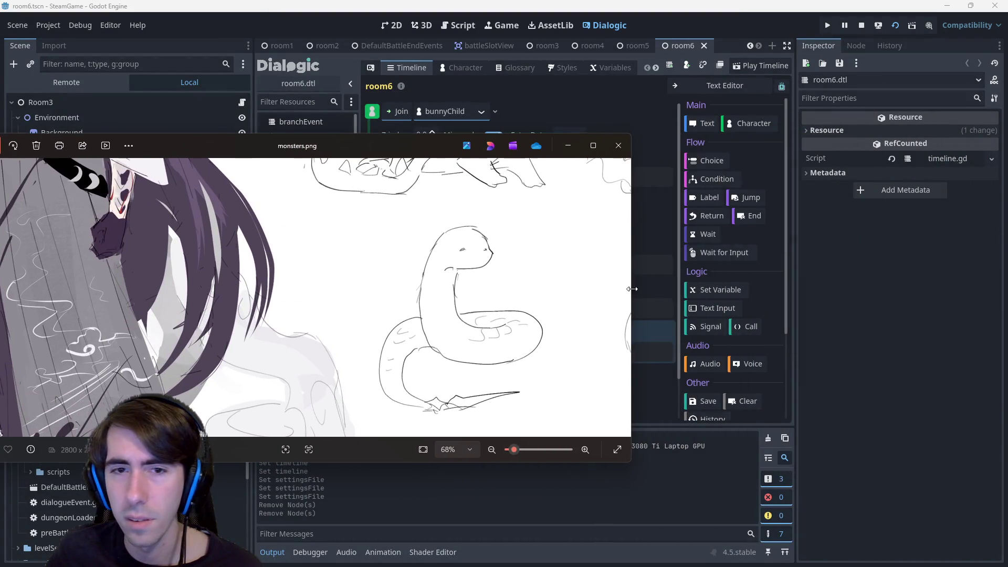
drag(395, 146, 601, 118)
scroll(496, 268, down, 2)
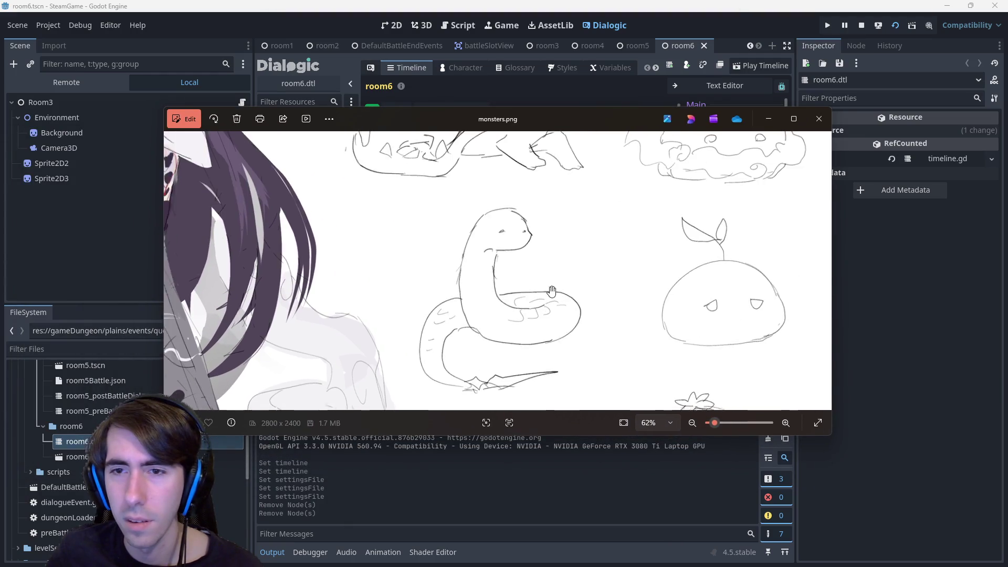
drag(552, 276, 456, 237)
drag(552, 355, 551, 196)
drag(670, 236, 682, 410)
drag(638, 252, 631, 288)
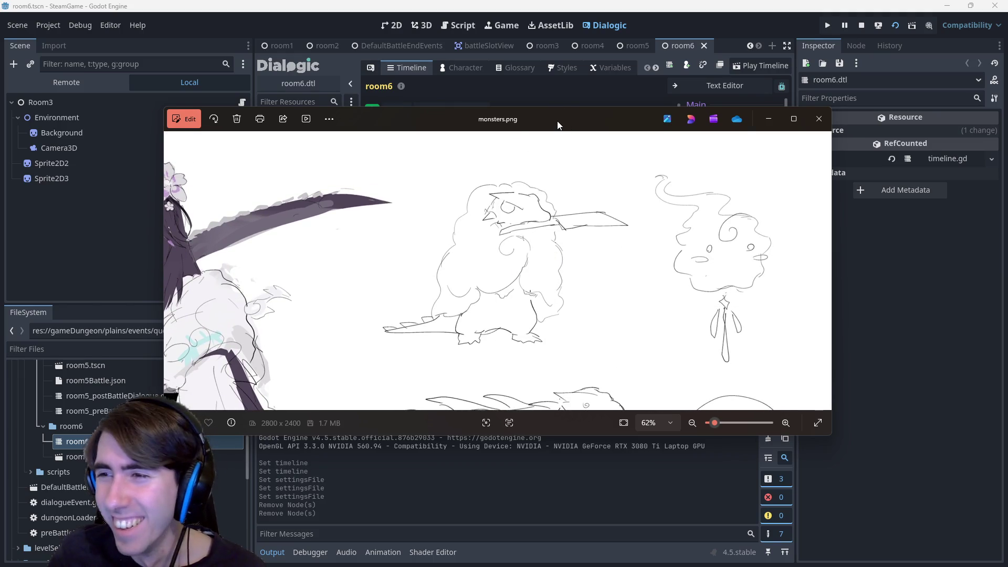
mouse_move(556, 121)
mouse_down()
mouse_move(589, 193)
mouse_move(514, 135)
mouse_up()
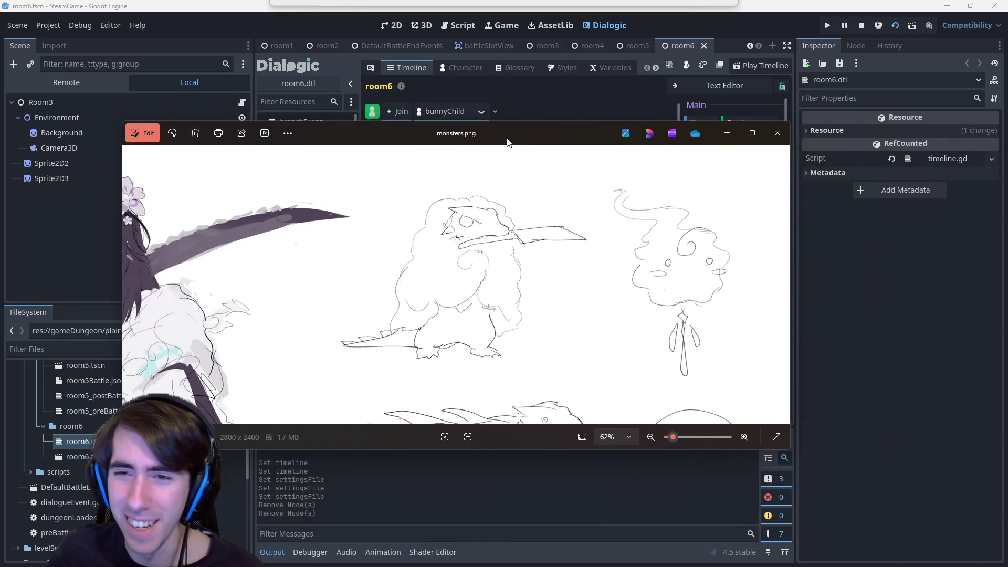
mouse_move(551, 394)
mouse_down()
mouse_move(557, 236)
mouse_move(556, 299)
mouse_up()
drag(556, 365, 556, 158)
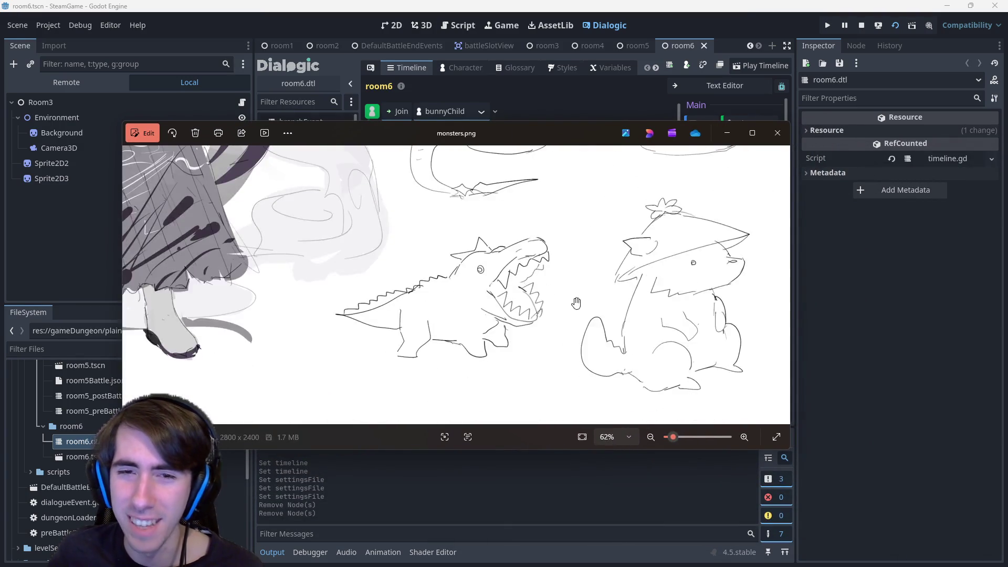
drag(556, 252, 516, 378)
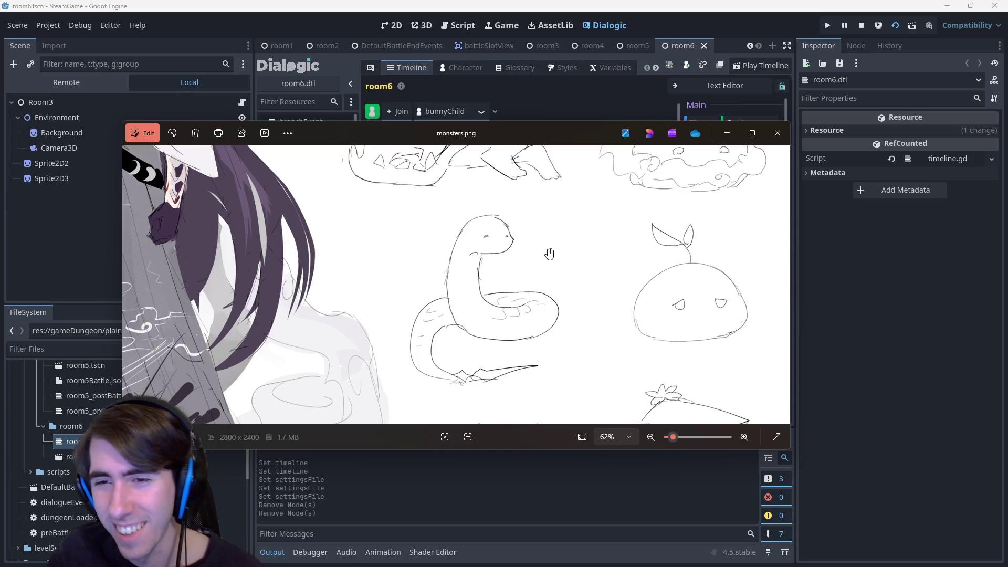
mouse_move(544, 253)
mouse_down()
mouse_move(543, 378)
mouse_move(544, 355)
mouse_up()
drag(473, 198, 419, 251)
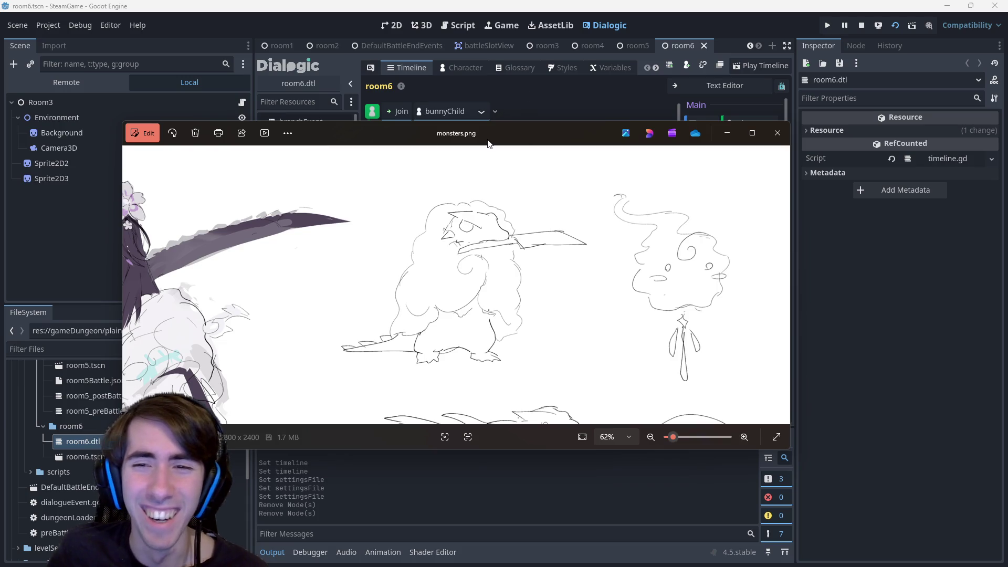
click(496, 105)
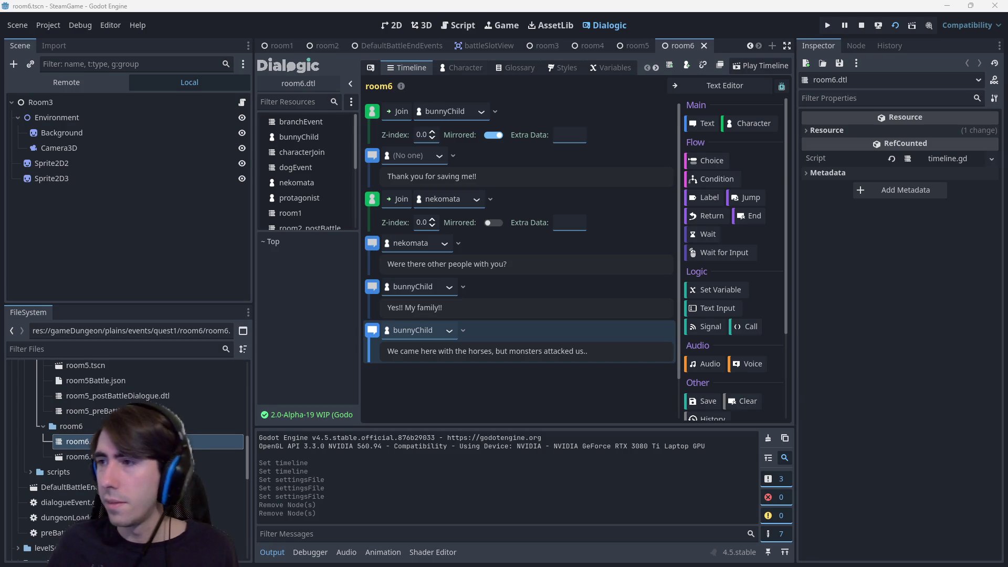
key(alt+Tab)
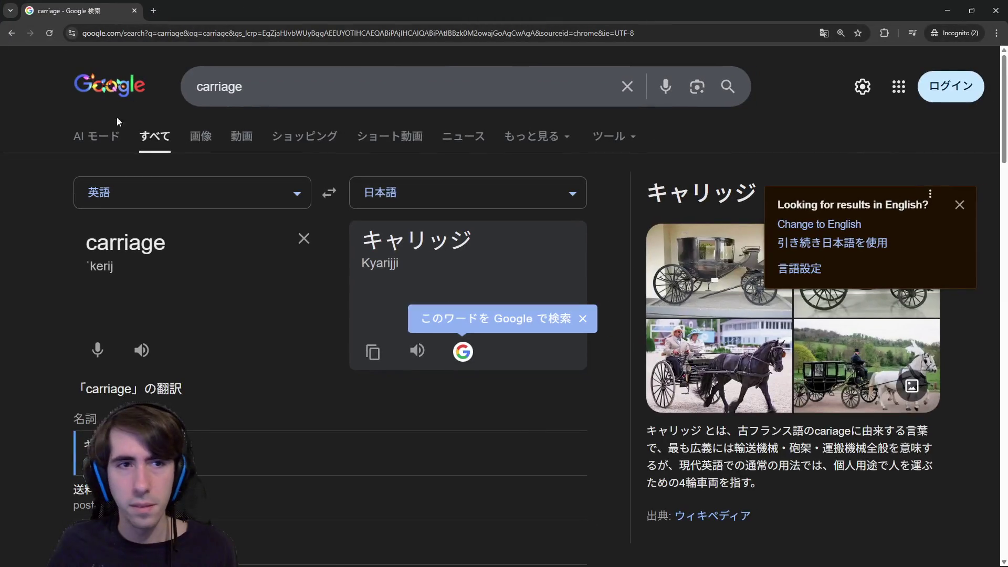
- Switch to Google Images and search for "carriage with barrels"
click(199, 137)
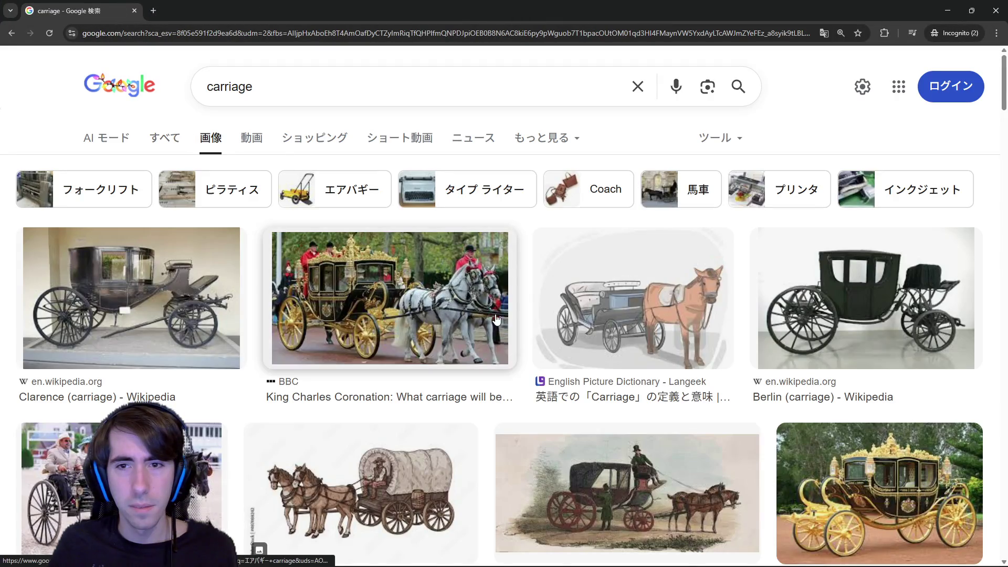
click(335, 87)
text(w)
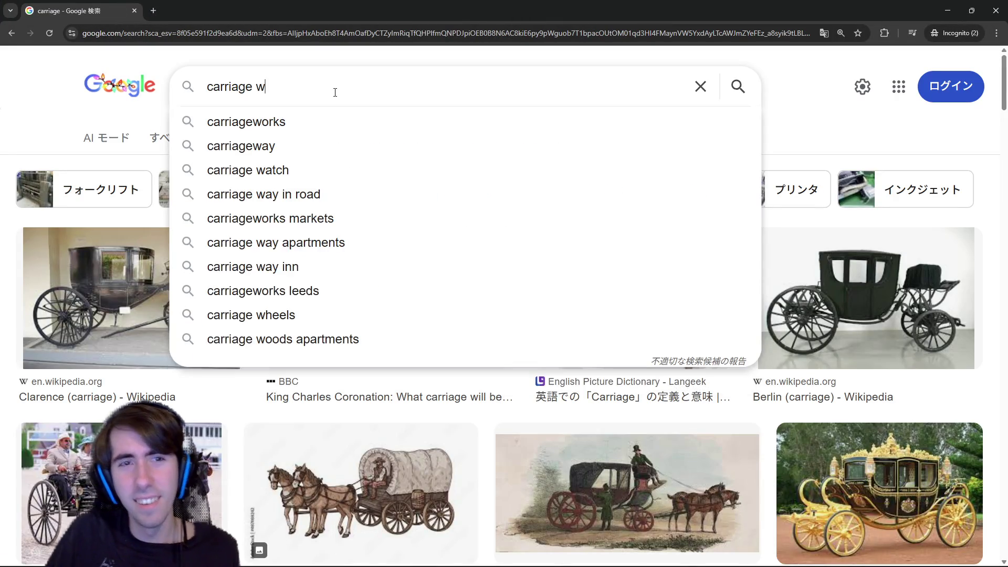
text(ith b)
key(BackSpace)
text(barrels)
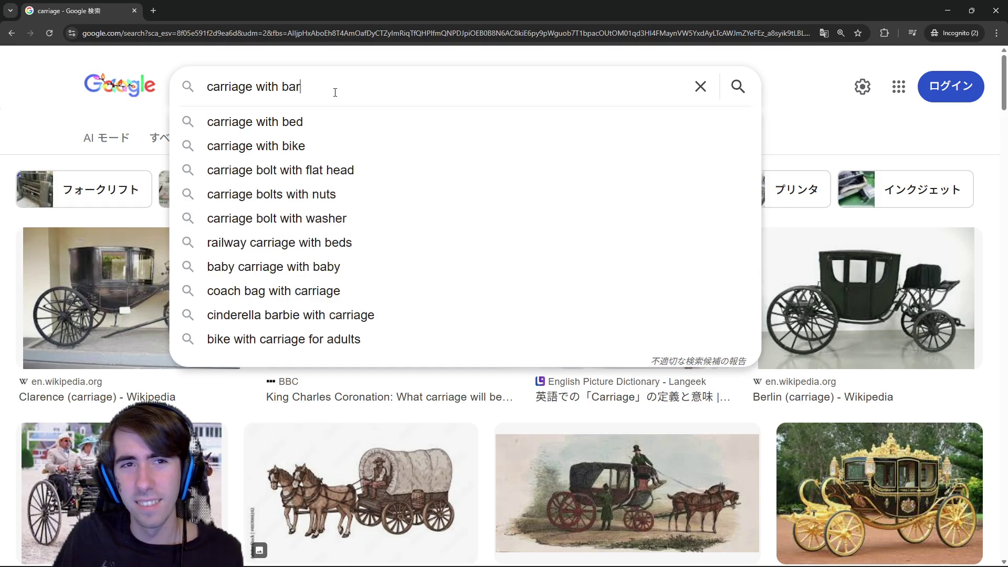
key(Return)
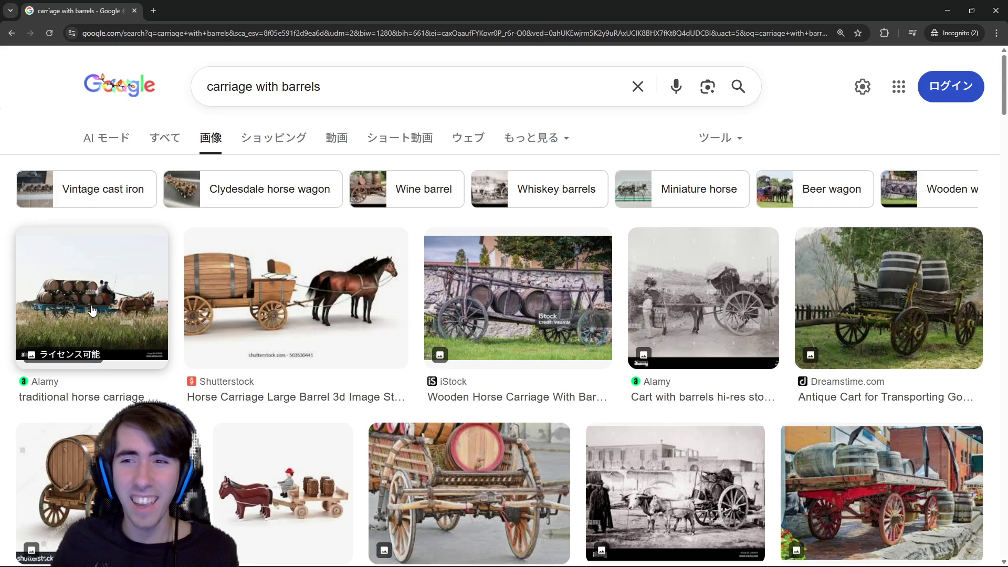
scroll(364, 364, down, 2)
scroll(365, 364, down, 2)
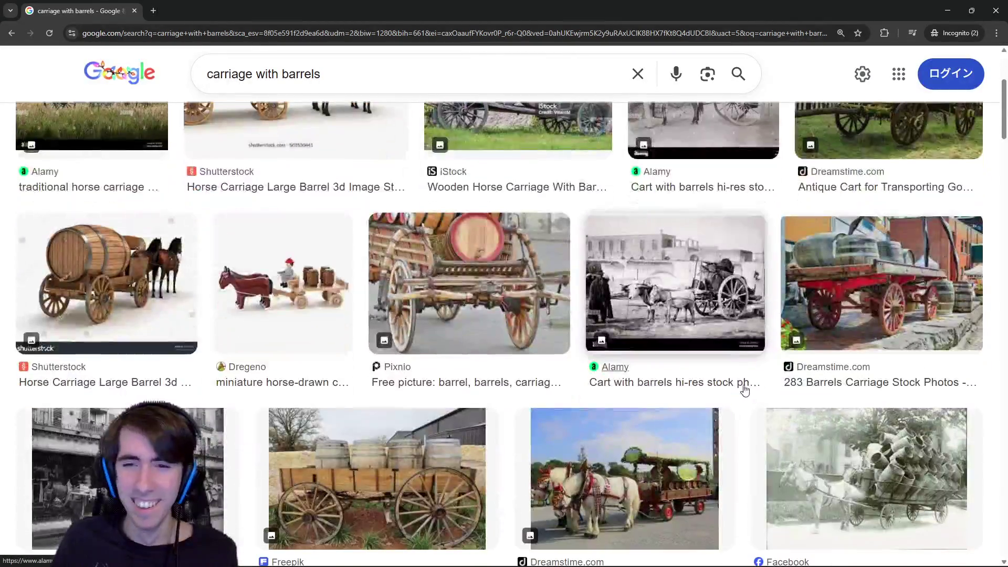
scroll(811, 327, down, 2)
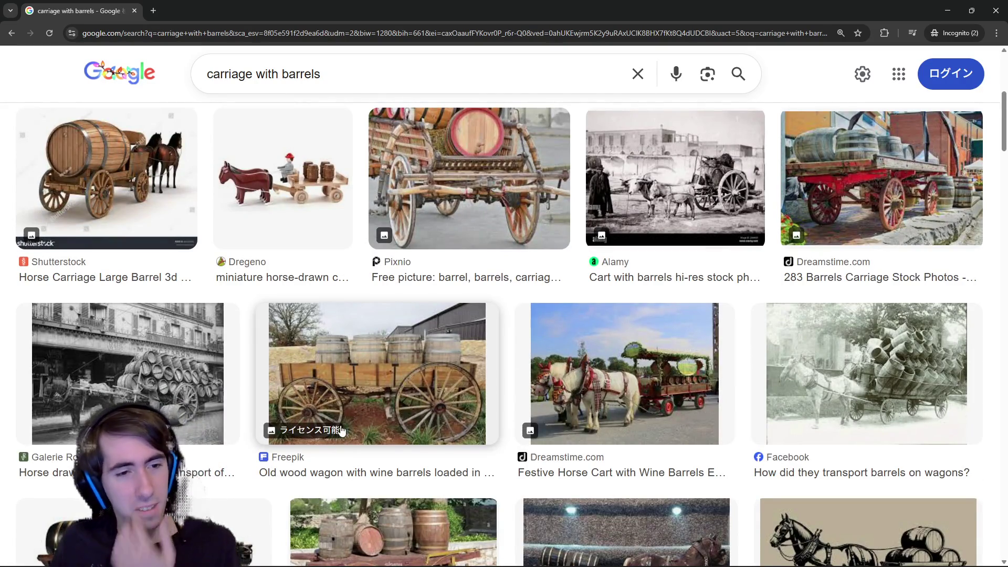
scroll(341, 449, down, 3)
scroll(335, 425, down, 2)
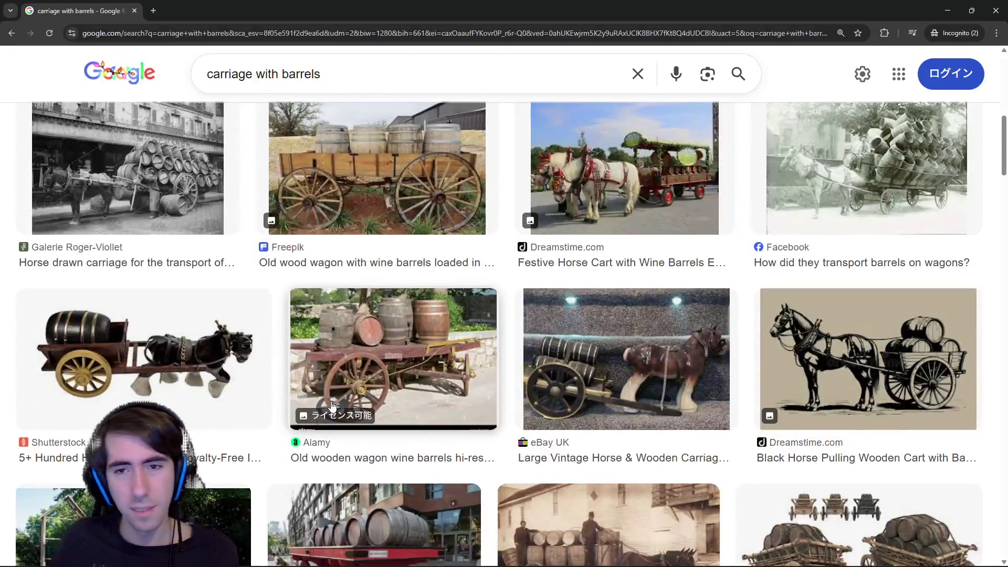
scroll(333, 406, down, 2)
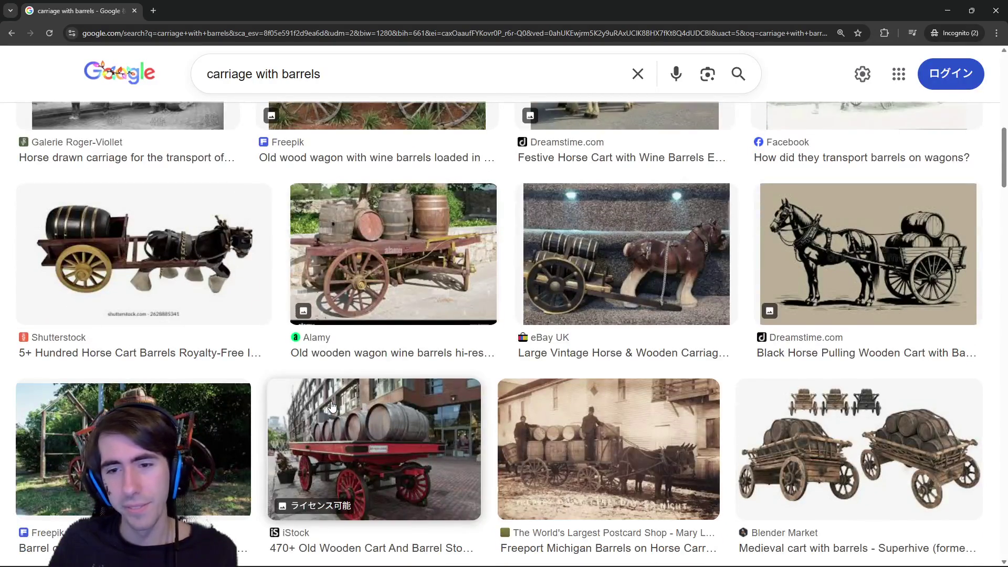
scroll(332, 406, down, 3)
scroll(333, 406, down, 3)
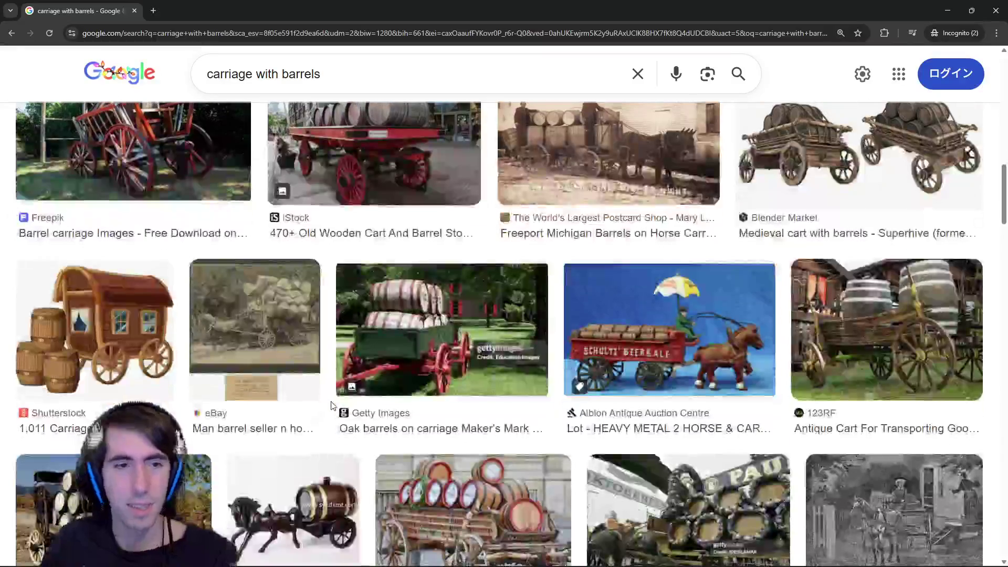
scroll(329, 400, down, 2)
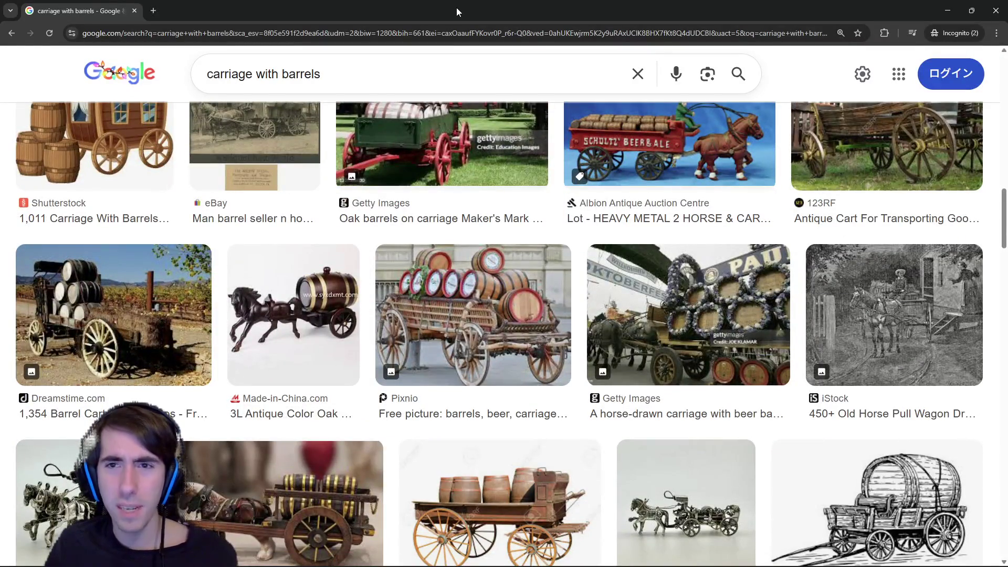
scroll(607, 235, down, 5)
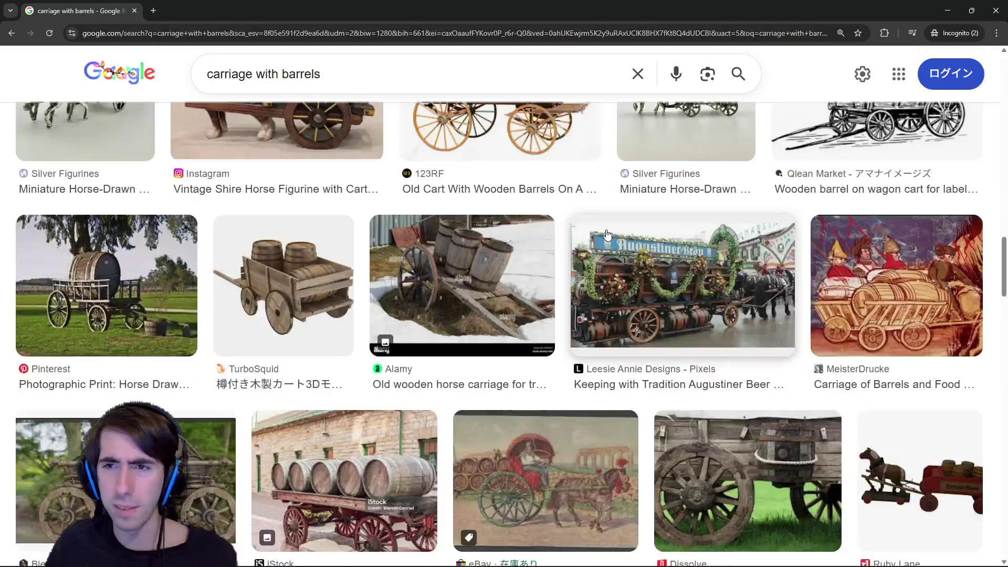
scroll(607, 234, up, 2)
scroll(818, 225, up, 2)
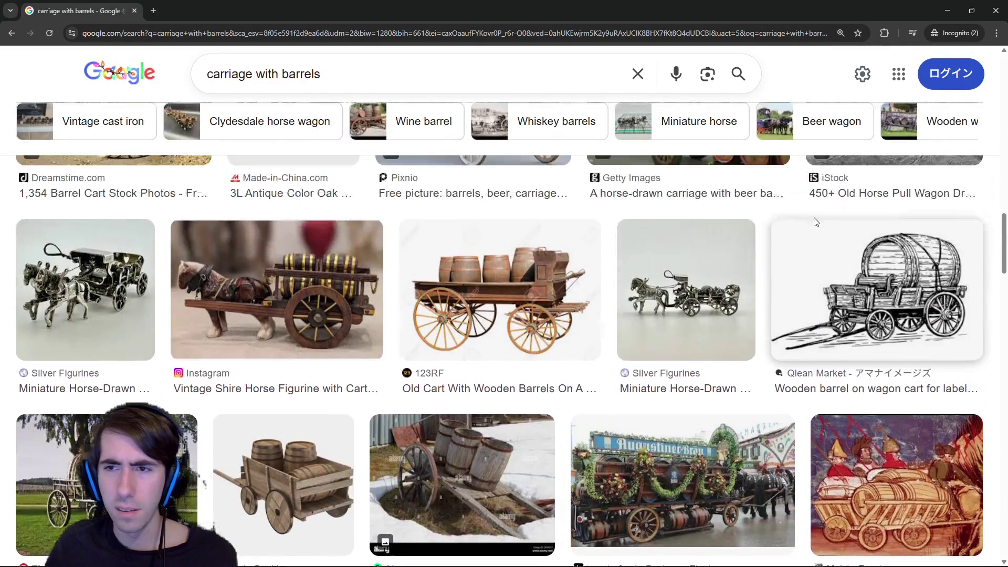
scroll(851, 347, down, 3)
scroll(851, 347, down, 1)
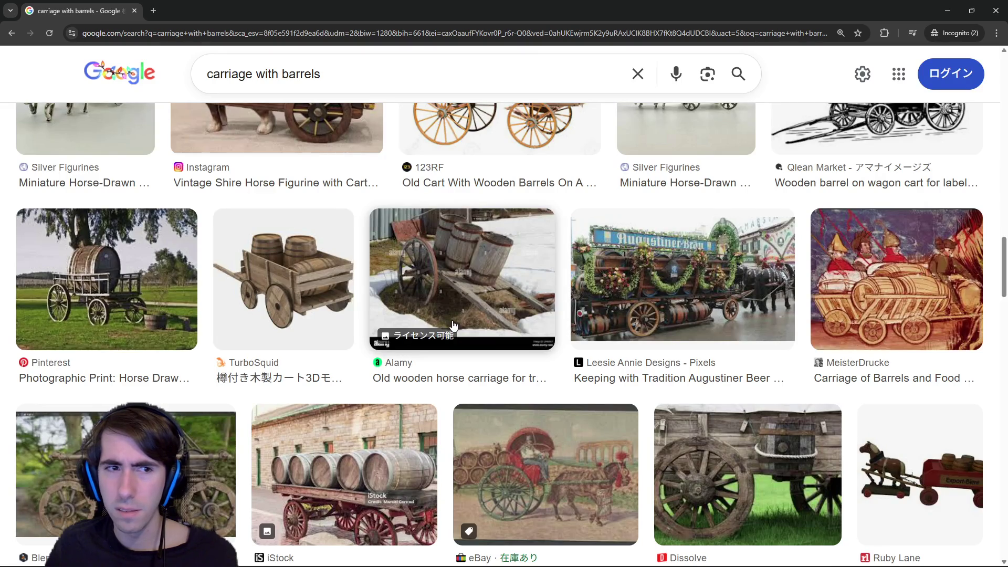
scroll(452, 321, down, 3)
scroll(452, 321, down, 2)
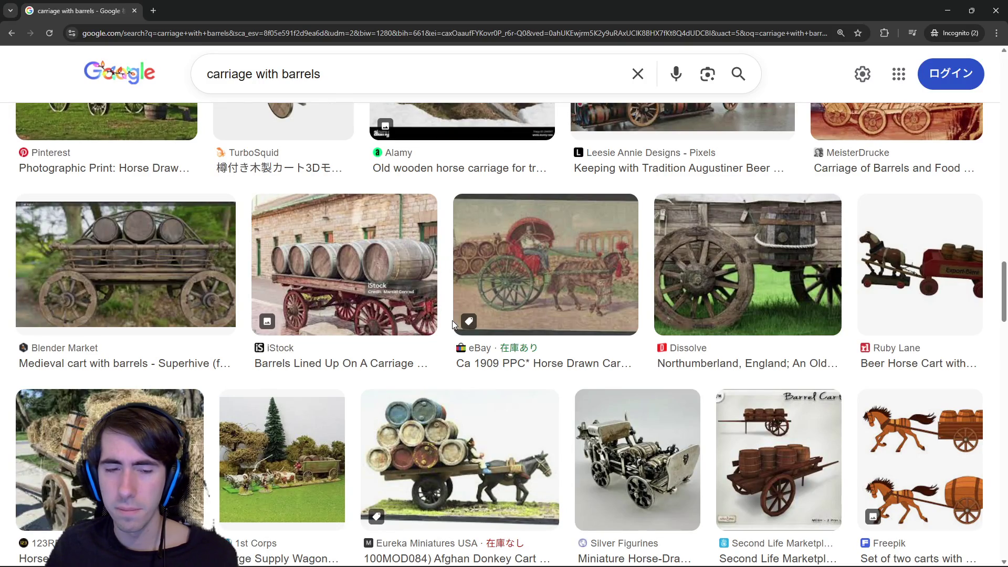
scroll(452, 321, down, 3)
scroll(452, 320, down, 2)
scroll(453, 321, down, 4)
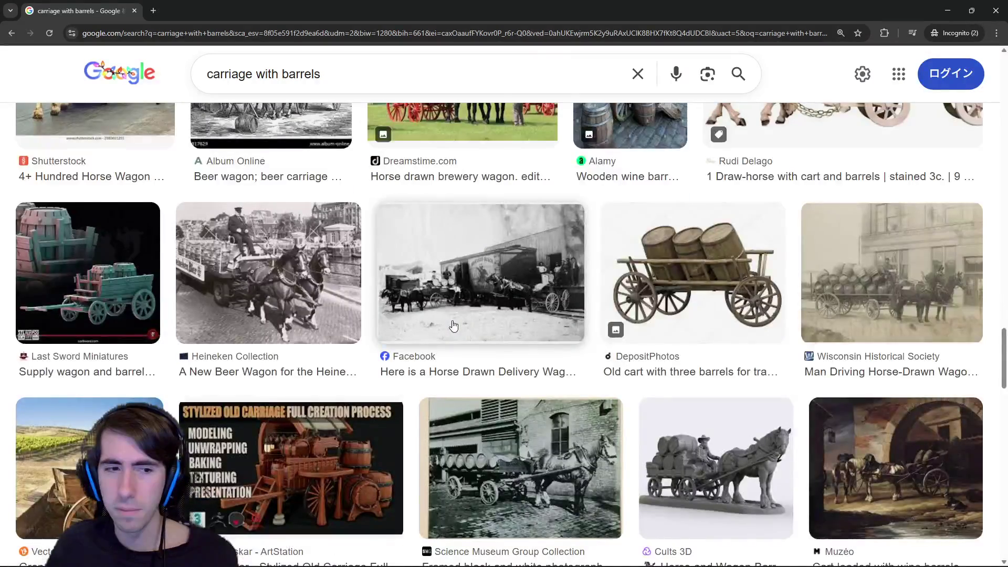
scroll(453, 325, up, 5)
scroll(453, 326, up, 3)
scroll(453, 325, up, 3)
scroll(453, 325, up, 3)
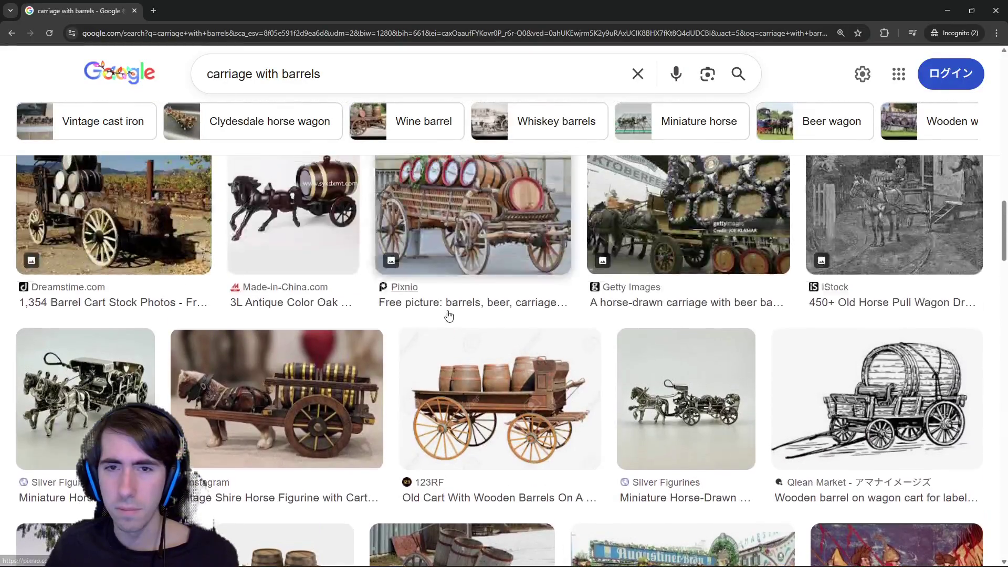
scroll(450, 316, up, 3)
scroll(448, 316, up, 3)
scroll(449, 315, up, 2)
scroll(450, 316, up, 3)
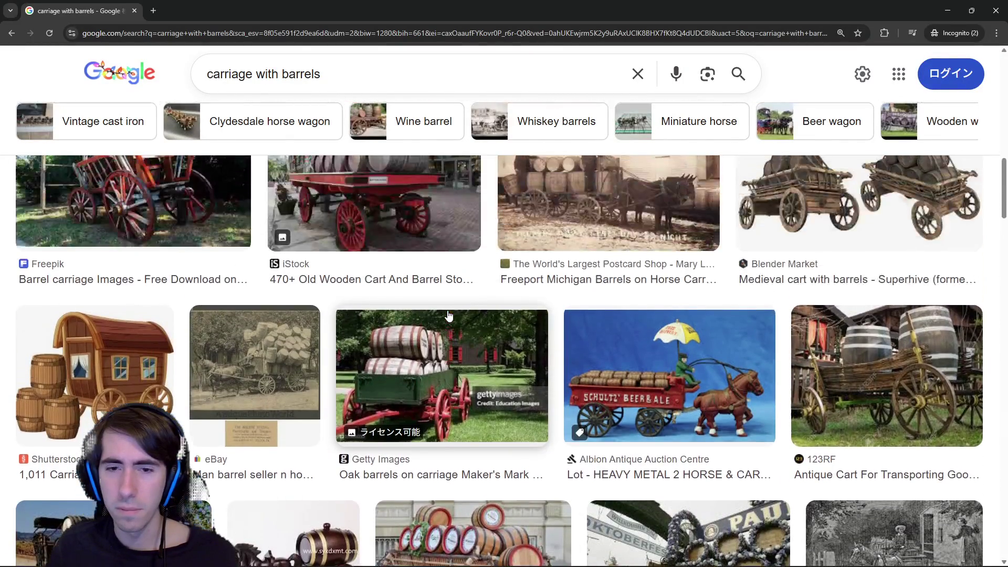
scroll(449, 316, up, 3)
scroll(449, 316, up, 3)
scroll(449, 317, up, 3)
scroll(449, 316, up, 3)
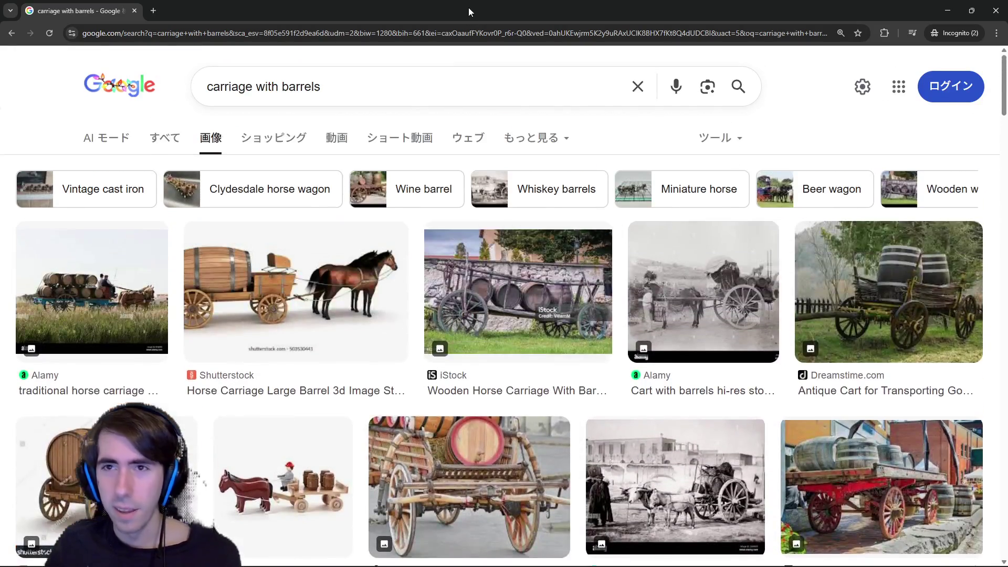
scroll(504, 315, down, 3)
scroll(504, 315, down, 5)
- Switch from the barrel-wagon image results back to Godot and the running room graph
key(alt+Tab)
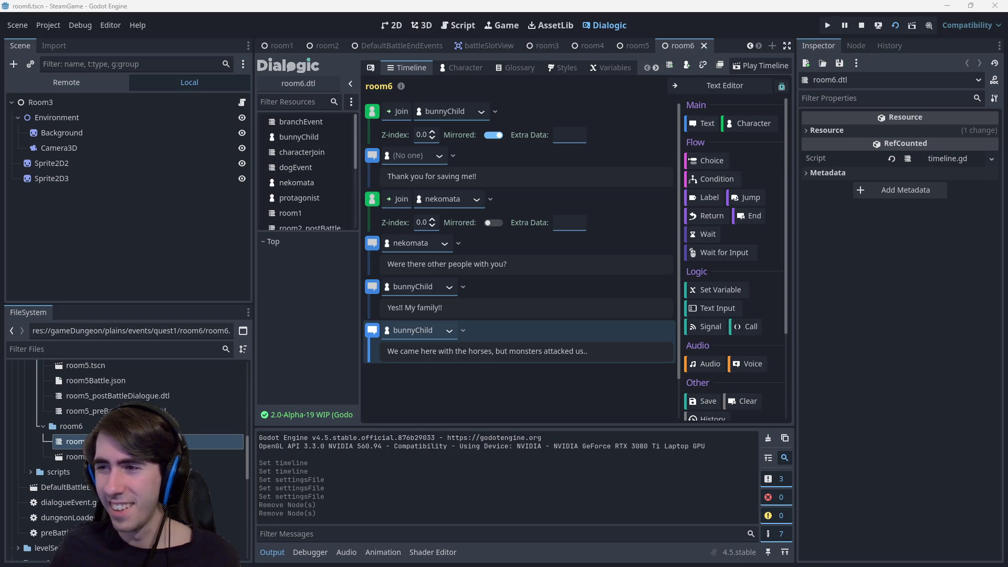
key(alt+Tab)
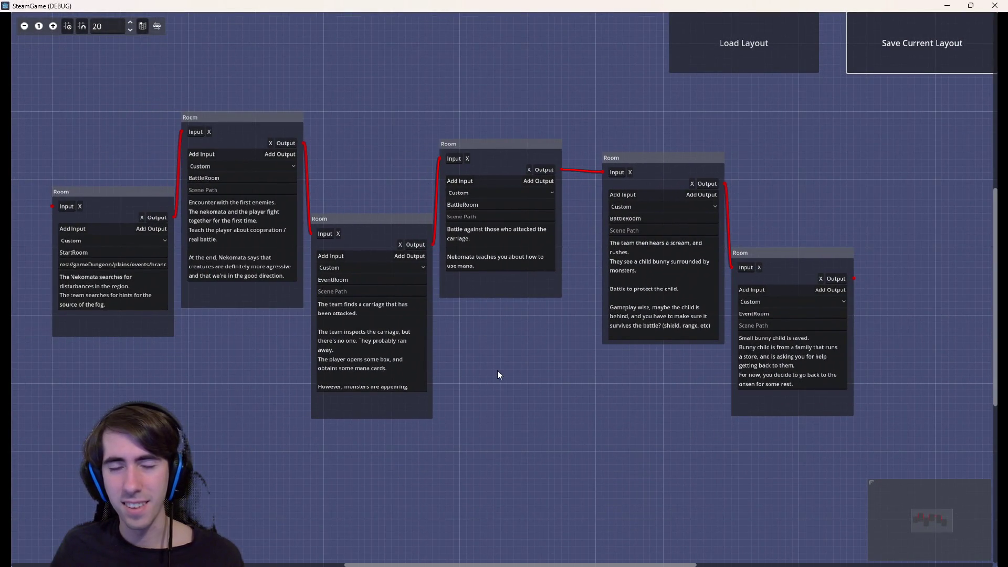
scroll(498, 335, up, 2)
scroll(497, 356, up, 2)
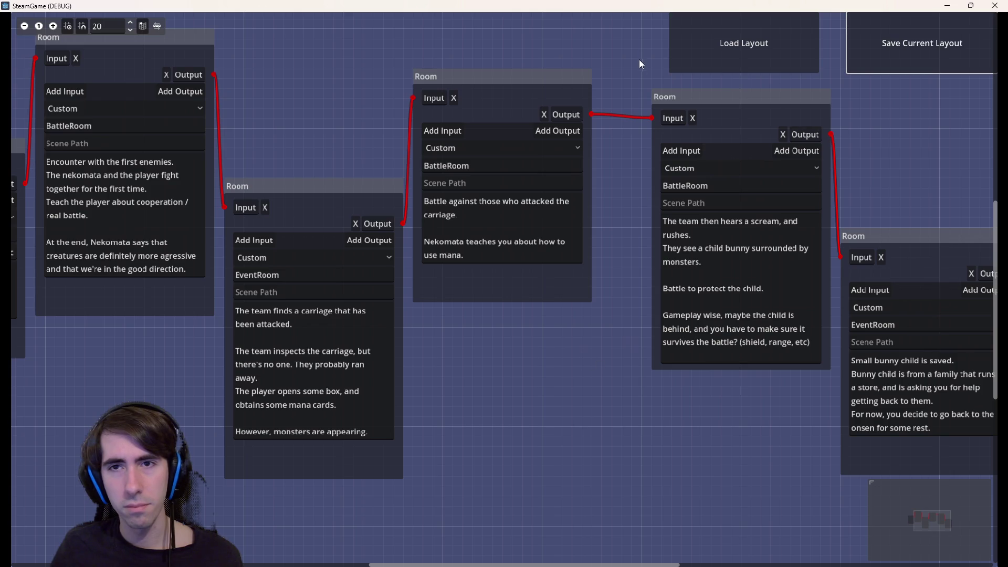
- Select the two rightmost Room nodes, pan to empty canvas below and add a new Room node
drag(628, 67, 1002, 493)
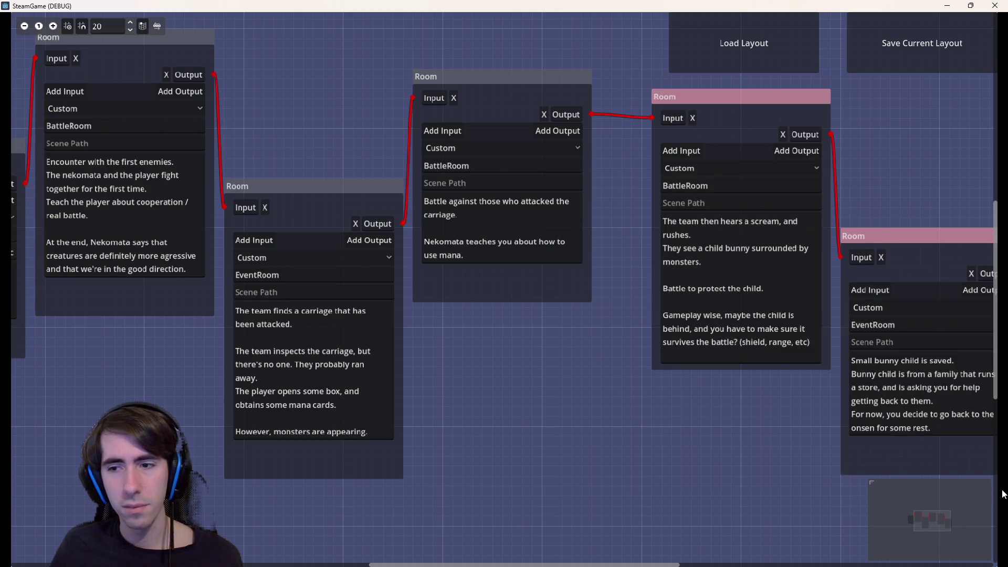
drag(733, 455, 713, 456)
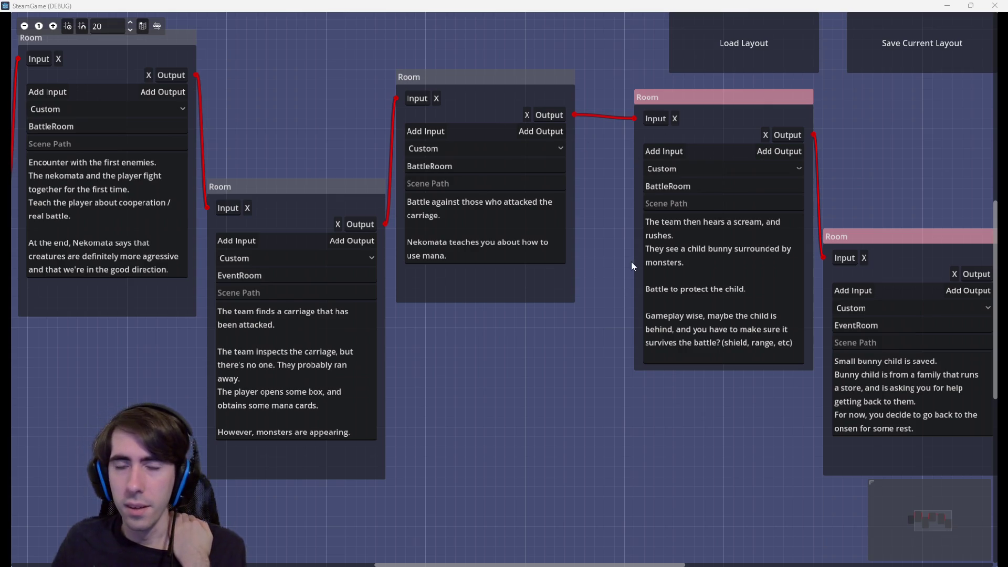
scroll(559, 378, right, 2)
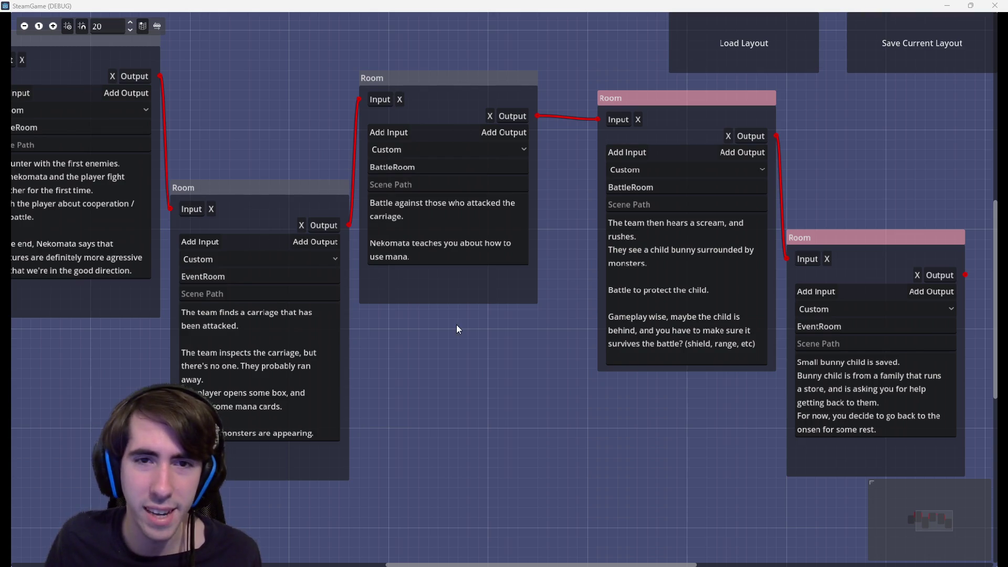
drag(530, 394, 365, 348)
right_click(367, 352)
scroll(367, 352, up, 1)
click(456, 357)
text(Notes to myself:)
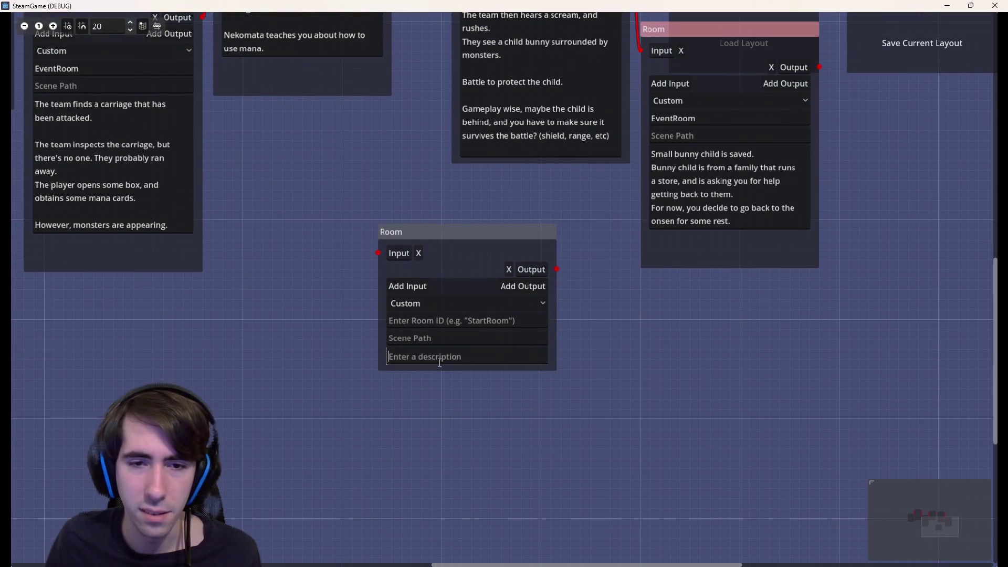
- Write notes asking why the child was alone and whether her family ran away
key(Return)
key(Return)
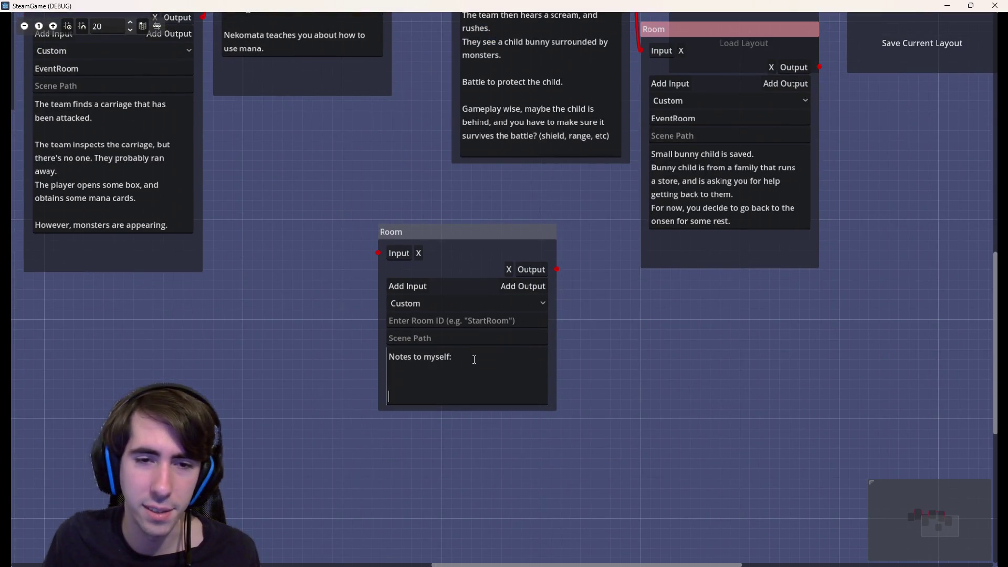
key(Return)
key(BackSpace)
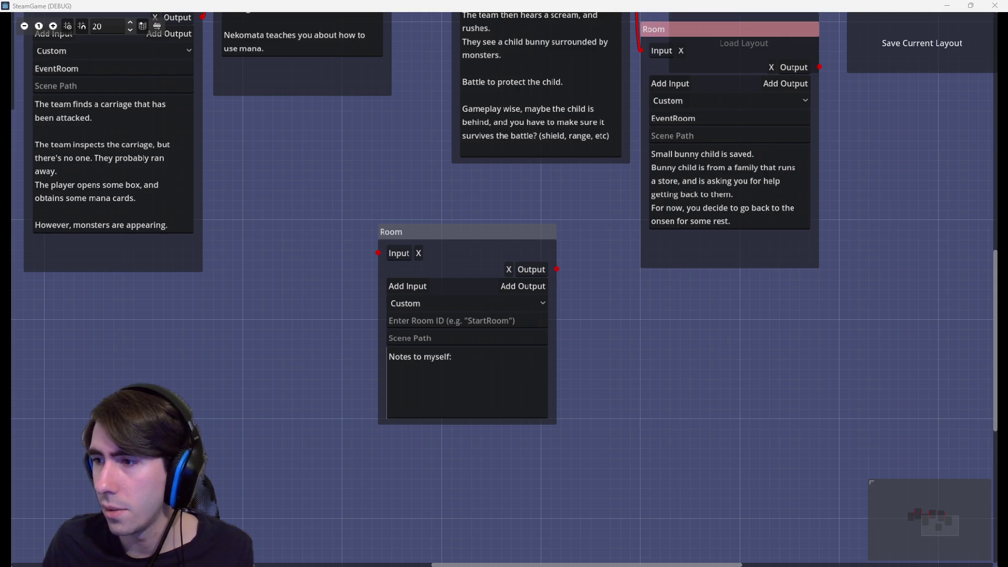
click(448, 373)
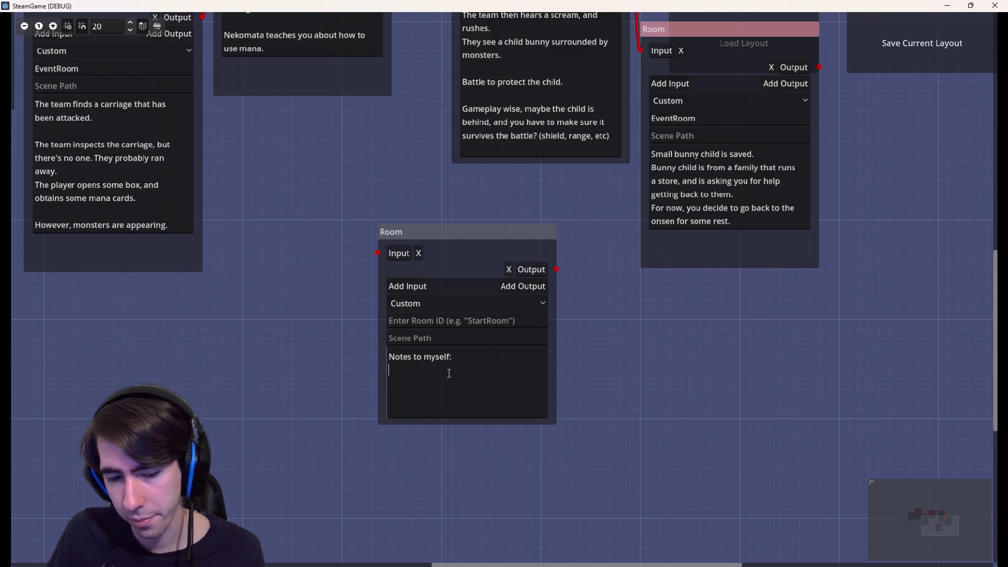
text(why wou)
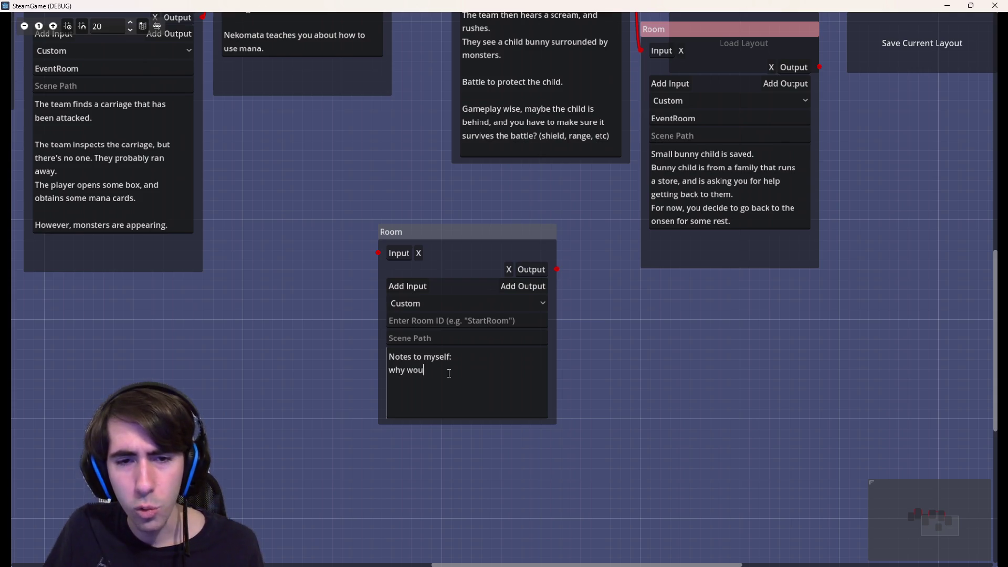
text(ld the child be)
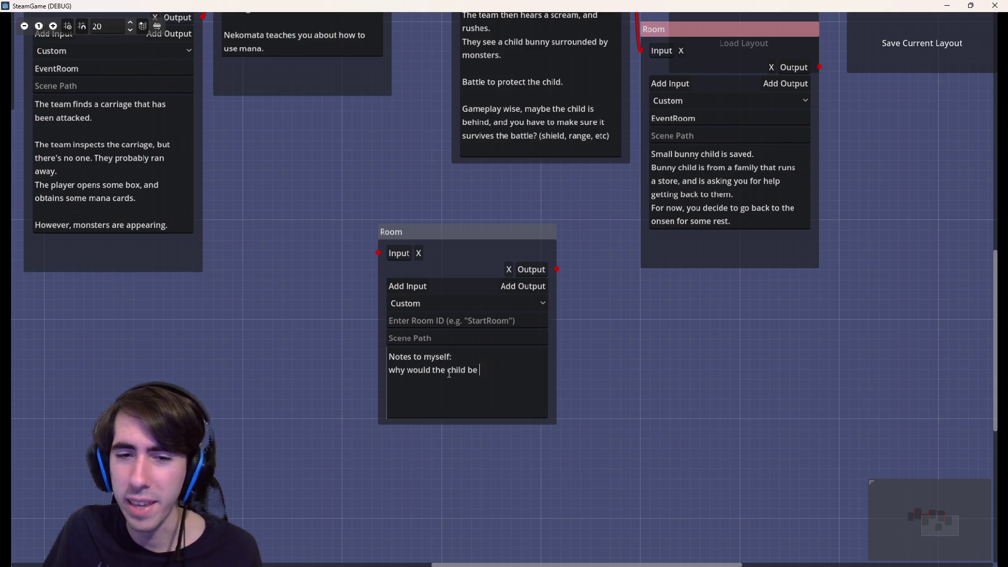
text(alone?)
key(Return)
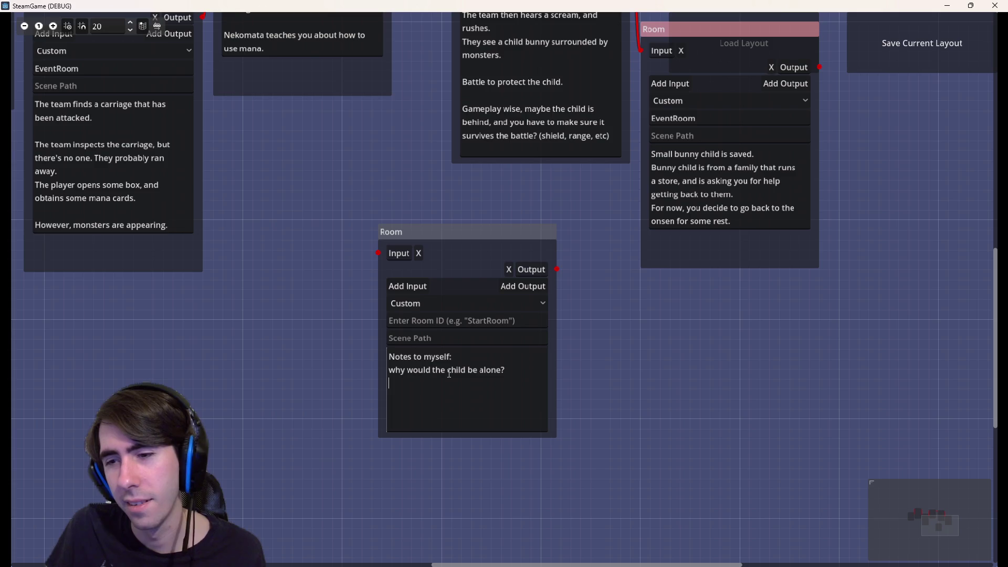
text(does that m)
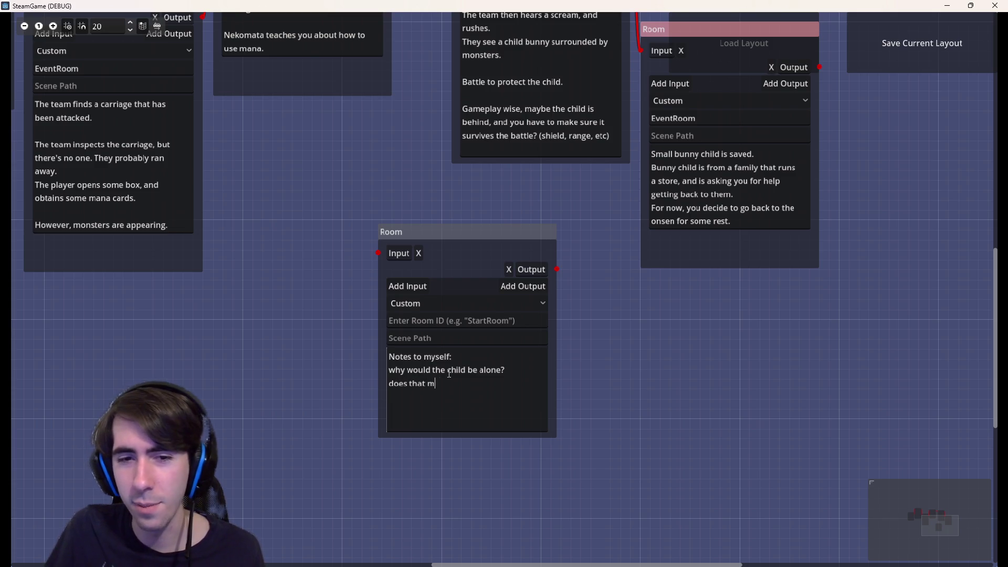
text(ean the fam)
key(BackSpace)
key(BackSpace)
key(BackSpace)
text(rest of the m)
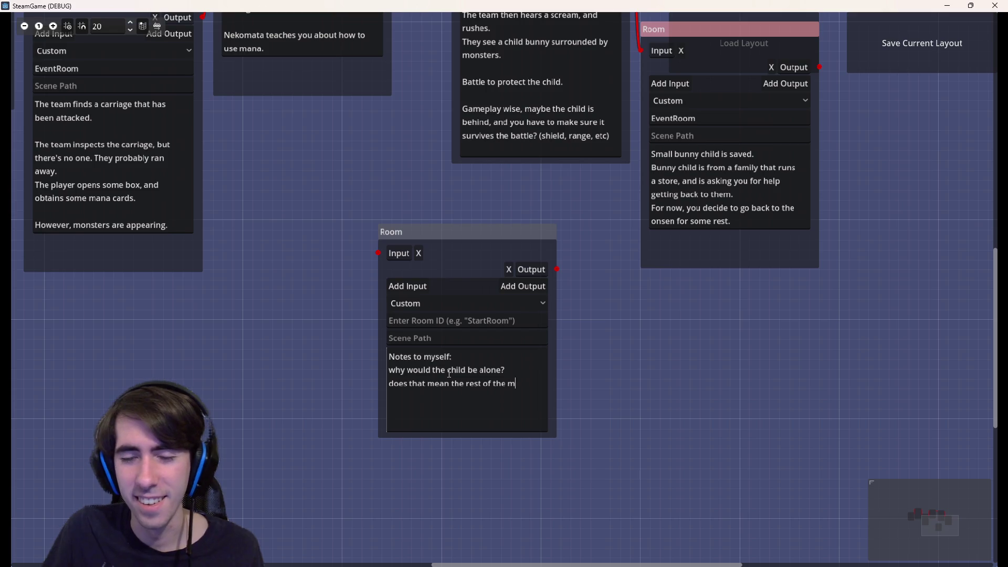
key(BackSpace)
text(family )
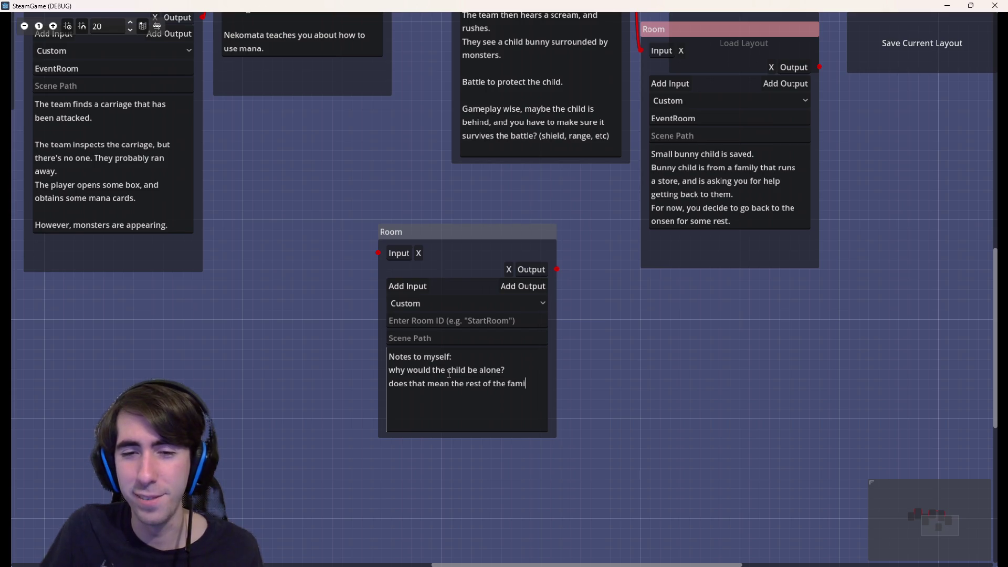
text(just ran aw)
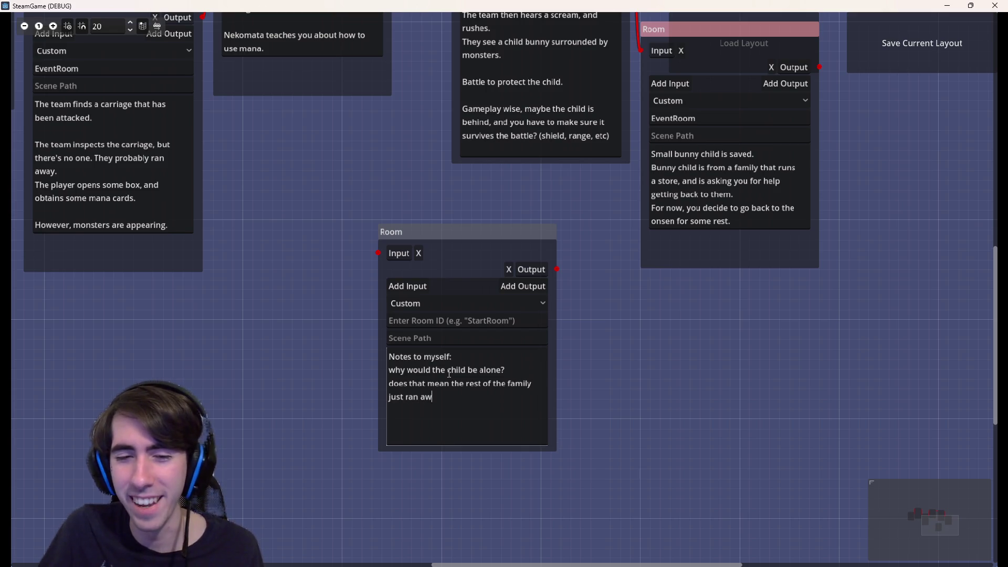
text(ay?)
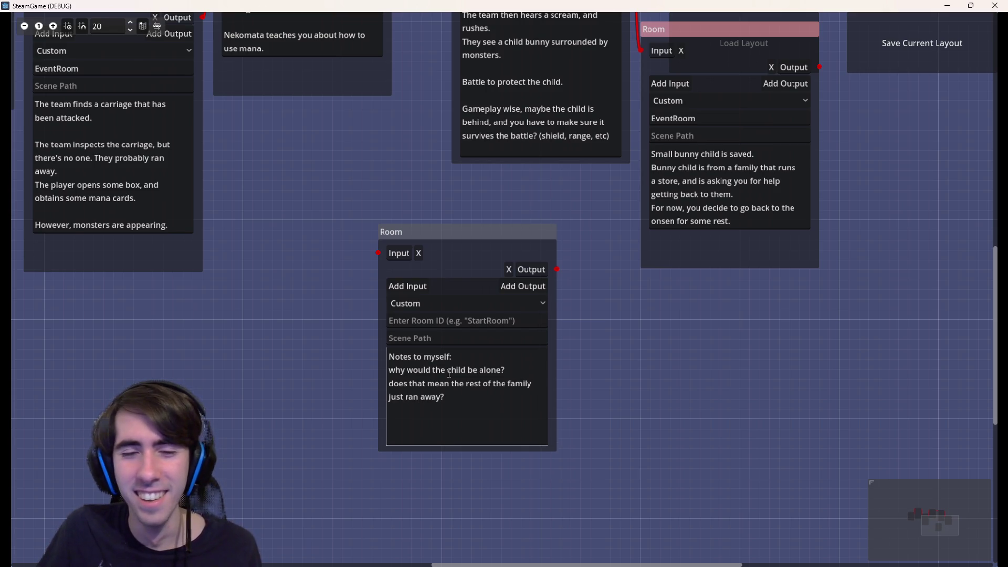
key(BackSpace)
key(BackSpace)
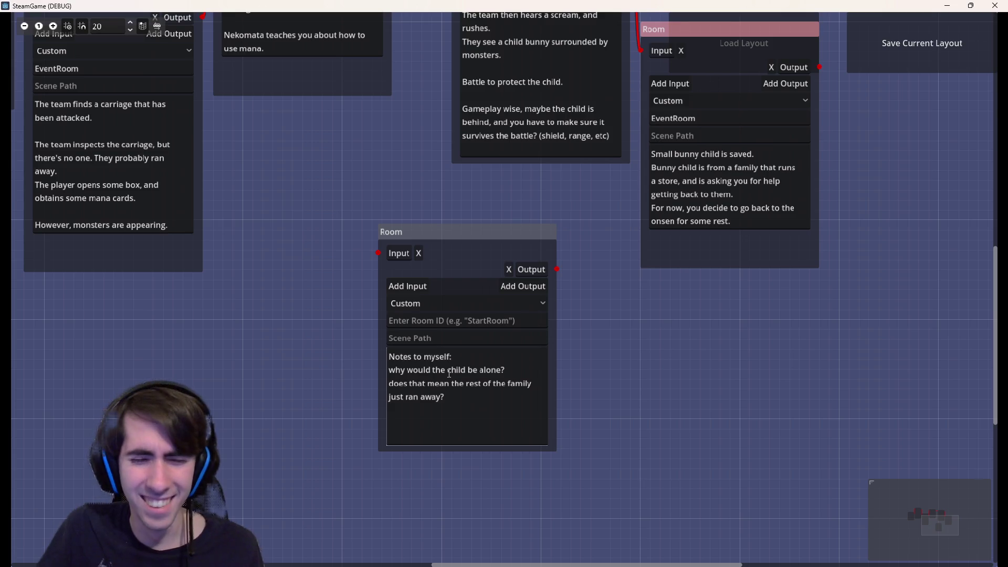
text(That family sucks)
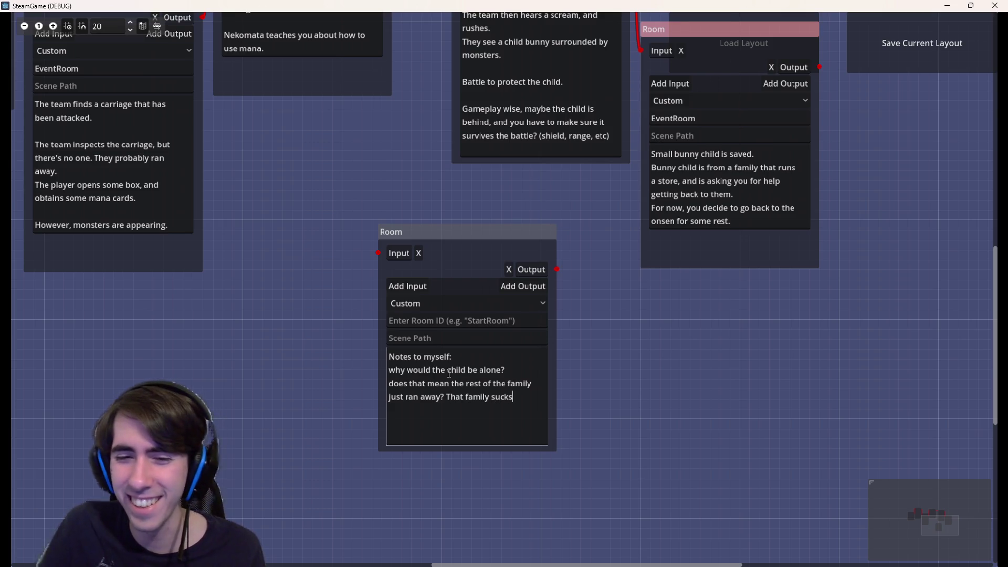
click(553, 447)
scroll(519, 452, up, 2)
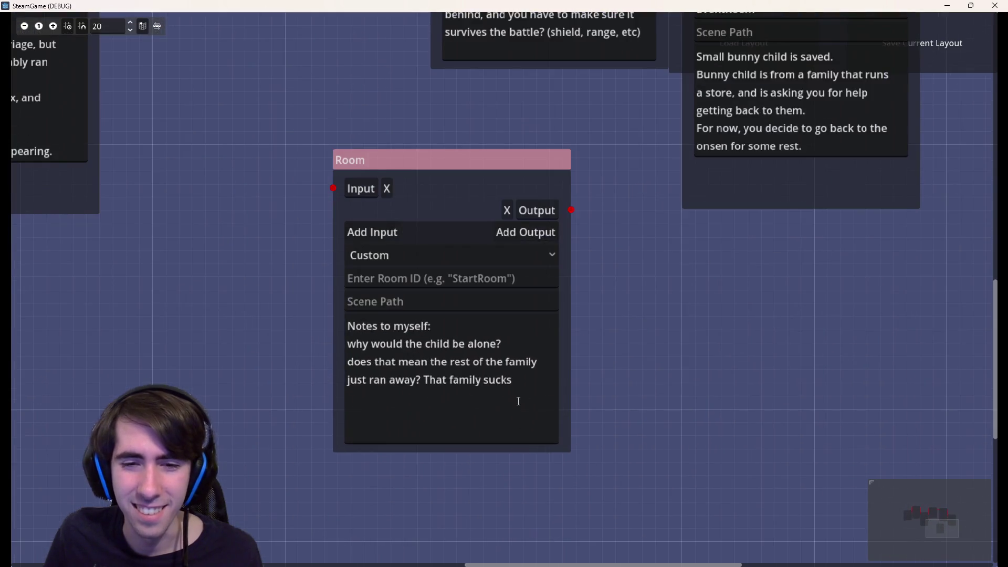
- Add a paragraph saying the family abandoning their child would be bad to portray
click(530, 394)
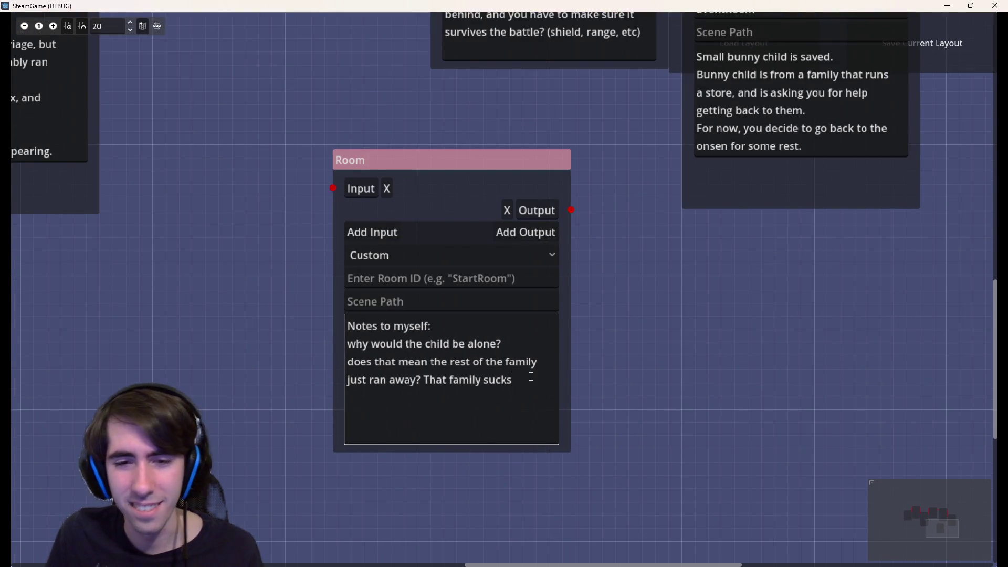
text(would)
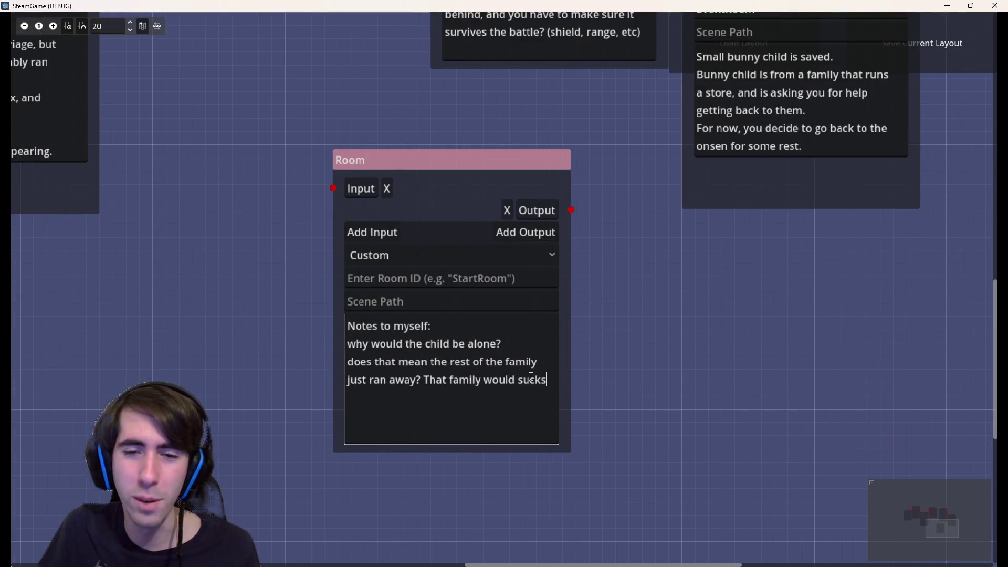
key(Return)
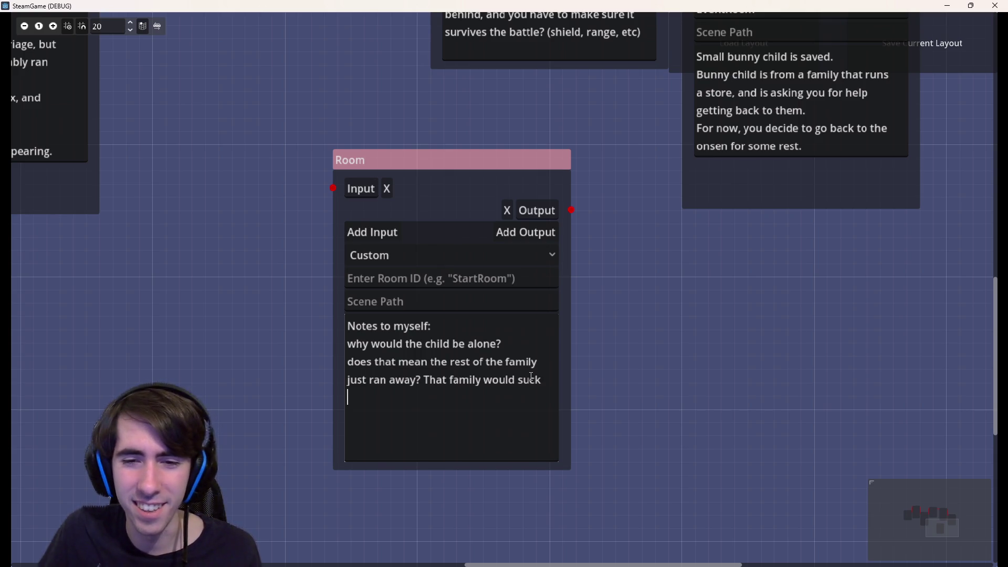
text(,and the)
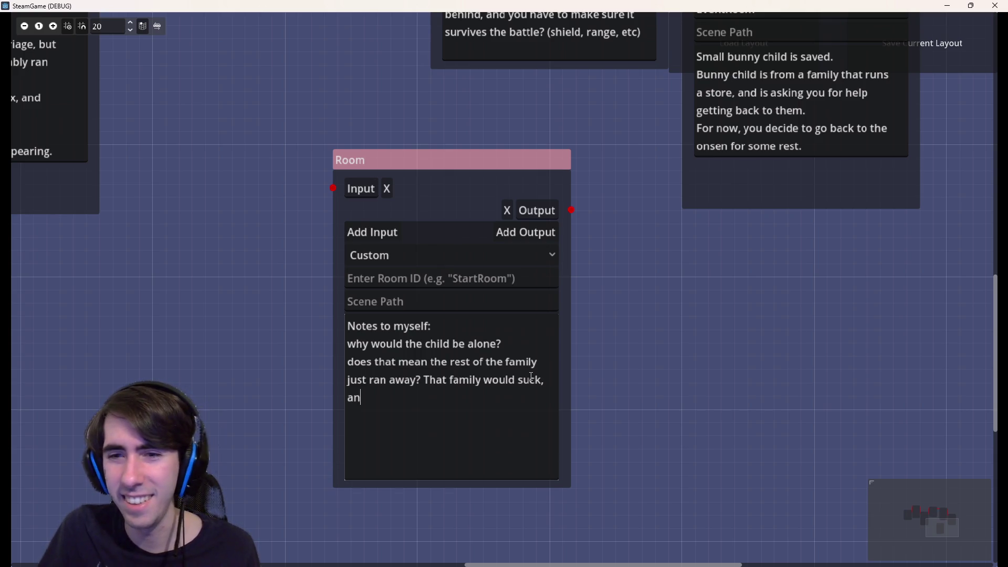
key(BackSpace)
key(BackSpace)
key(BackSpace)
text(we don't)
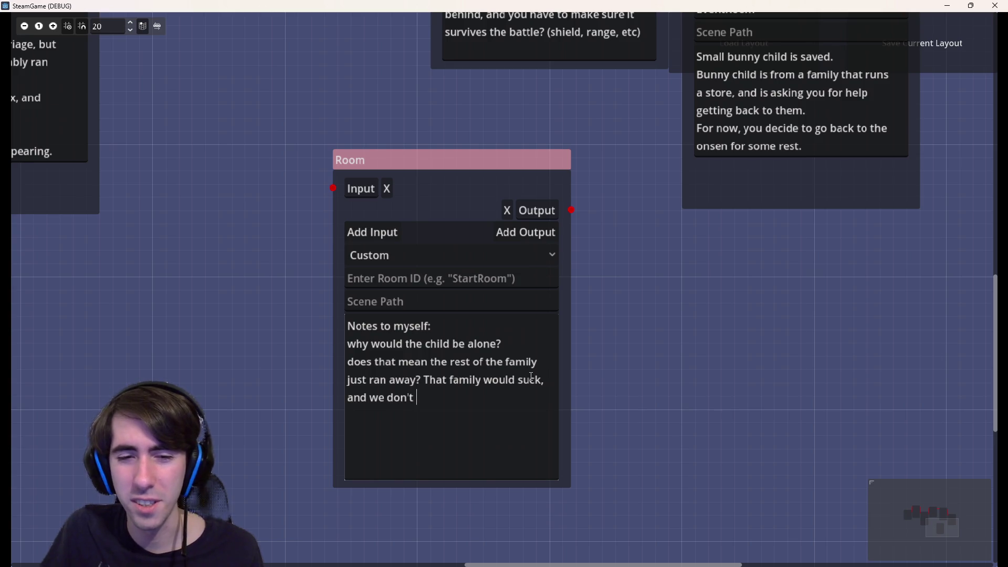
text(really want to prese)
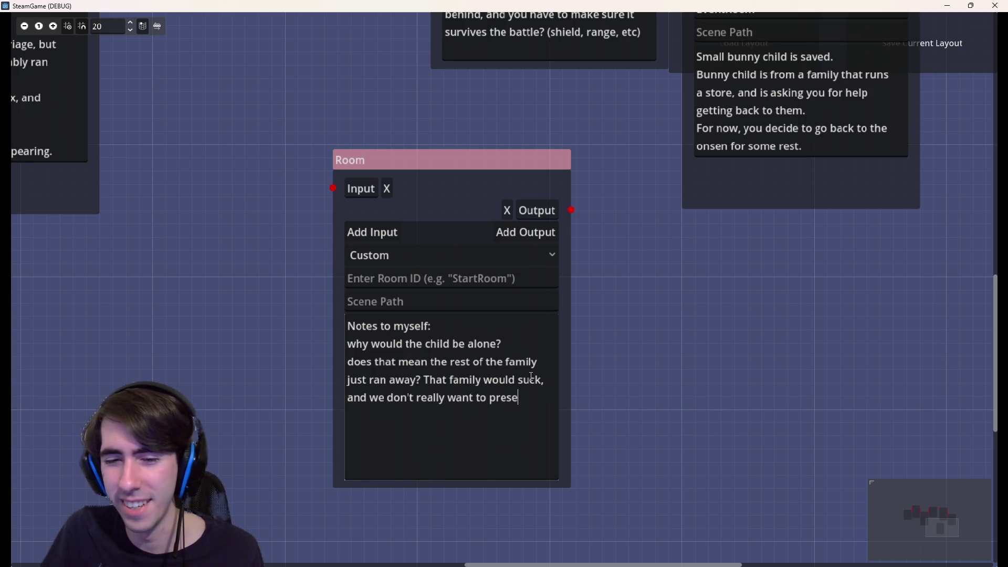
text(them)
key(BackSpace)
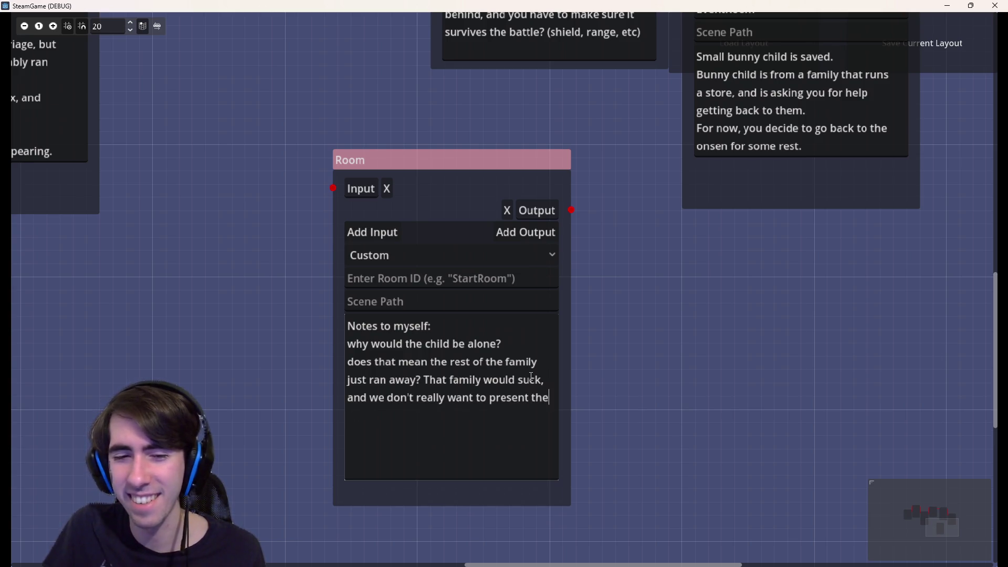
text(m like tha)
key(Up)
key(Up)
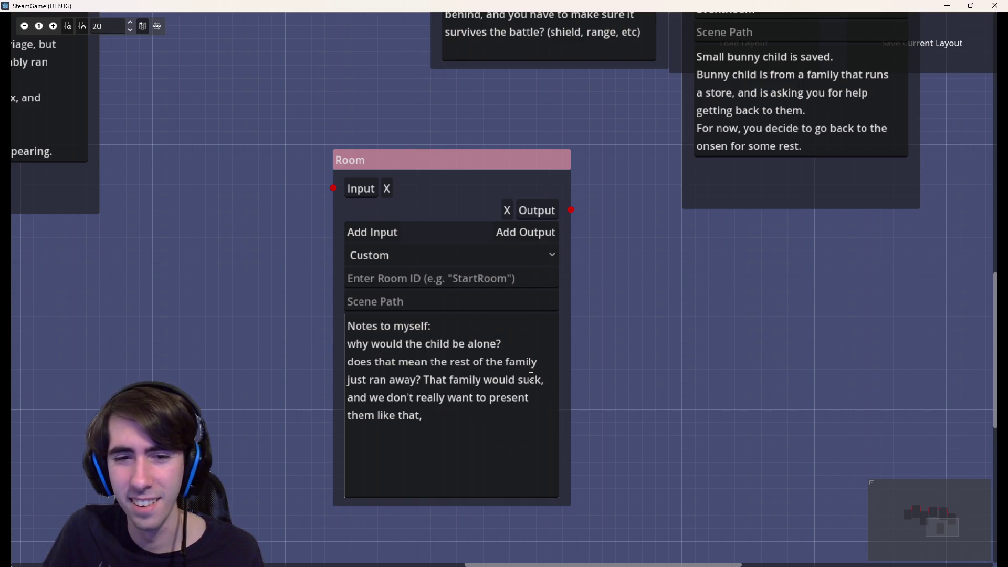
key(Left)
text(abandon)
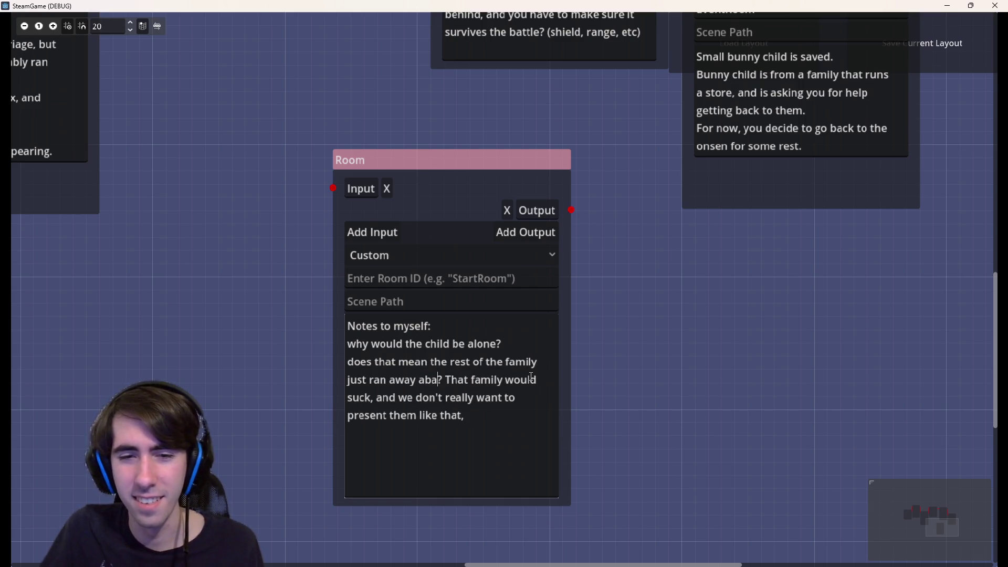
text(ning their child)
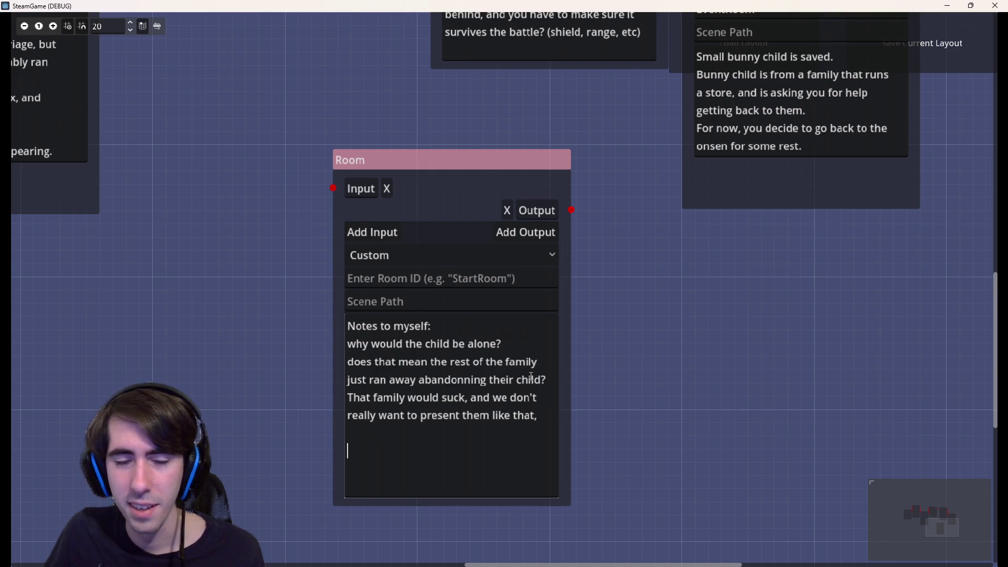
text(I)
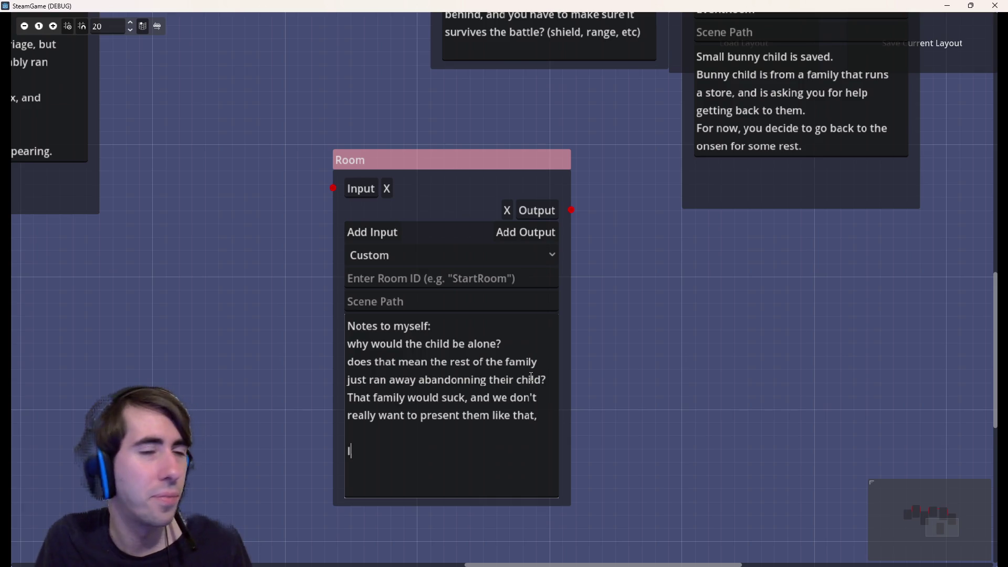
text(nstead, we ca)
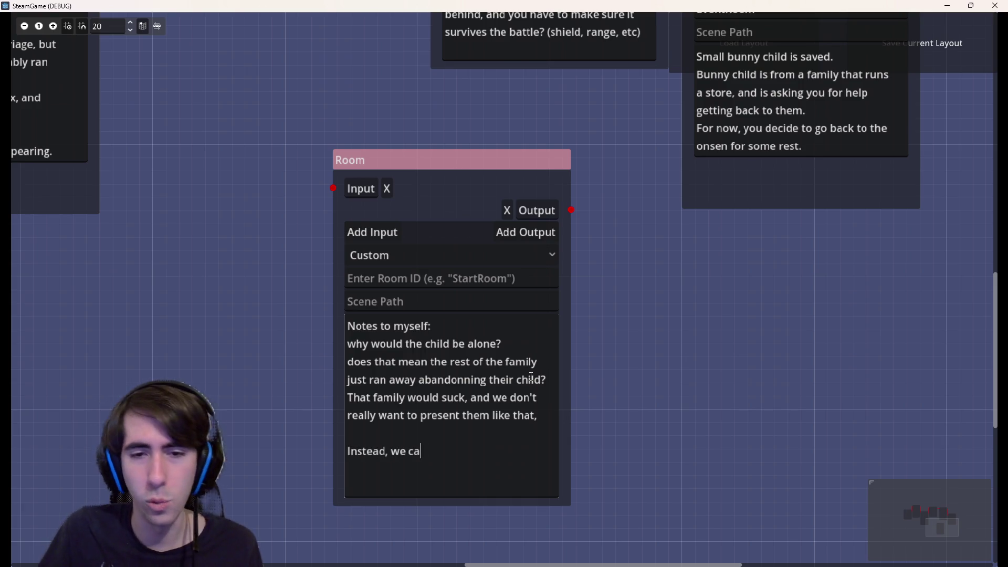
text(n say the chi)
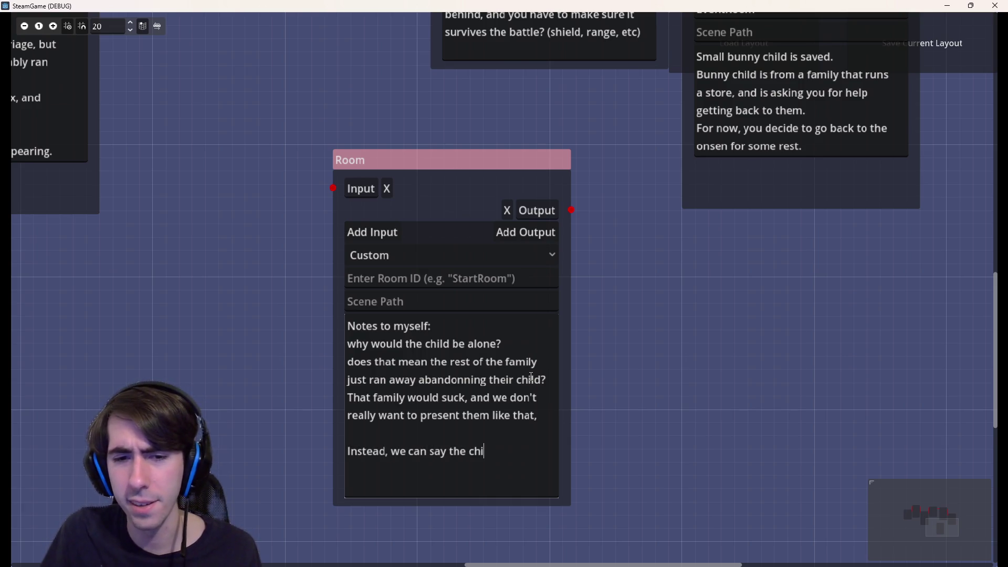
text(ld )
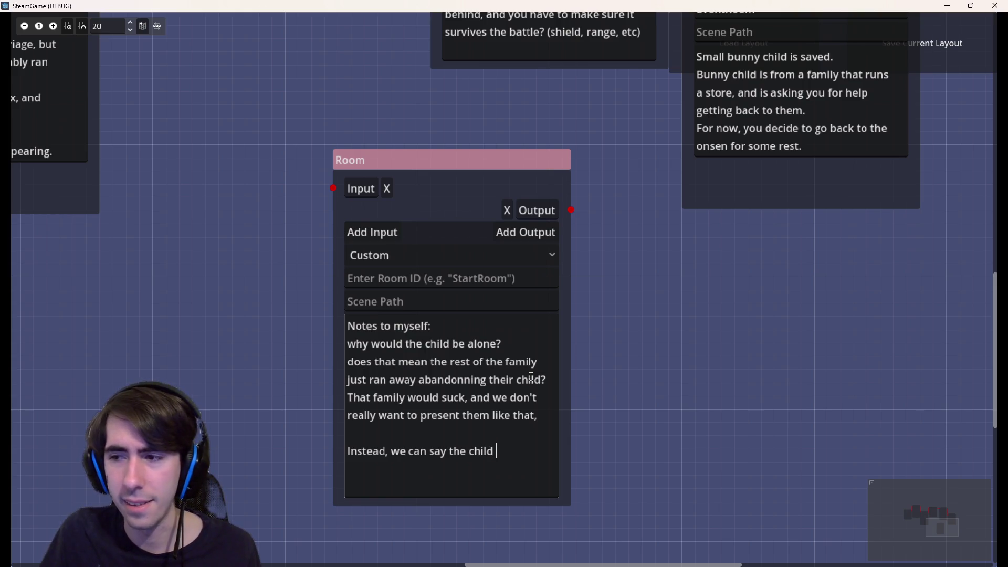
text(was acco)
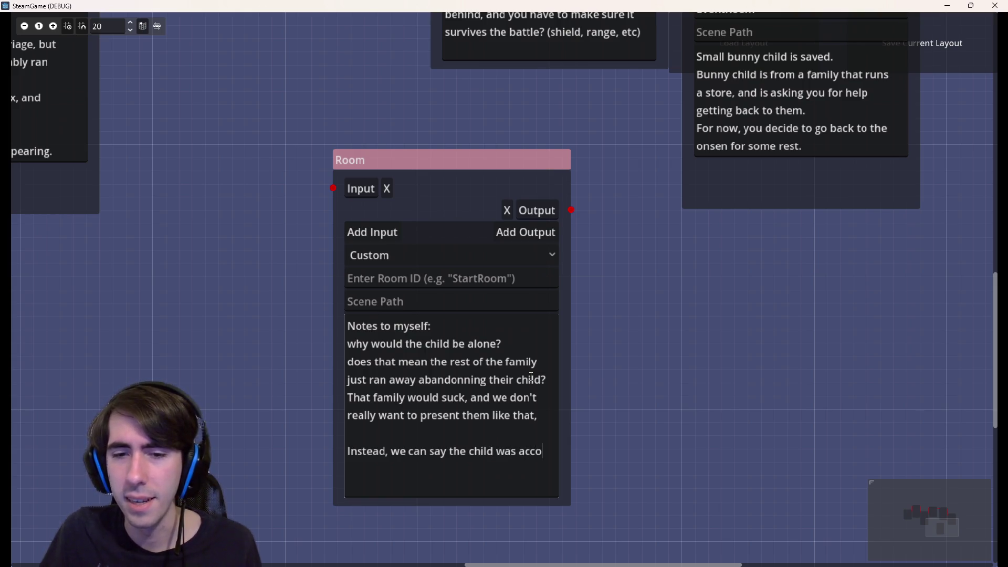
text(mpagned by her )
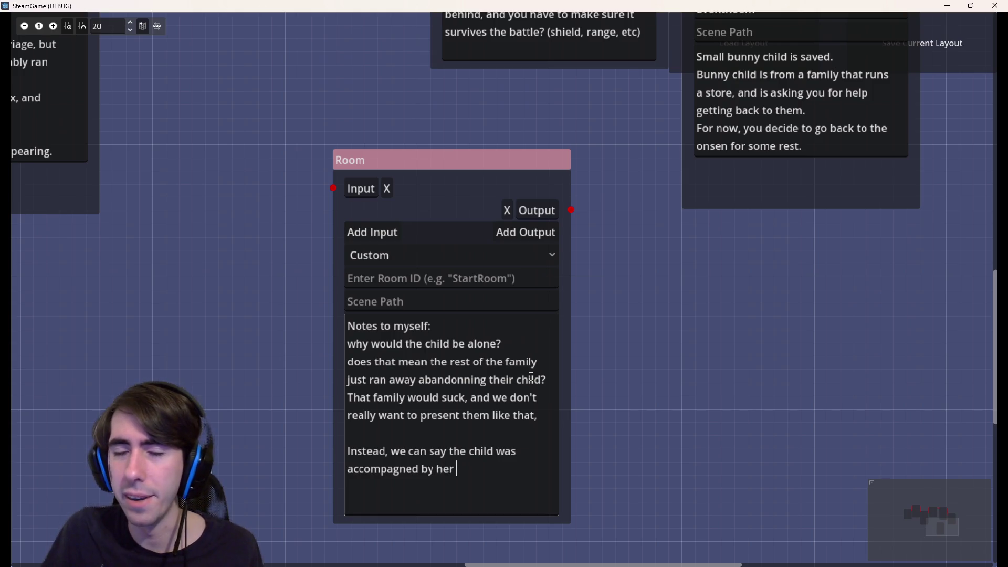
text(ol)
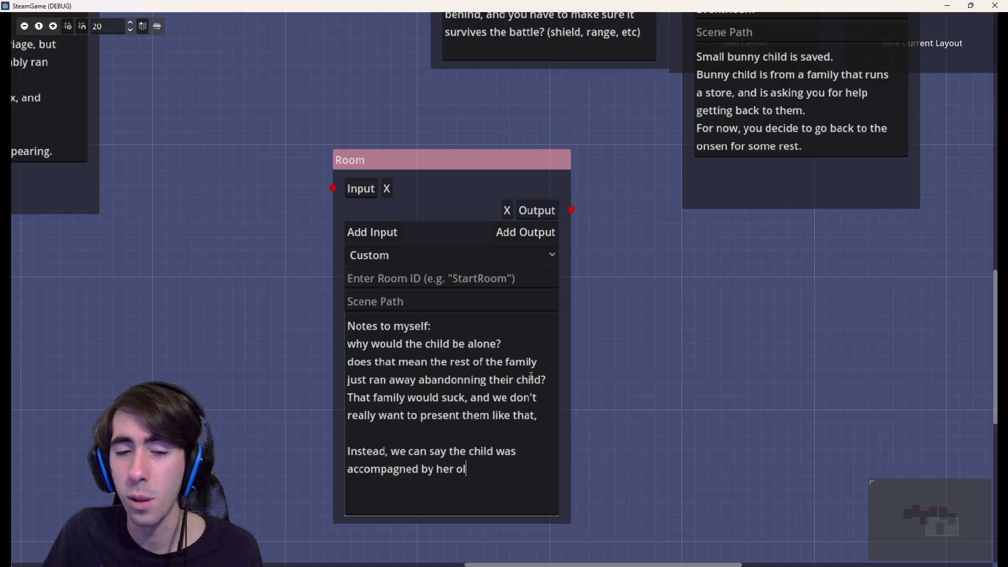
text(der sister)
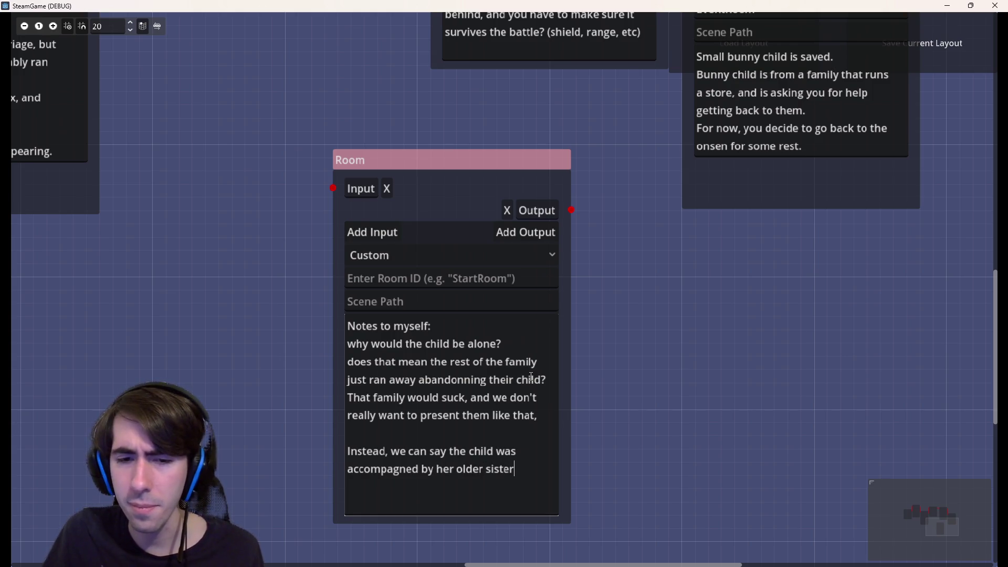
text(()
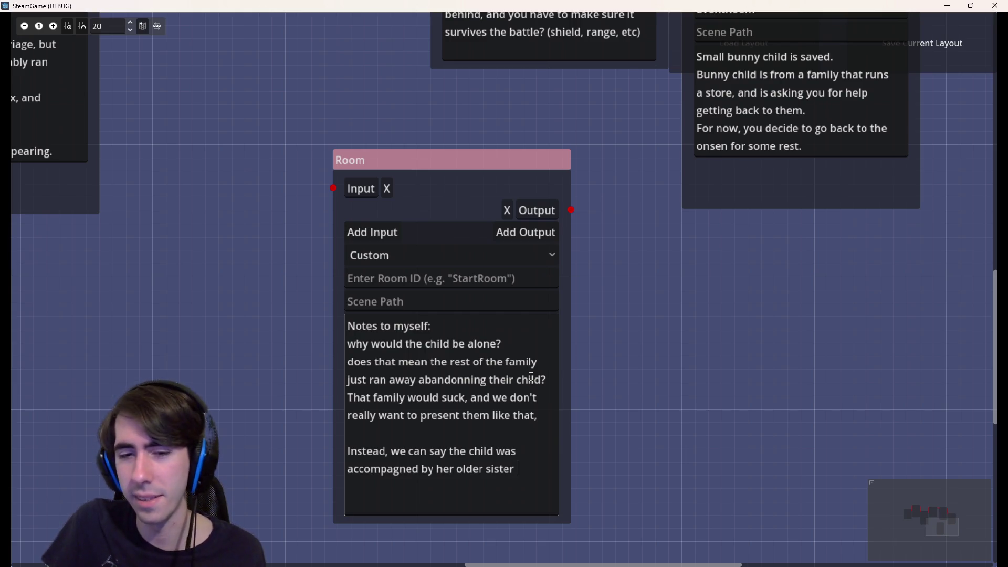
text((future c)
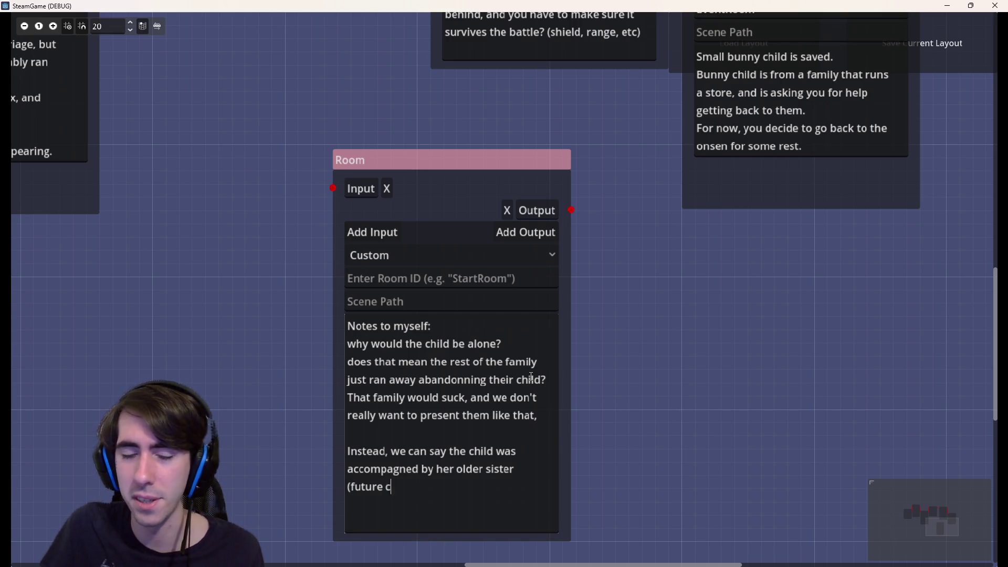
text(ompanion)
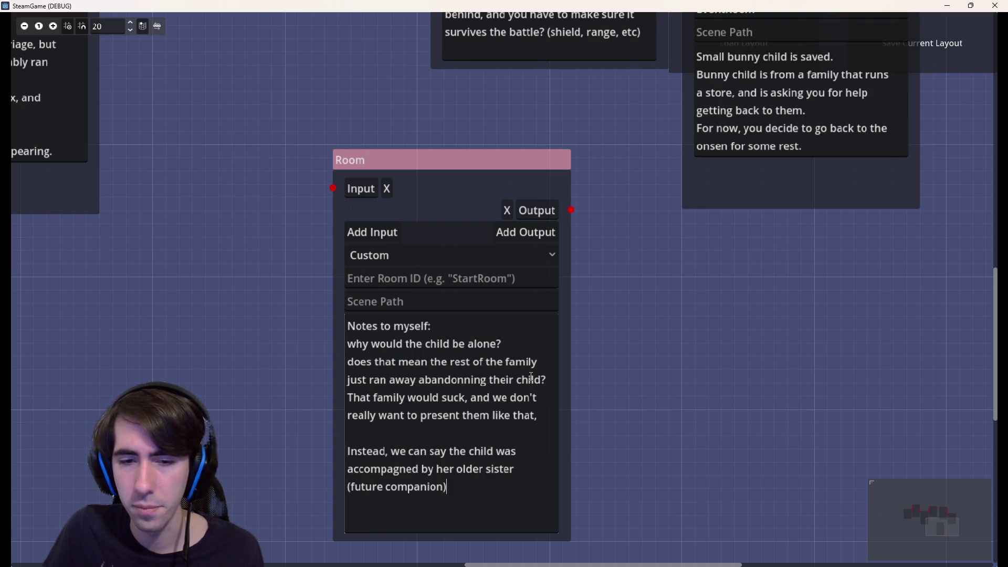
- Note the child came with her older sister, replacing 'companion' with 'ally', who got taken
double_click(413, 486)
key(BackSpace)
text(com)
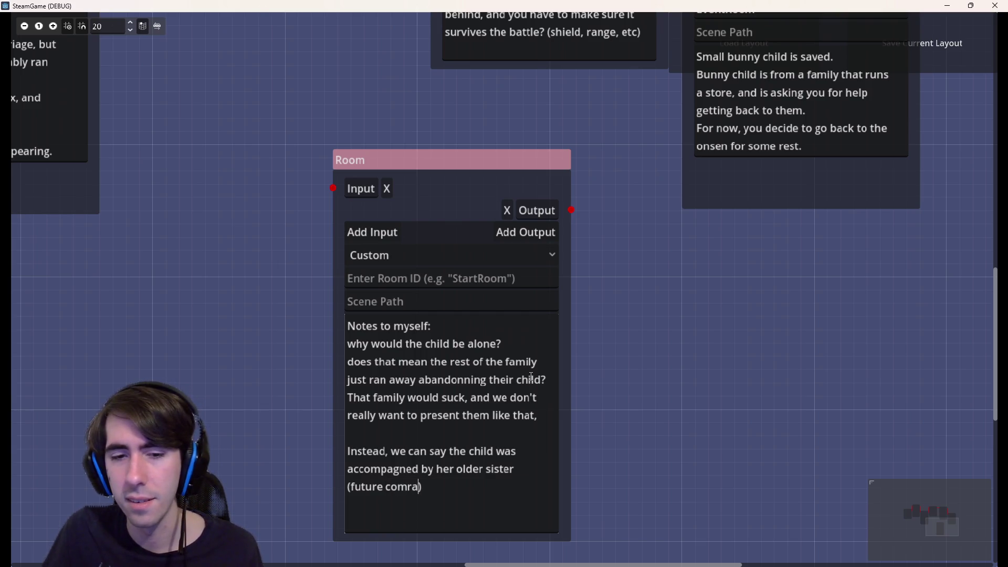
key(BackSpace)
key(BackSpace)
key(BackSpace)
text(ally)
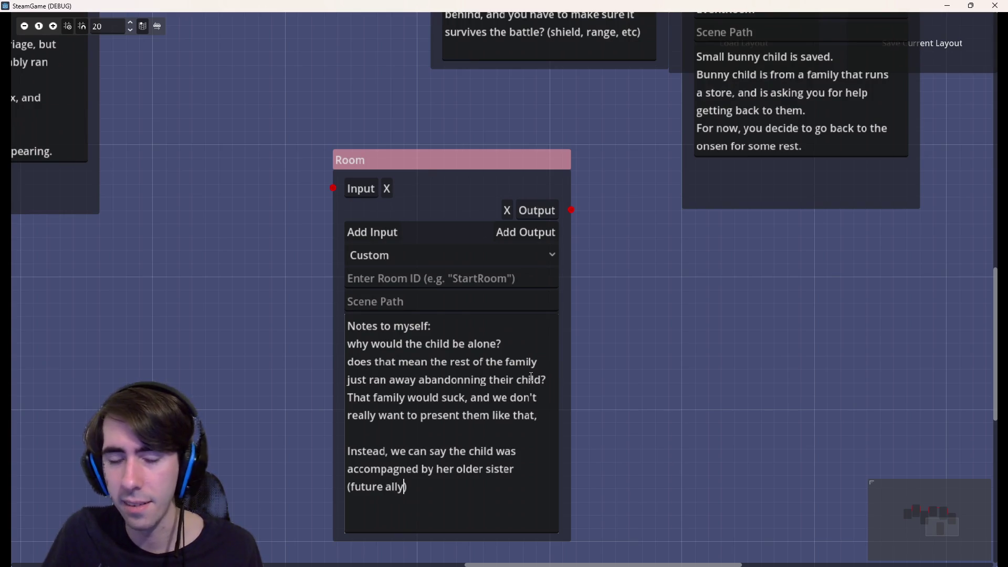
text(,)
key(Return)
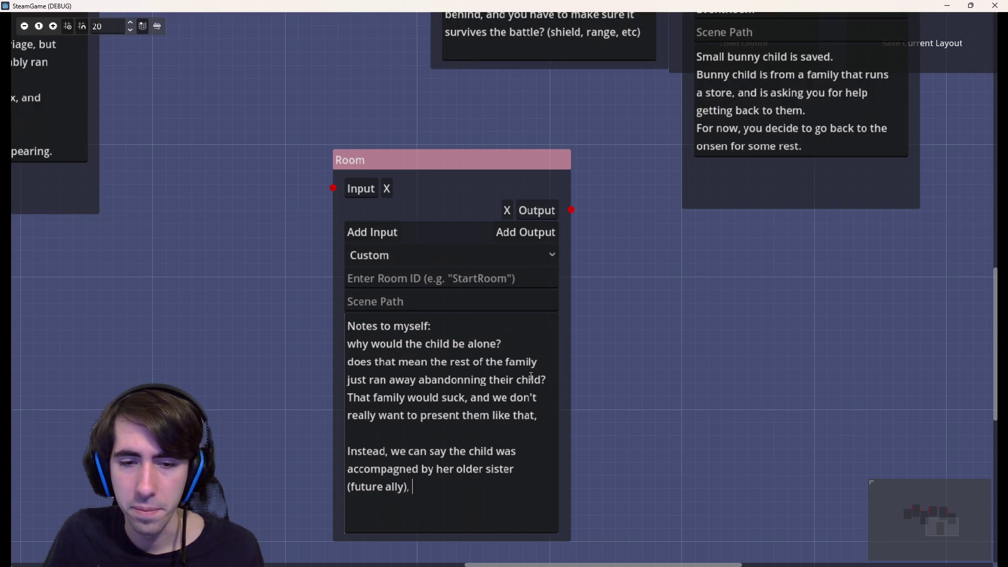
text(and that s)
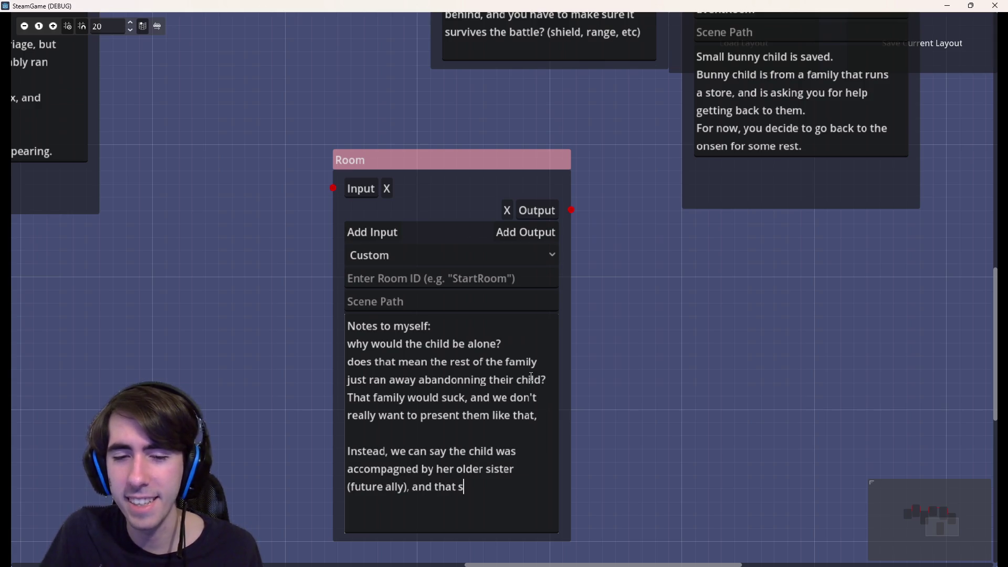
text(ister got )
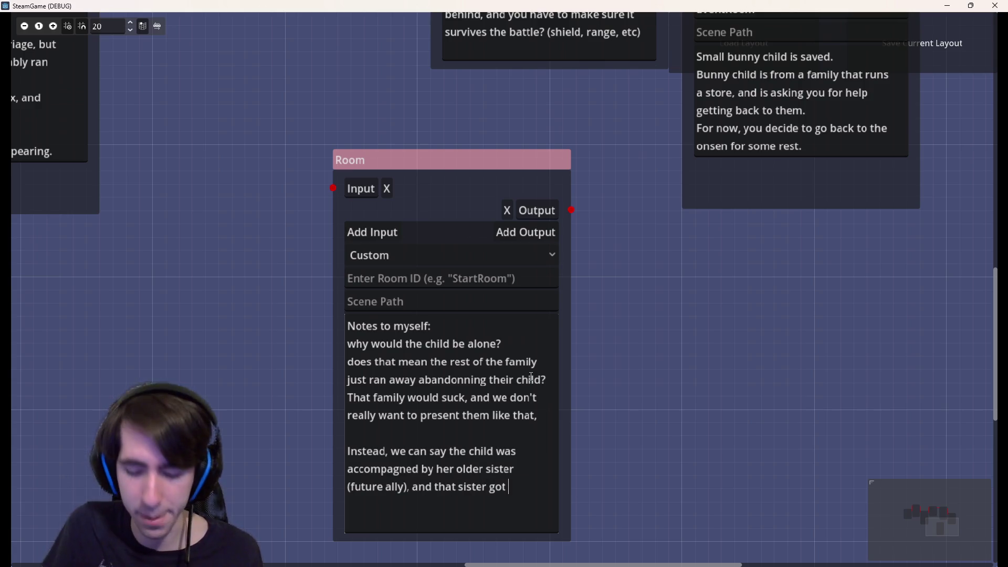
text(kidnapped)
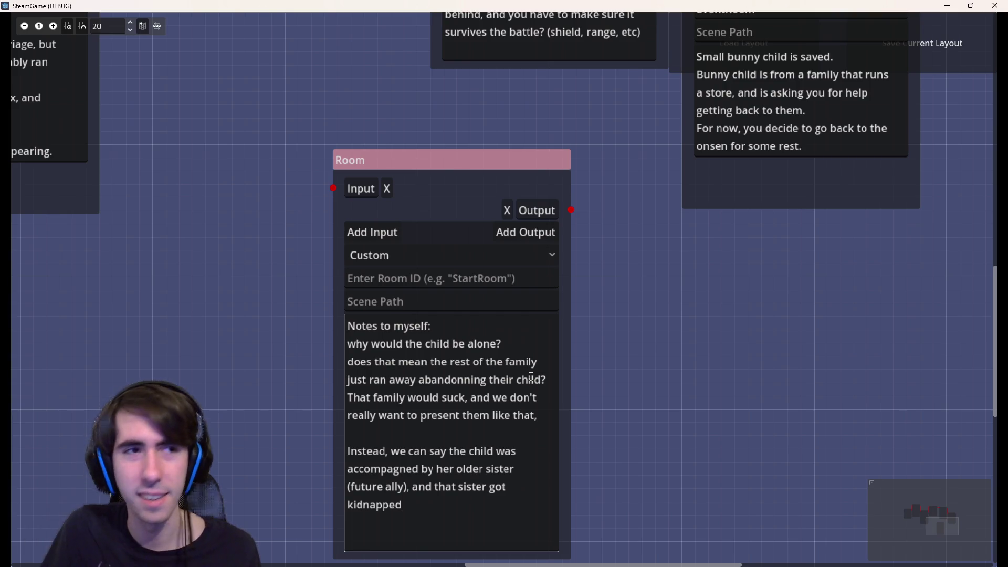
key(ctrl+BackSpace)
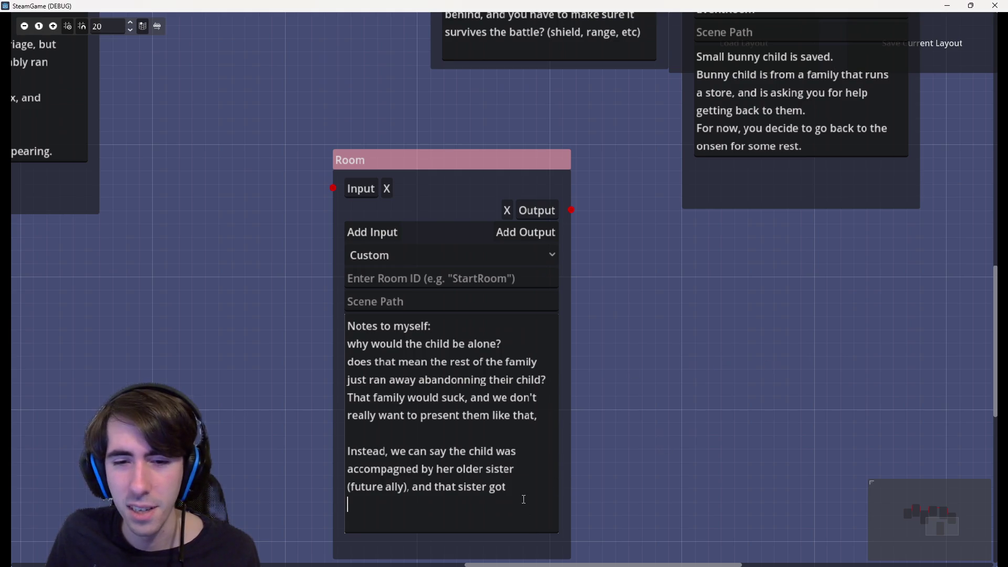
text(captured)
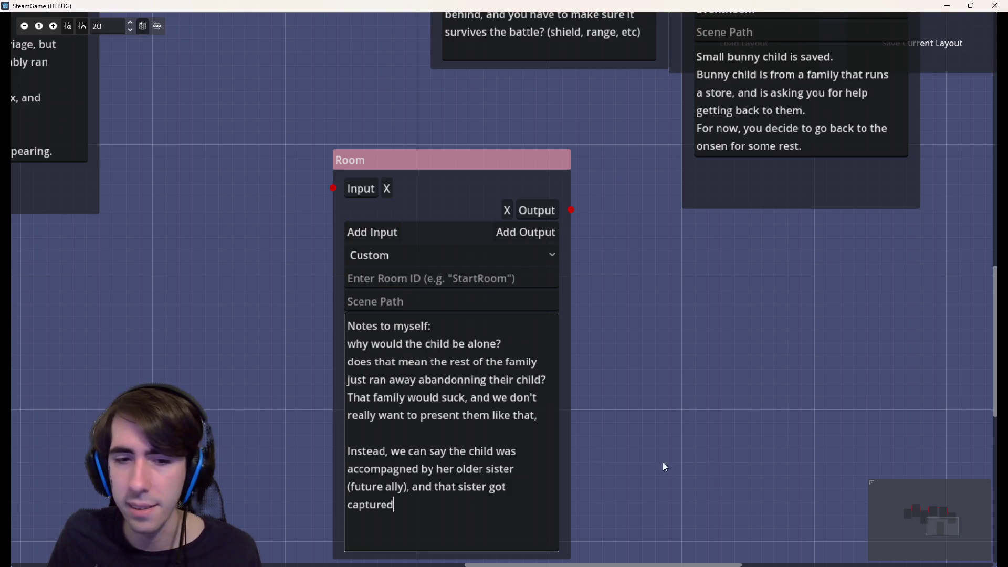
text( by )
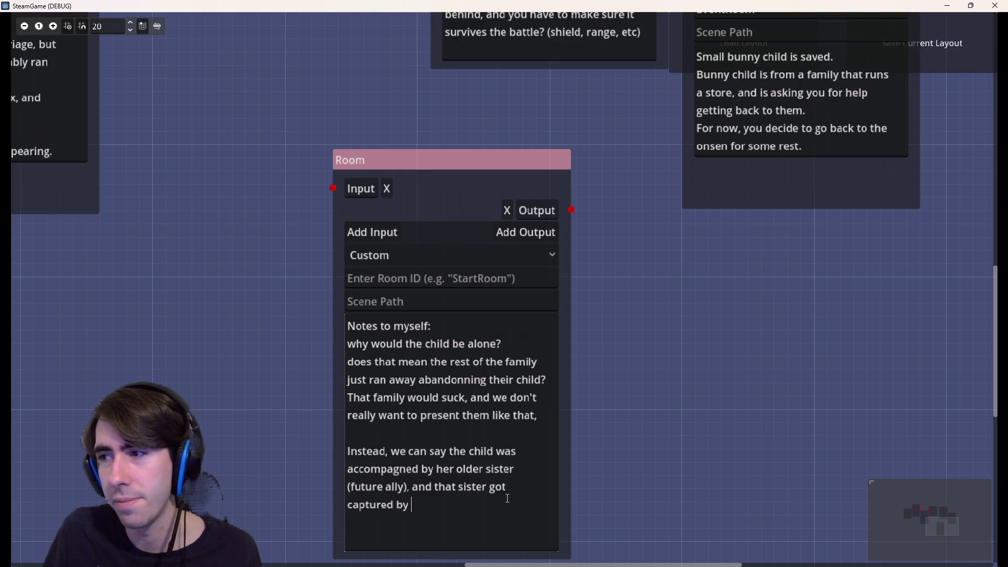
text(reptiles.)
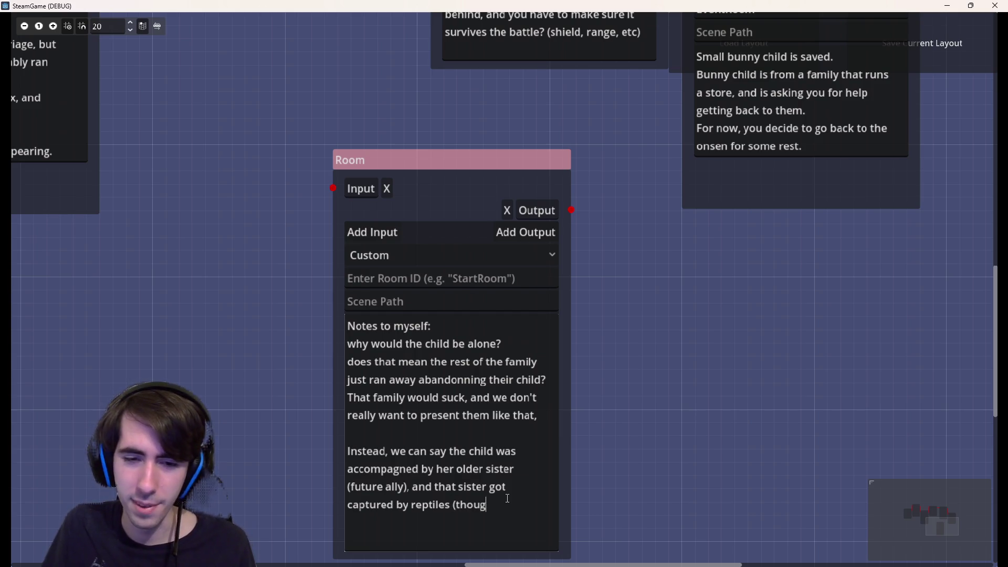
text(though we)
- Finish the sentence that the sister was captured by knife-mouthed reptiles
key(BackSpace)
key(BackSpace)
key(BackSpace)
key(BackSpace)
key(BackSpace)
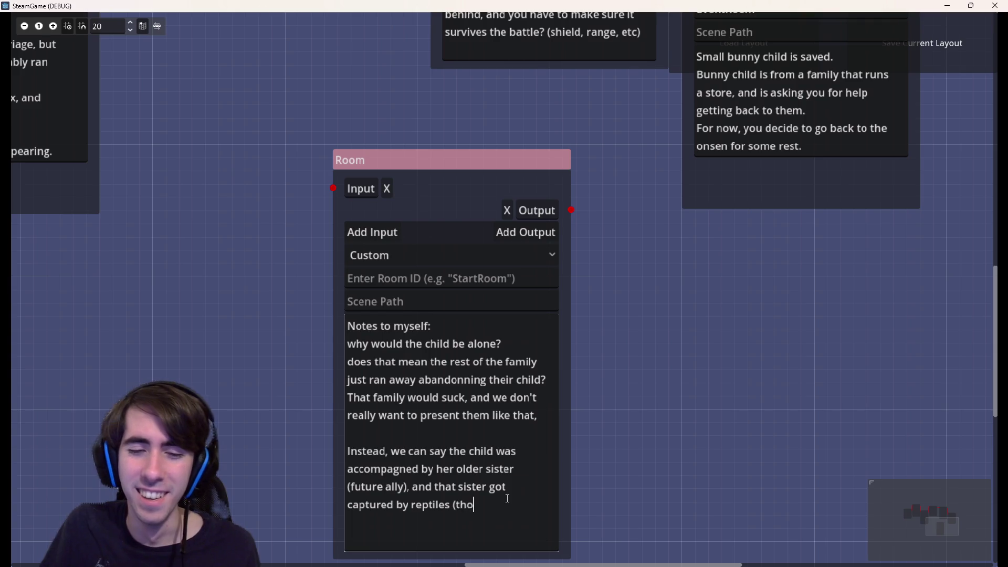
text(ith the knife i)
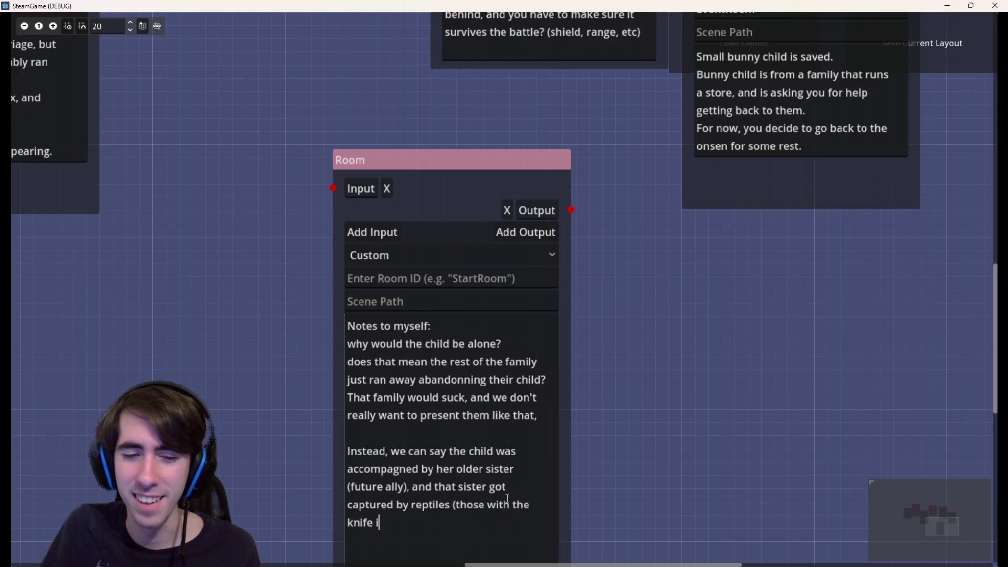
text(n their mouth).)
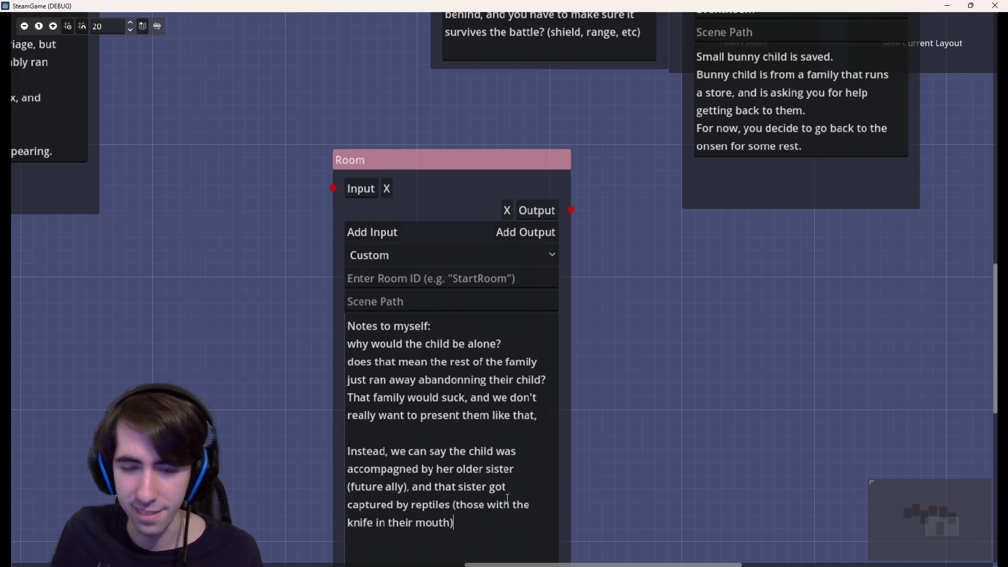
middle_click(508, 500)
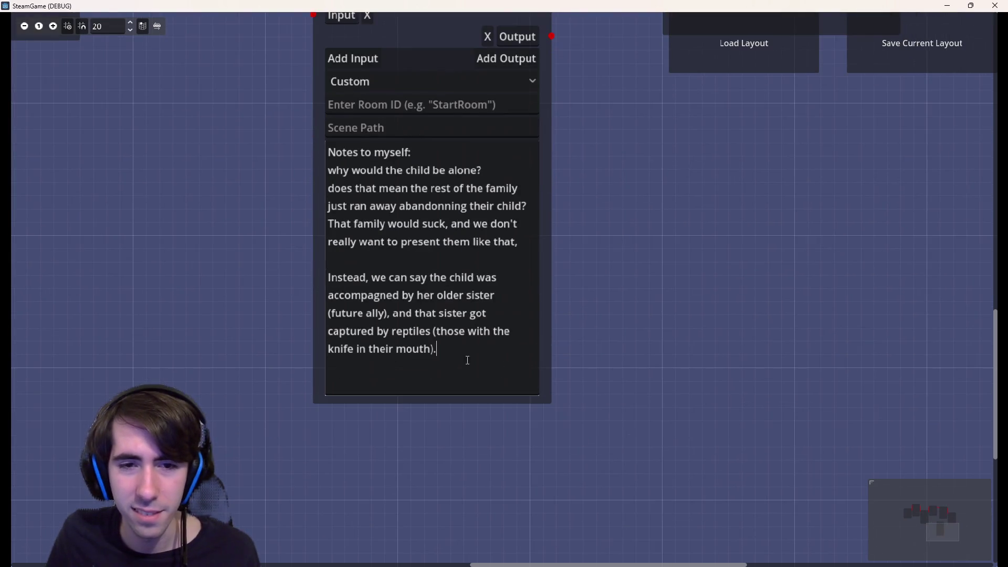
scroll(472, 373, down, 1)
scroll(472, 409, up, 2)
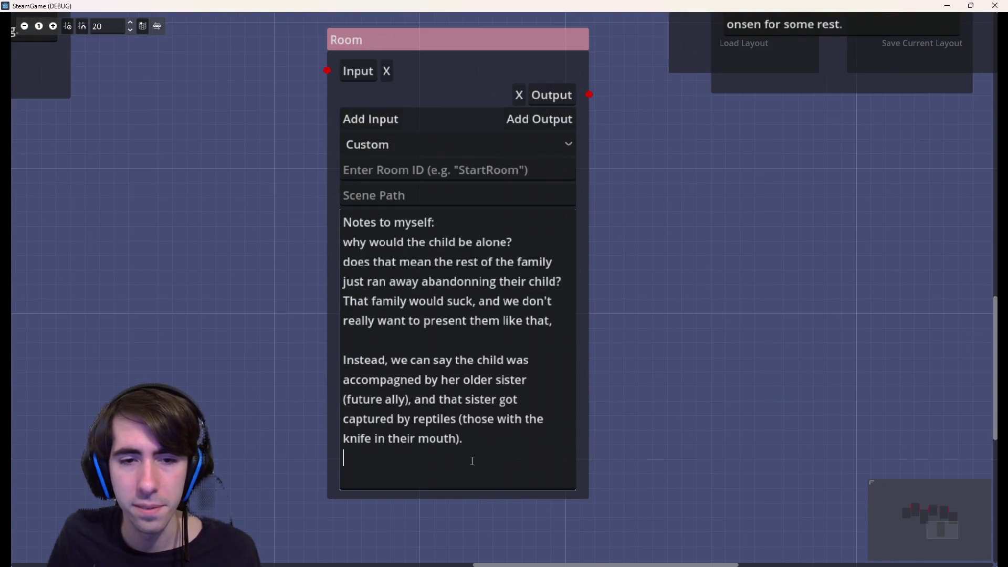
key(Return)
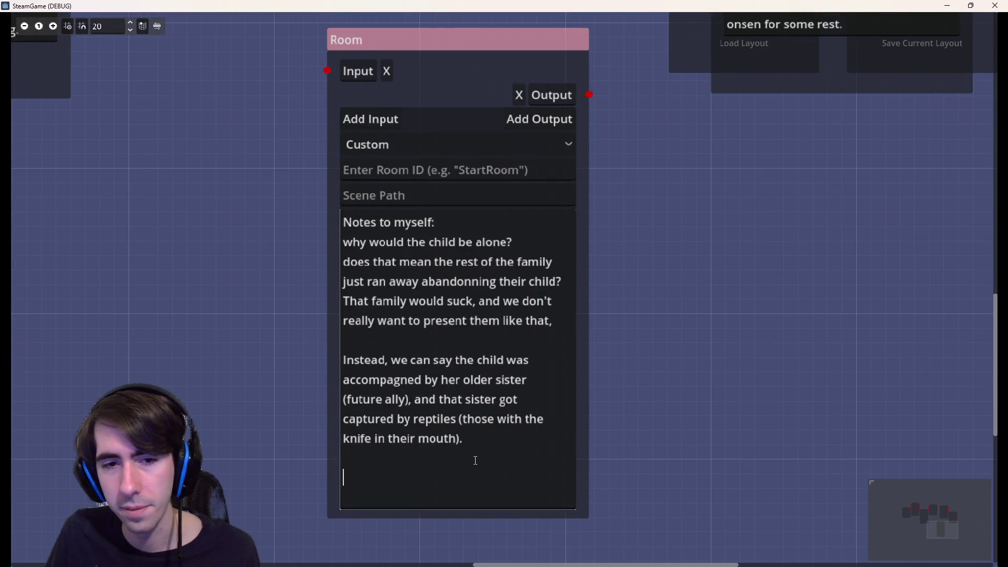
key(Return)
key(Return)
key(BackSpace)
key(BackSpace)
key(Return)
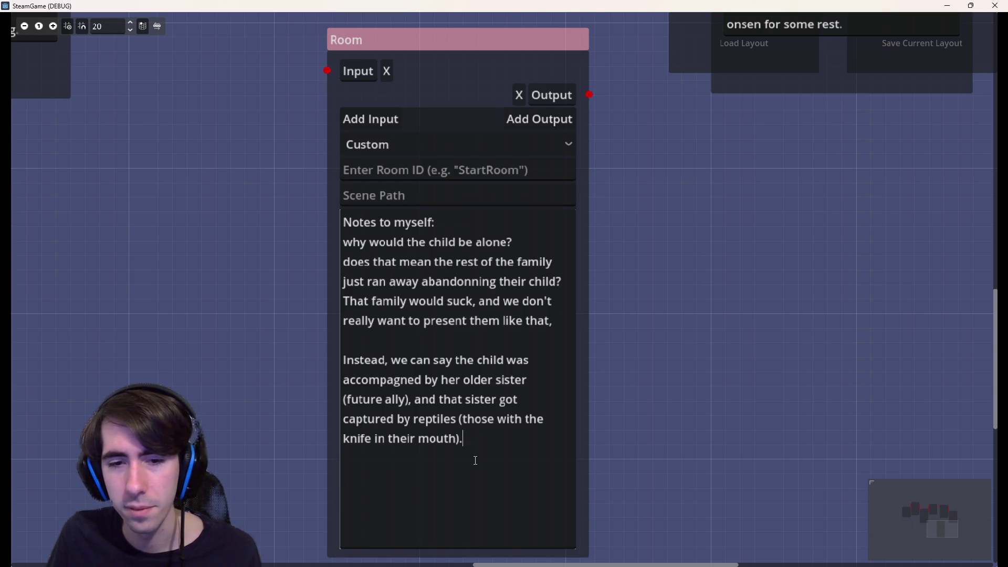
key(BackSpace)
text(that)
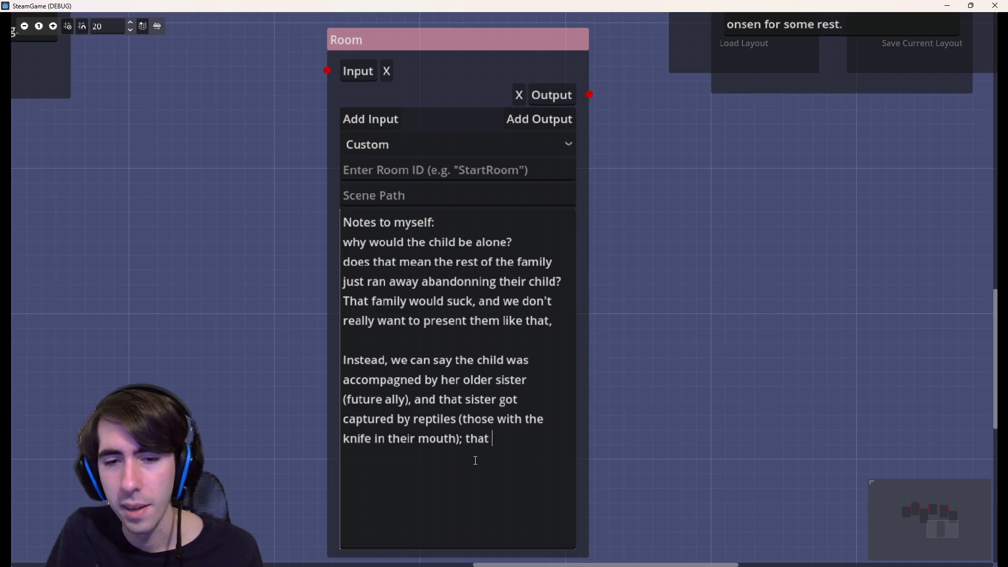
text( way,)
- Reword the ending: she protected her little sister and is more likeable, then start a new paragraph
key(BackSpace)
key(BackSpace)
key(BackSpace)
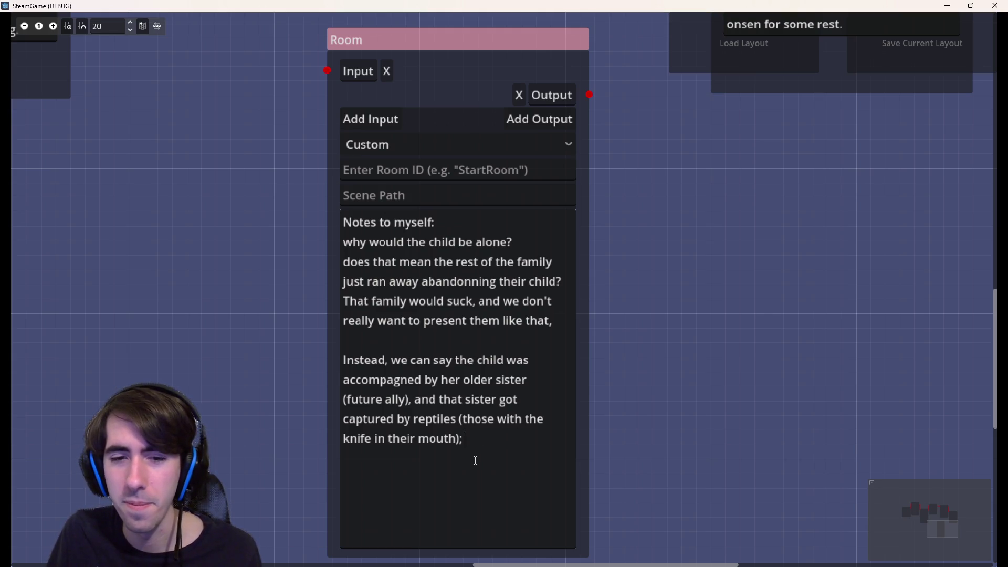
text(that way,)
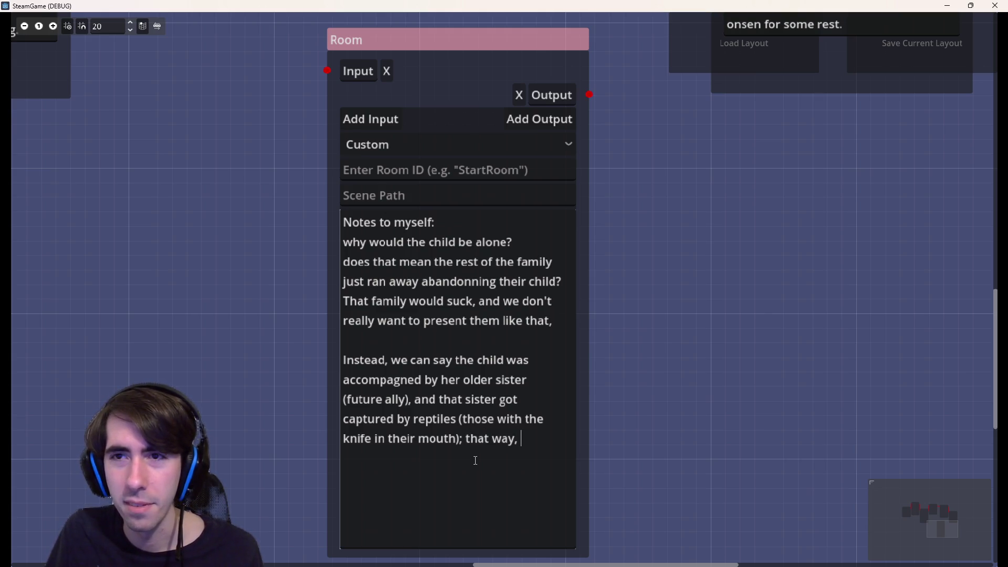
text( it's more that she)
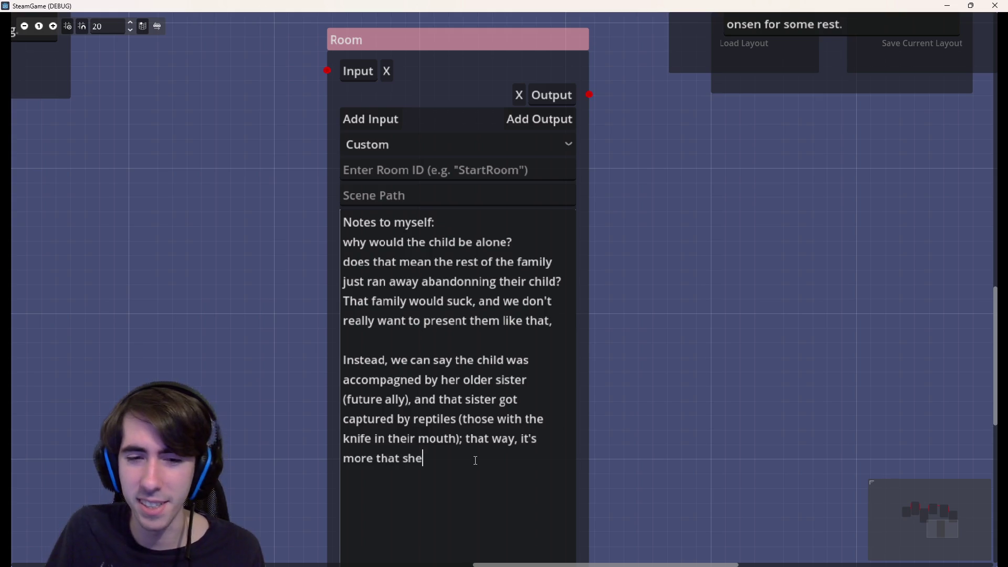
text( was)
key(ctrl+BackSpace)
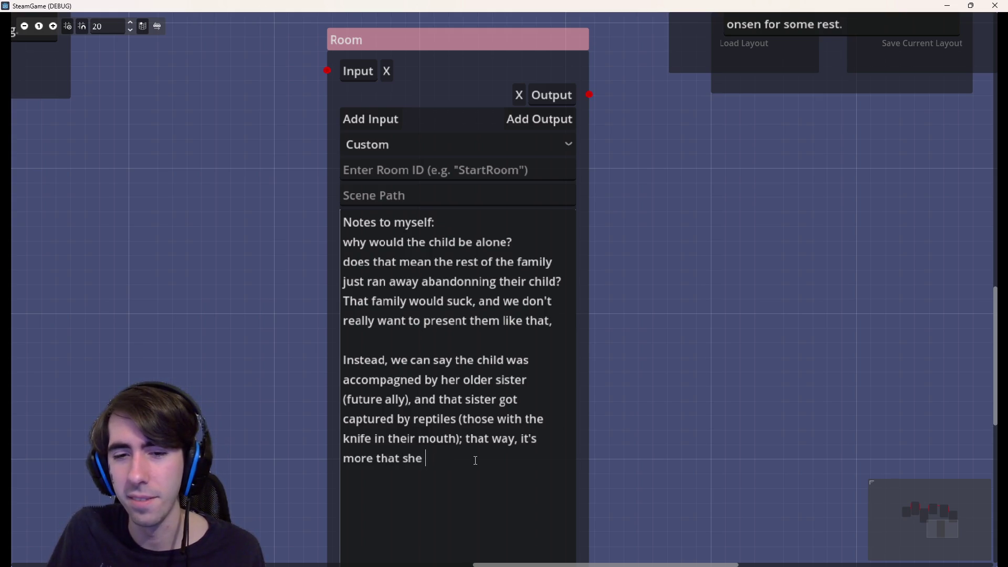
key(ctrl+BackSpace)
key(ctrl+BackSpace)
key(ctrl+BackSpace)
key(ctrl+BackSpace)
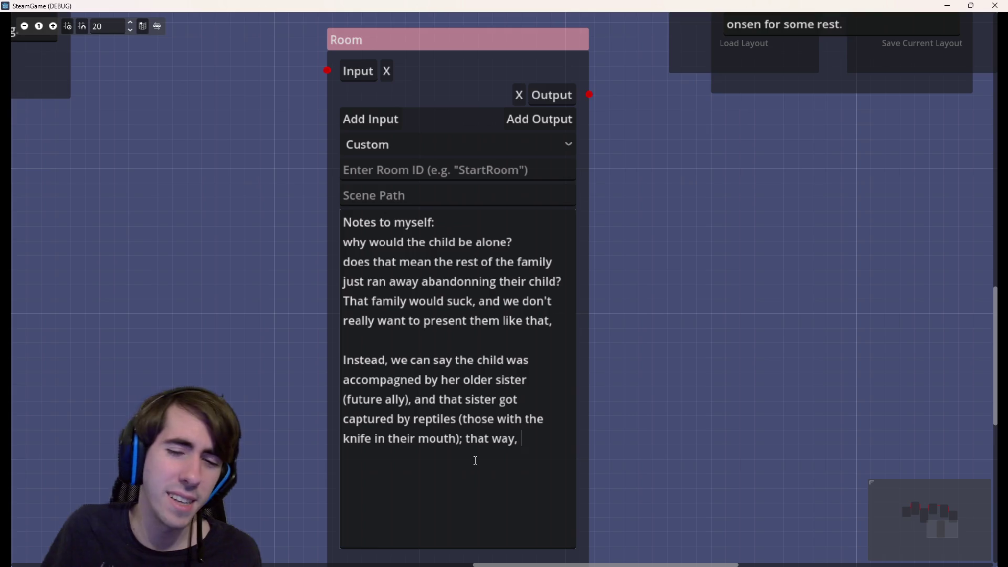
text(she protect)
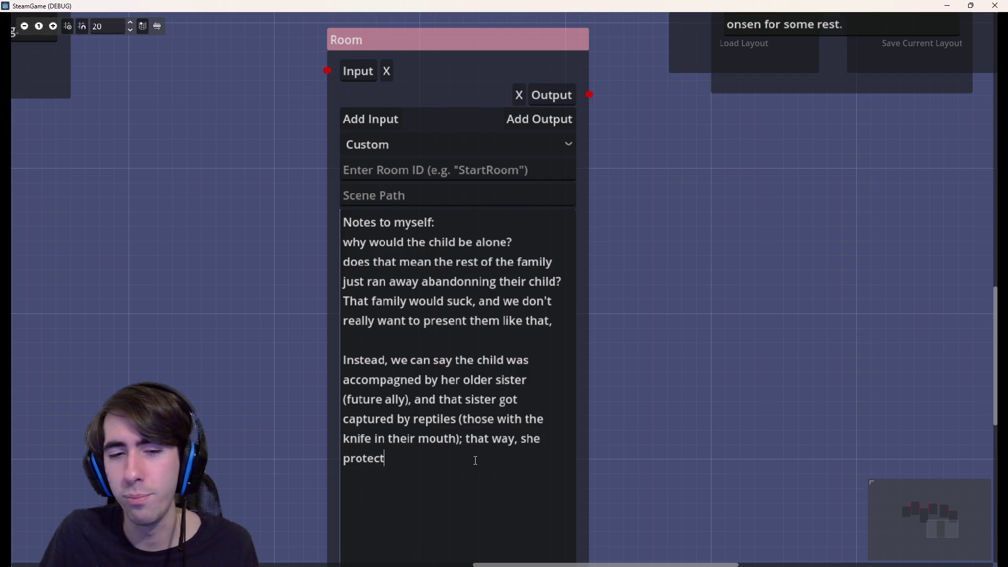
text(ed )
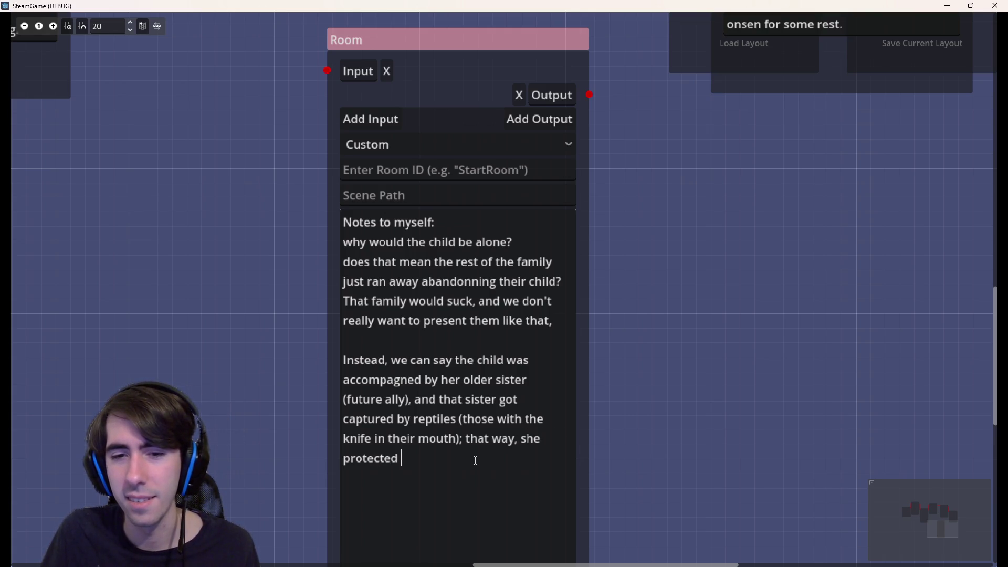
text(her)
key(ctrl+BackSpace)
key(ctrl+BackSpace)
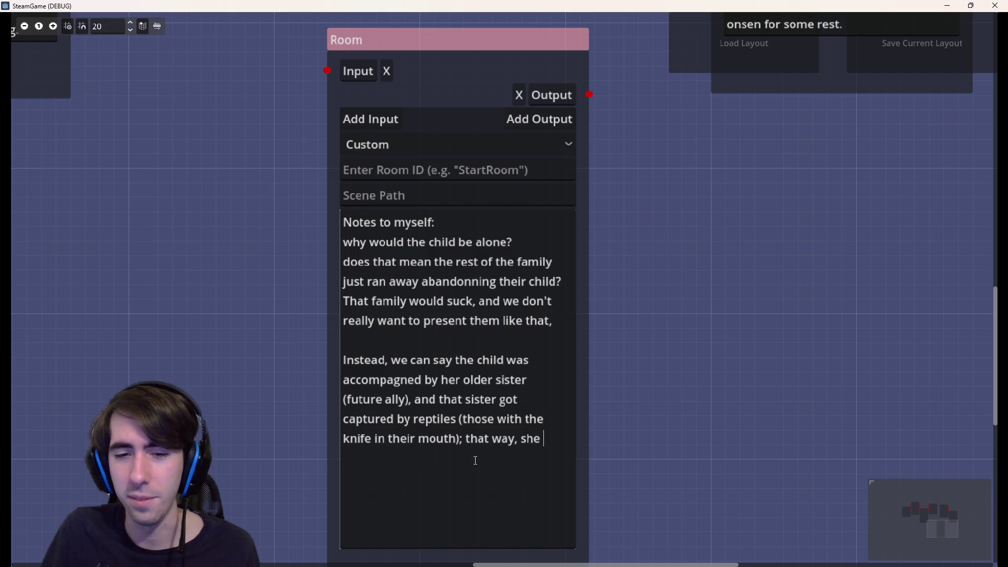
key(ctrl+BackSpace)
key(ctrl+BackSpace)
key(ctrl+BackSpace)
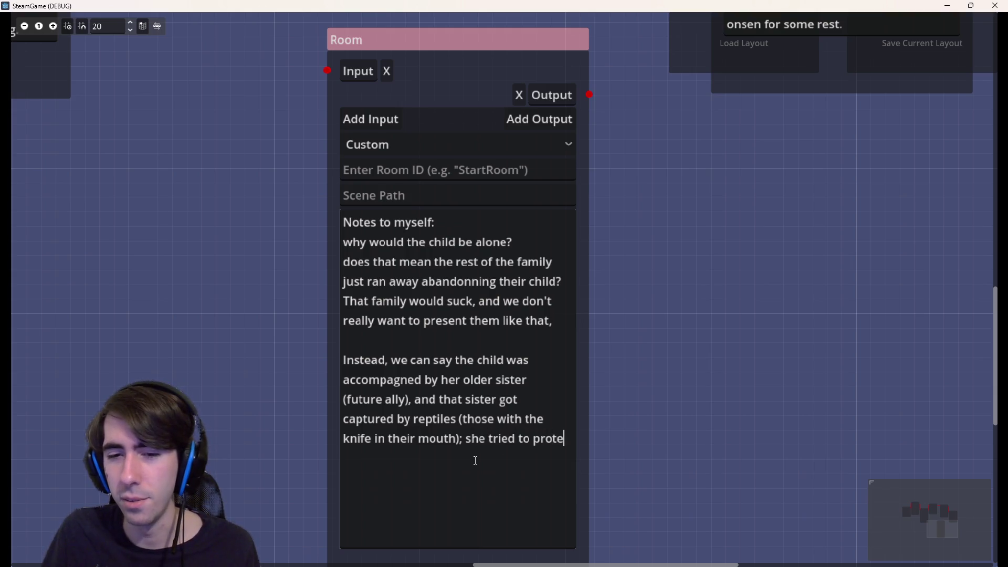
text(ct)
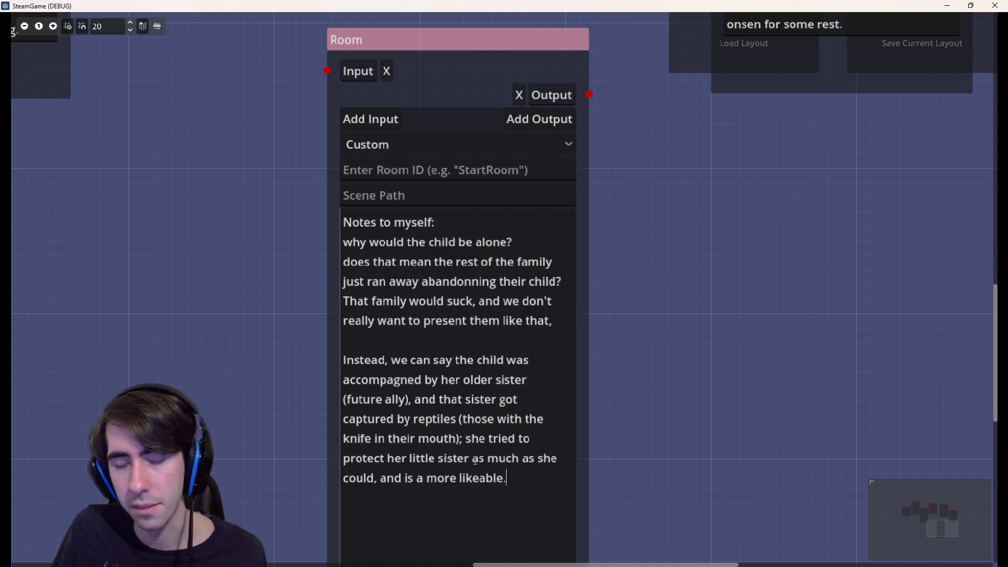
key(Return)
key(Return)
scroll(636, 469, up, 2)
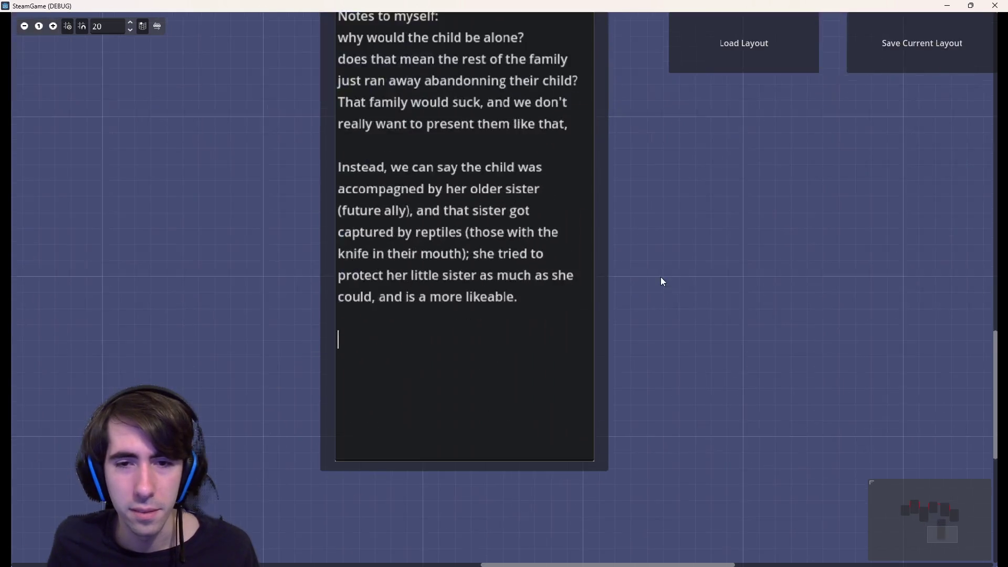
scroll(661, 277, down, 2)
- Note on the other Room that the wagon can look fantastic and shop-like, then switch to the browser
drag(709, 343, 707, 362)
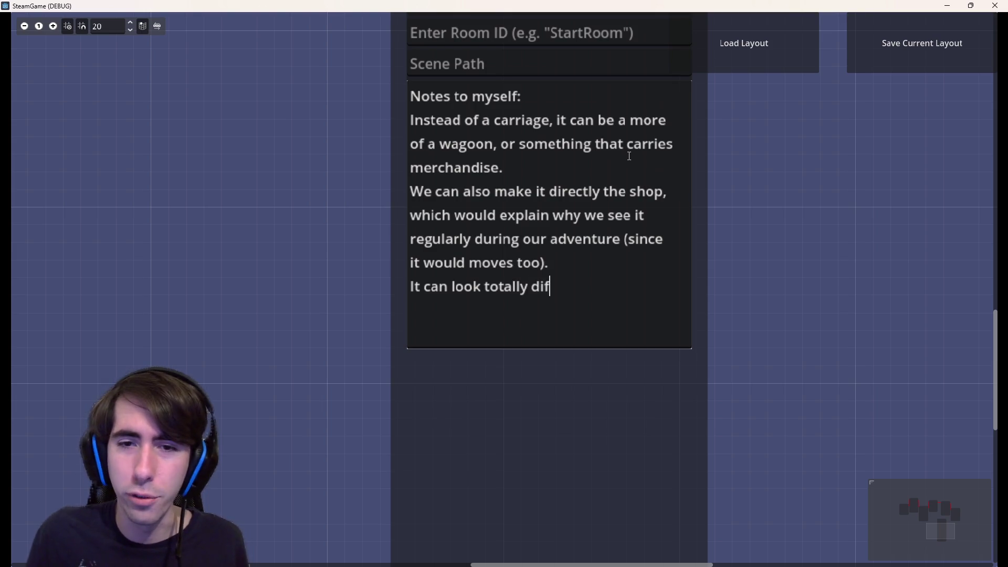
text(usual carriage)
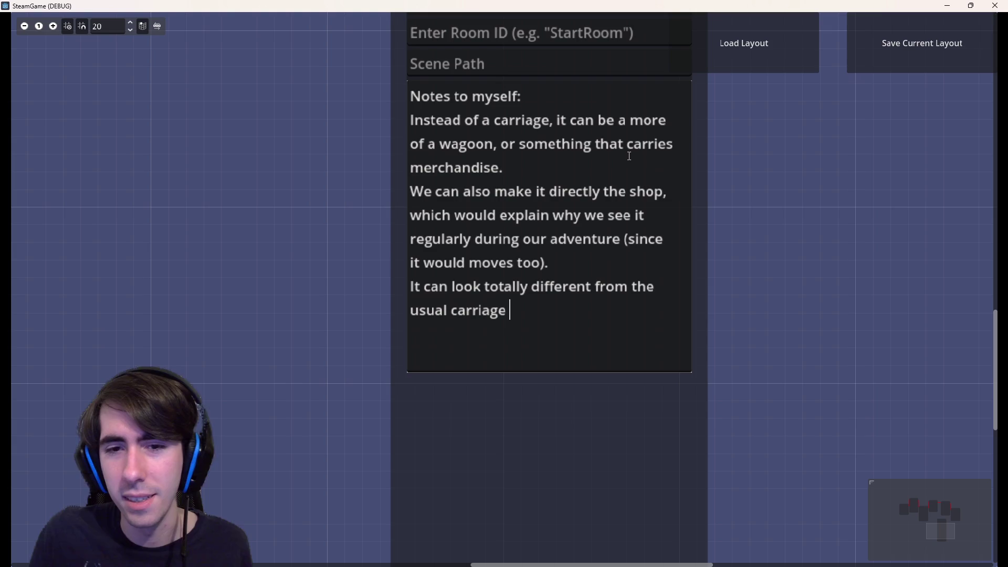
text(gg)
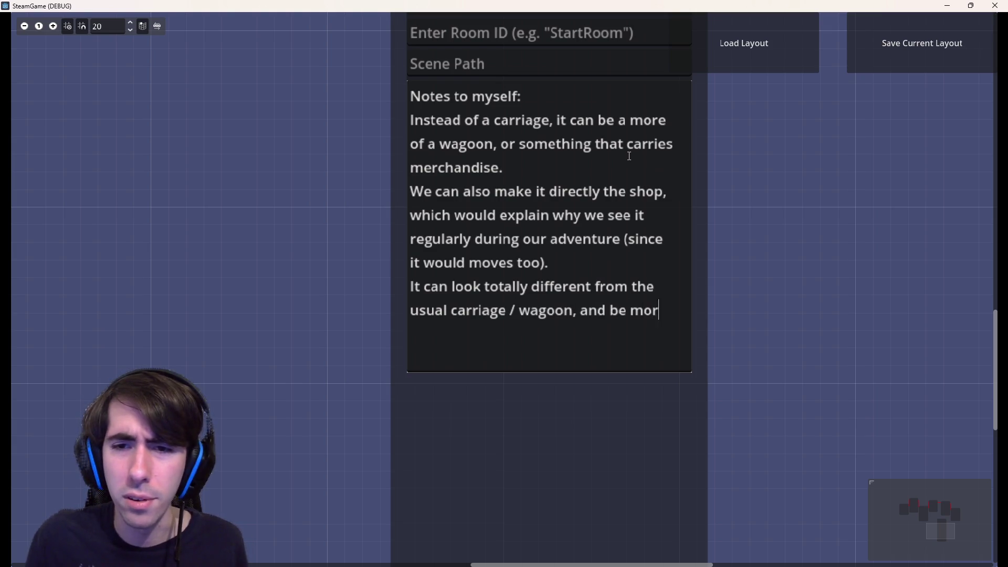
text(e fantastic, and mo)
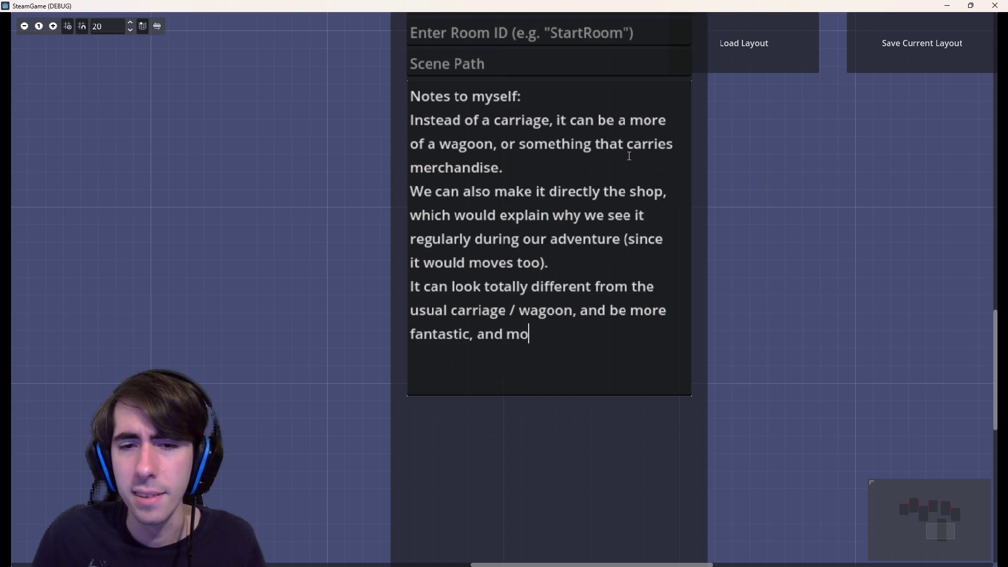
text(hop-like)
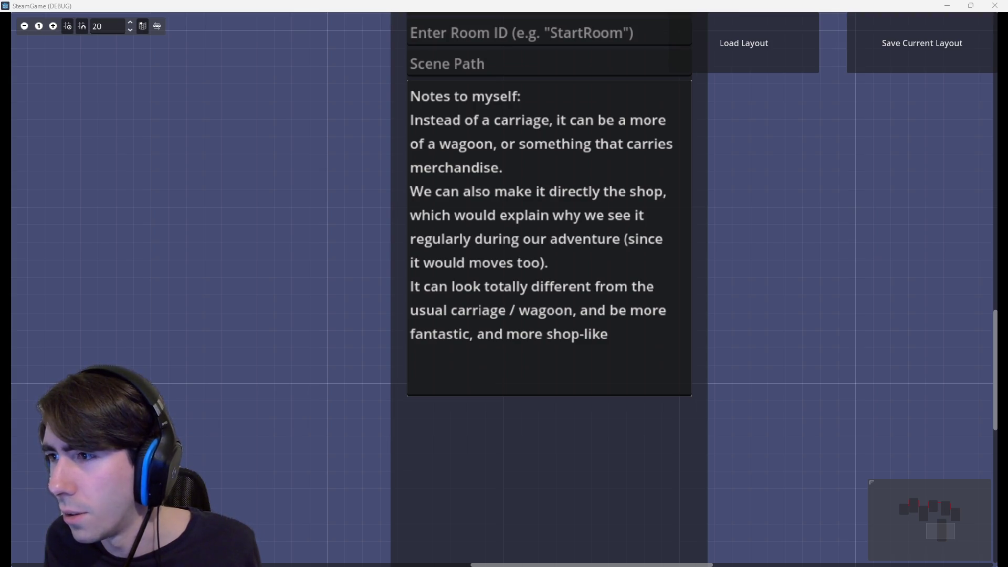
key(alt+Tab)
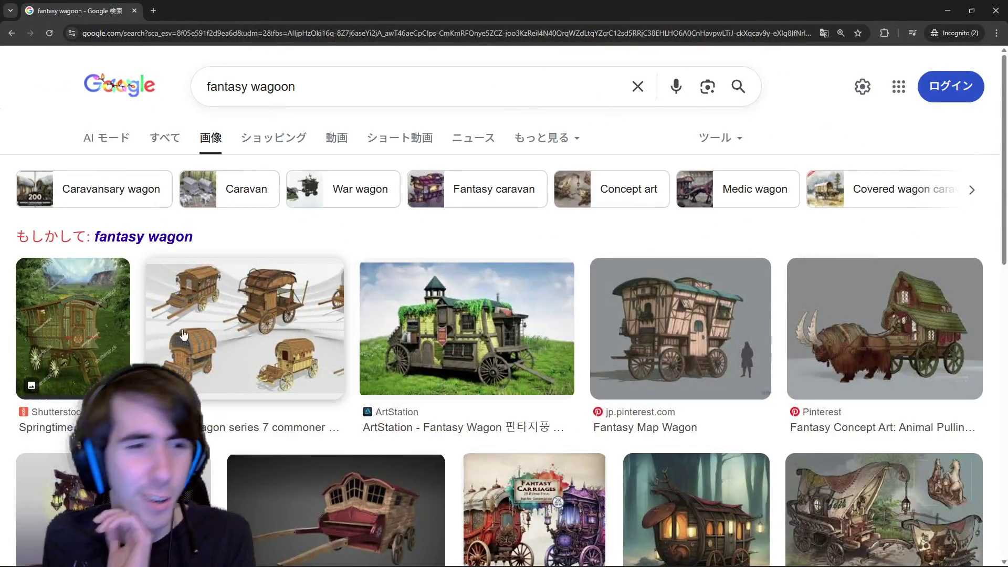
scroll(314, 304, down, 2)
- Preview the magical wagon, Fantasy Carriages clipart, rustic travelling wagon, Medic Wagon and concept-art pin
click(118, 347)
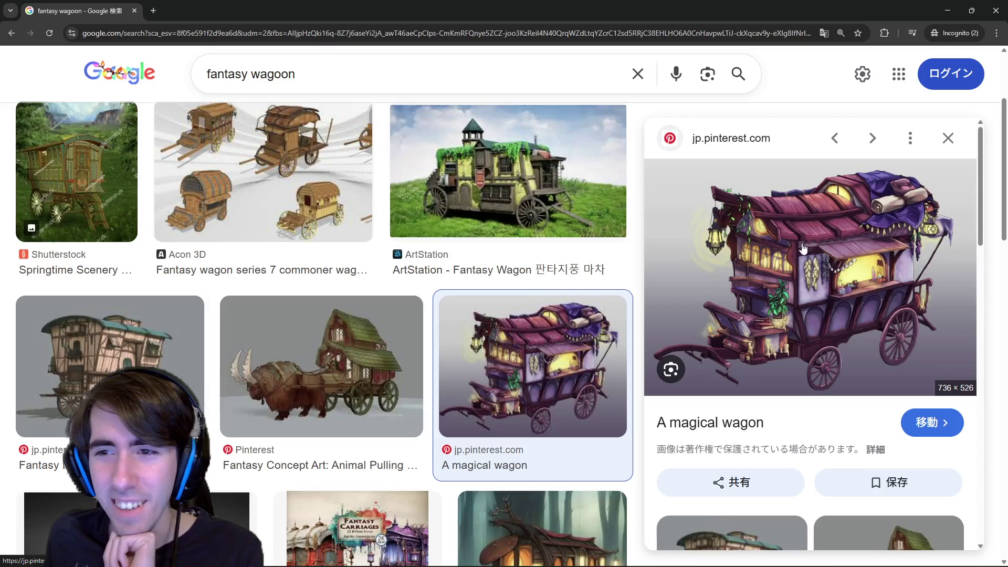
scroll(549, 372, down, 3)
click(362, 299)
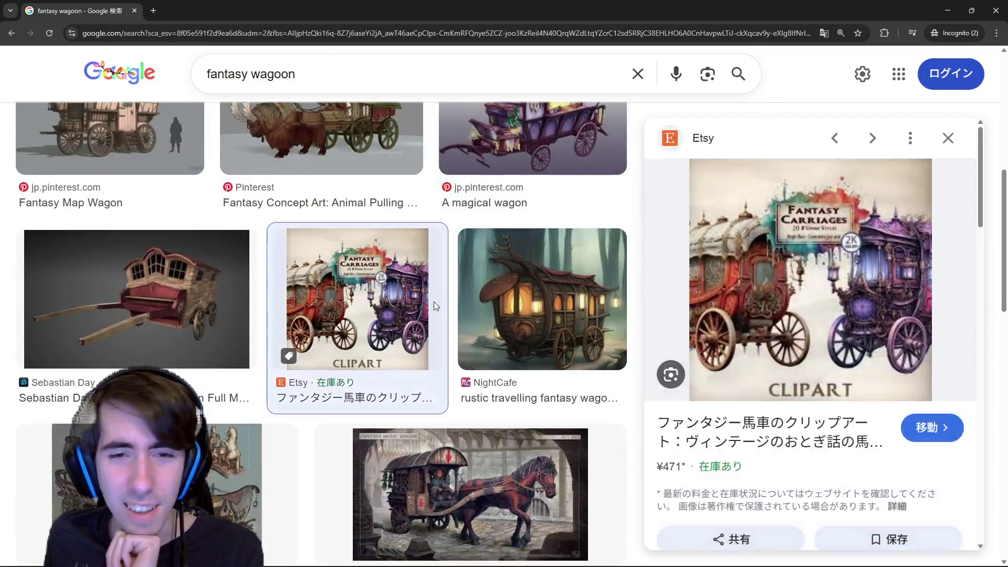
click(534, 301)
scroll(533, 301, down, 2)
click(470, 284)
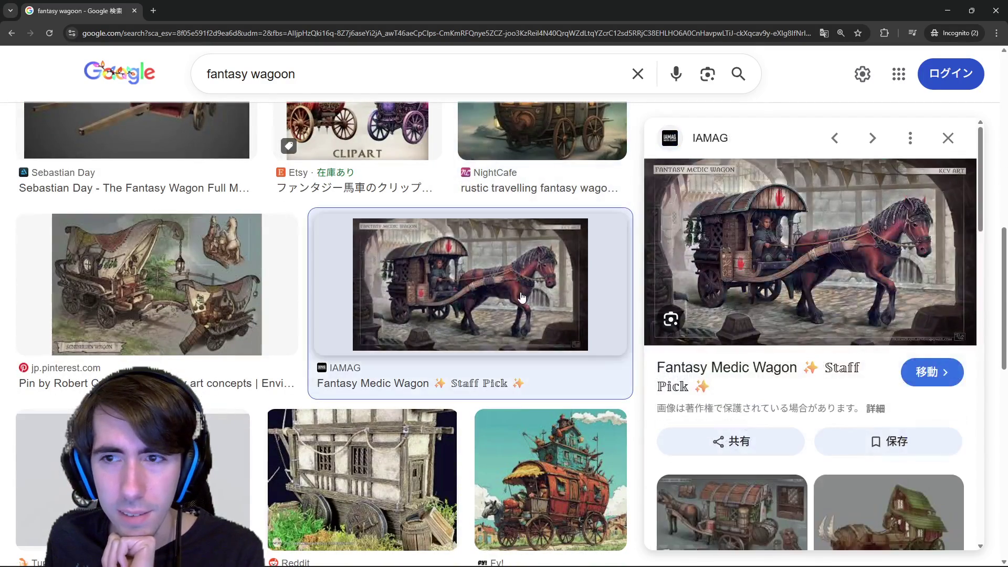
click(178, 273)
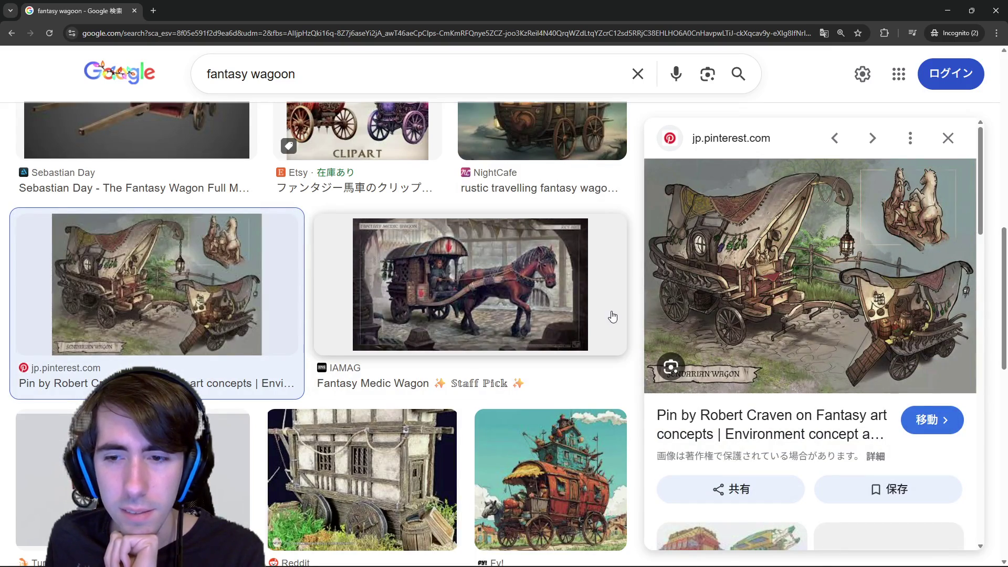
scroll(477, 306, down, 1)
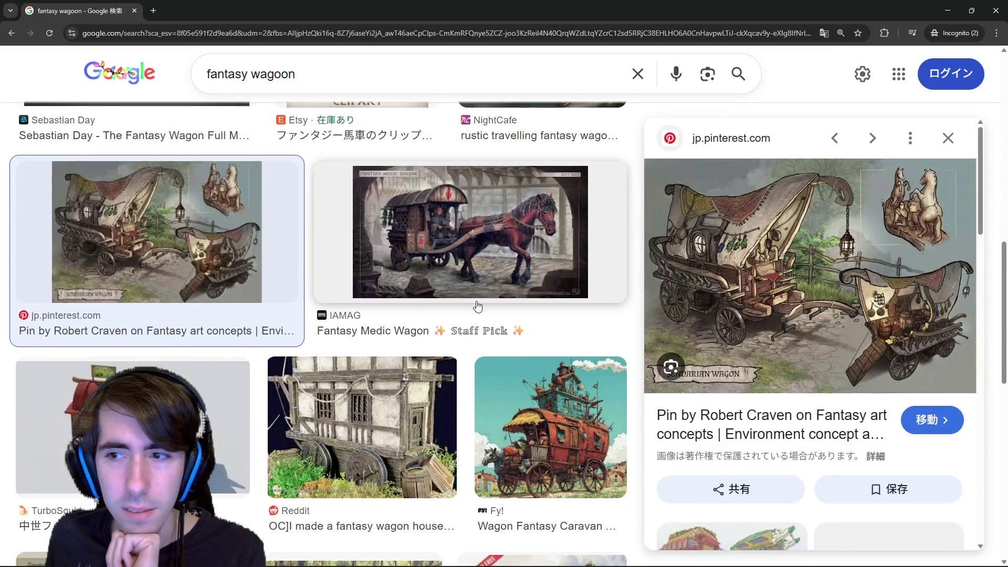
scroll(477, 305, down, 1)
- Preview the Fantasy Caravan print, wagon house, medieval 3D model, magical wagon and ArtStation Fantasy Wagon
click(528, 324)
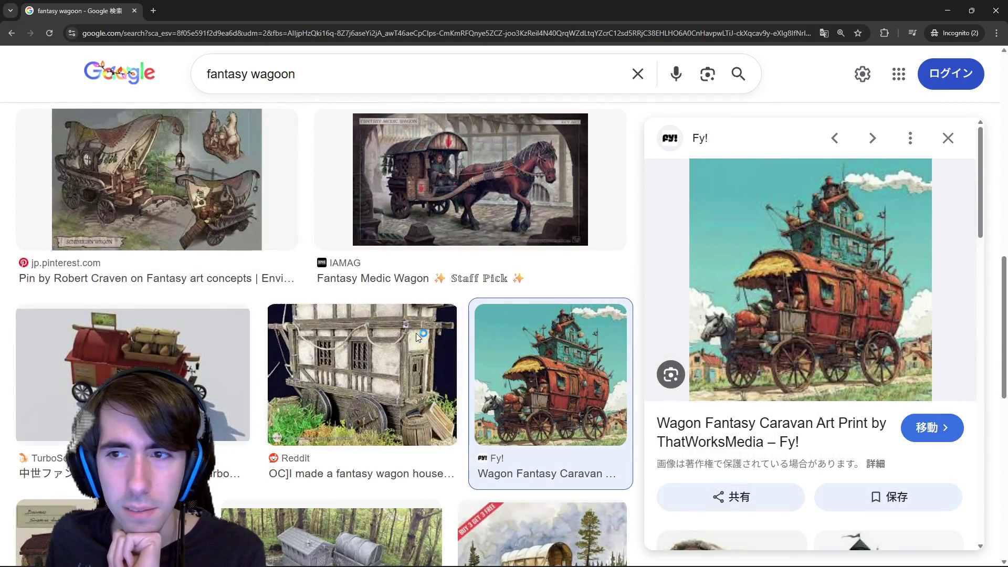
click(416, 333)
click(133, 370)
scroll(186, 351, down, 2)
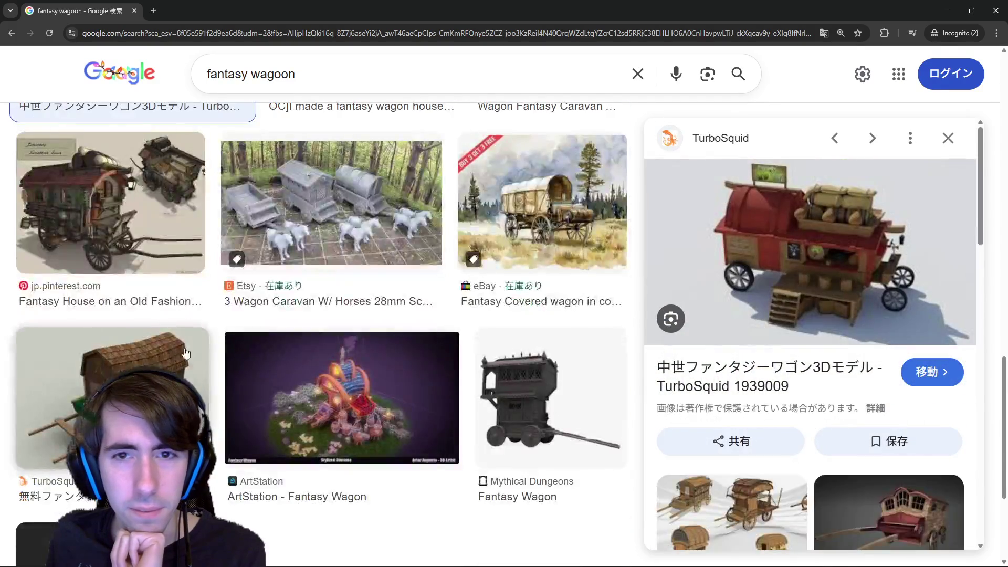
scroll(315, 316, down, 2)
scroll(399, 272, up, 4)
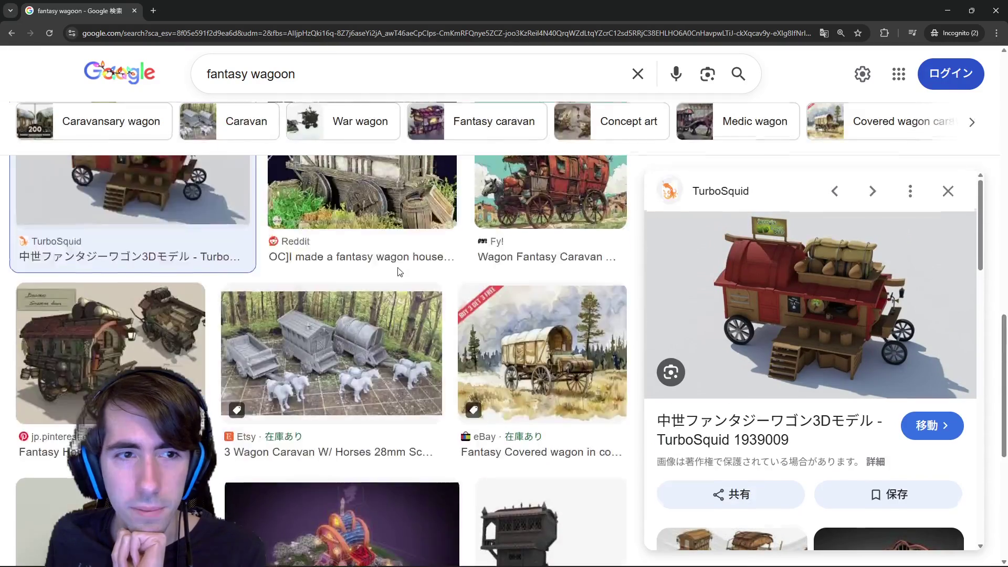
scroll(400, 271, down, 5)
scroll(386, 370, up, 2)
scroll(386, 370, down, 2)
scroll(537, 367, up, 8)
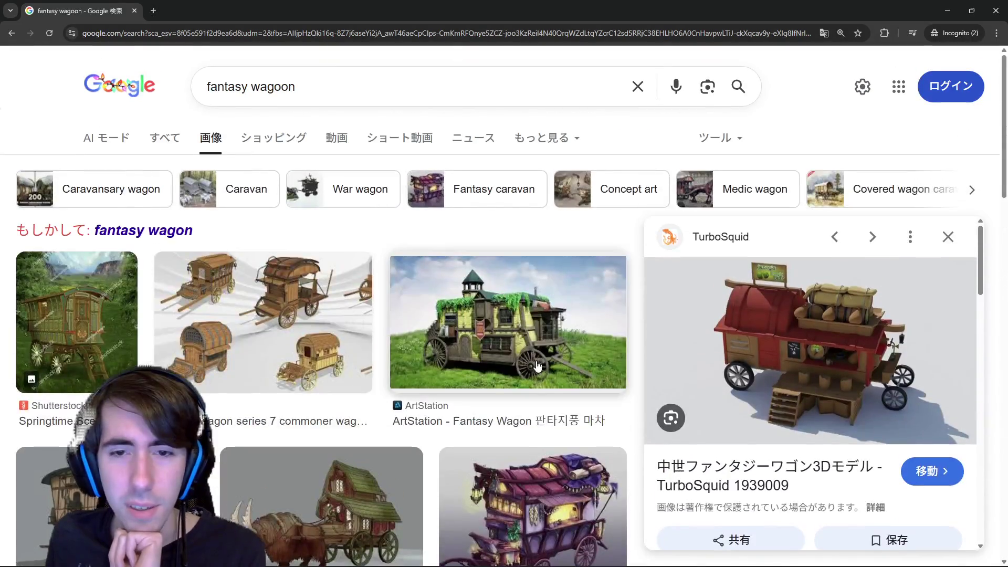
scroll(538, 366, down, 2)
click(535, 441)
scroll(535, 441, up, 2)
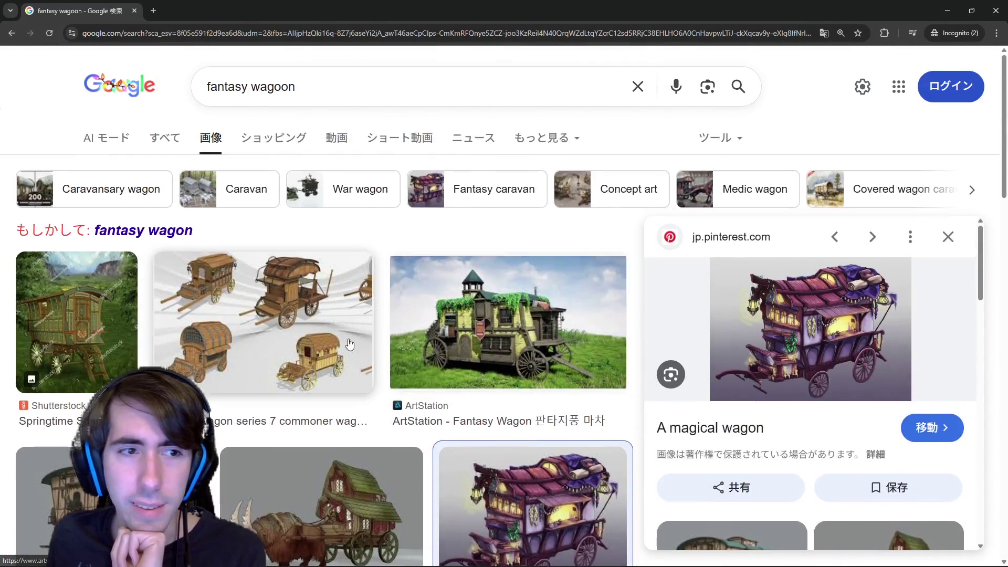
scroll(350, 344, down, 2)
scroll(394, 315, down, 2)
click(475, 148)
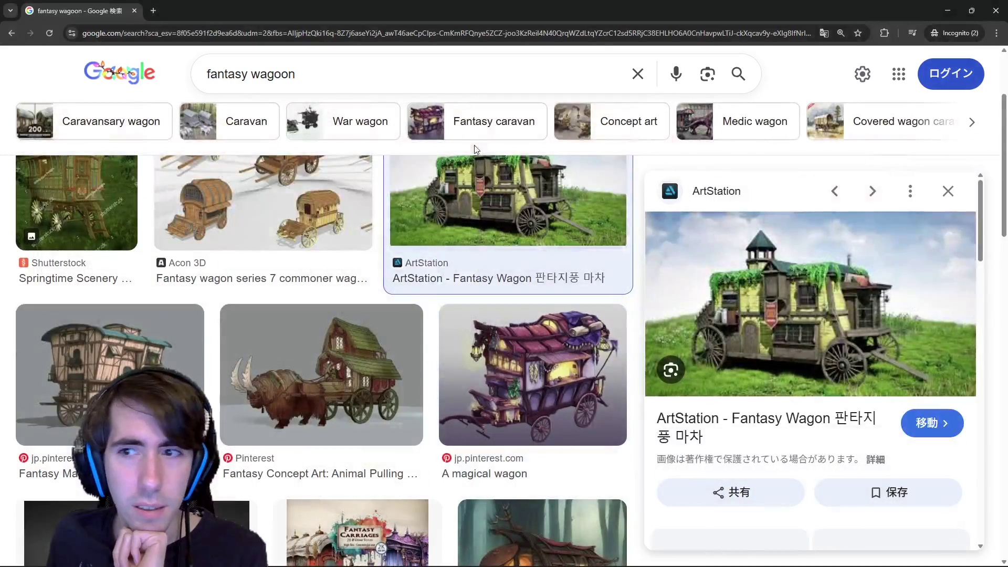
- Compare the horned-beast wagon, rustic travelling wagon and wagon concept-sheet previews
click(322, 375)
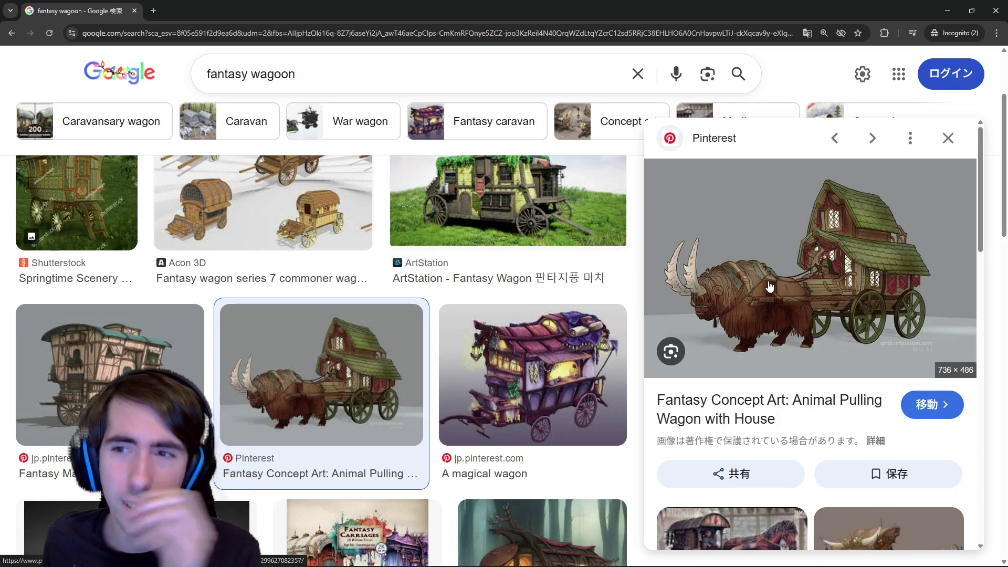
scroll(202, 386, down, 2)
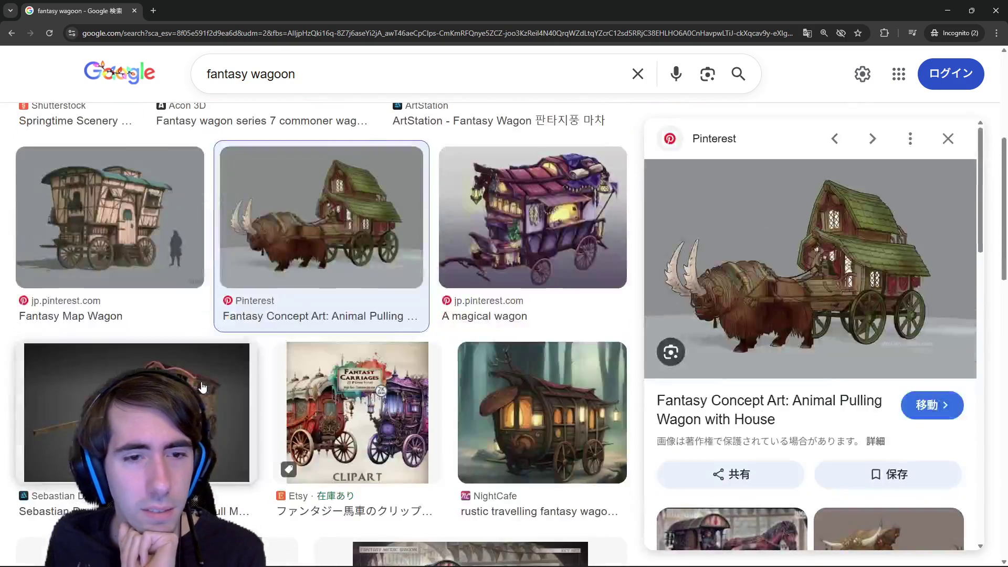
scroll(202, 386, down, 1)
scroll(203, 386, down, 1)
scroll(325, 398, down, 2)
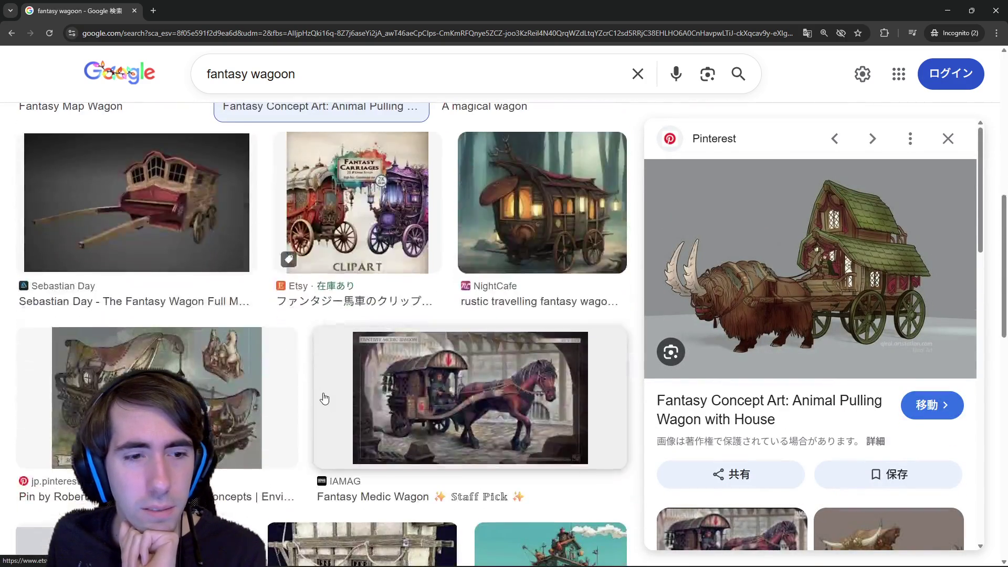
click(494, 240)
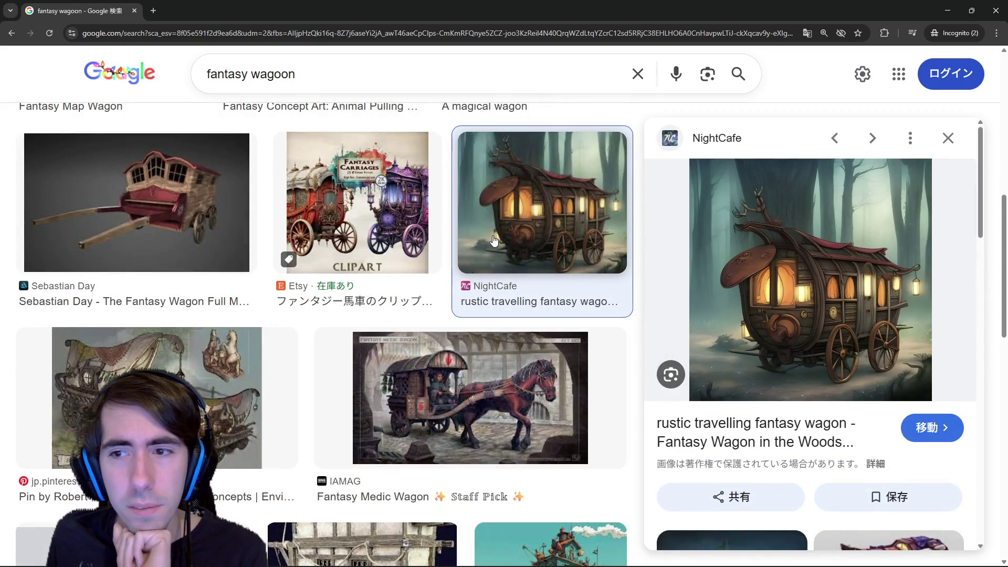
key(alt+Left)
key(alt+Right)
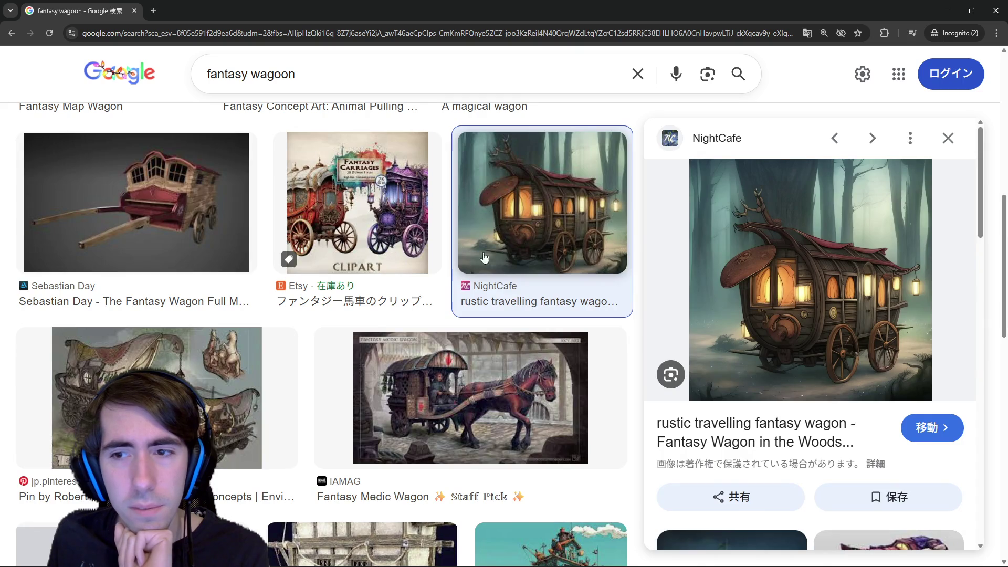
click(157, 398)
scroll(216, 382, down, 3)
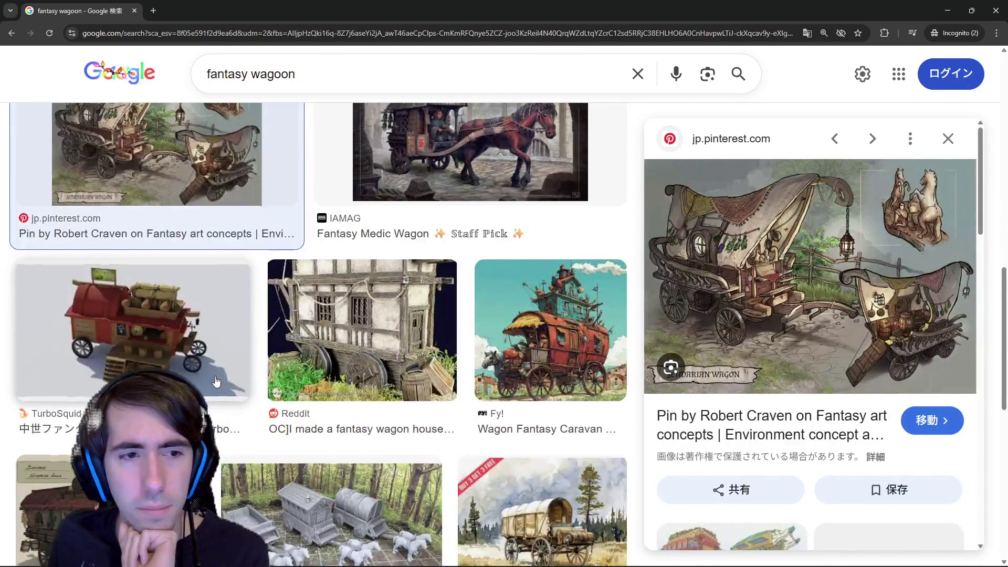
scroll(216, 382, down, 3)
scroll(216, 382, down, 3)
scroll(215, 380, down, 3)
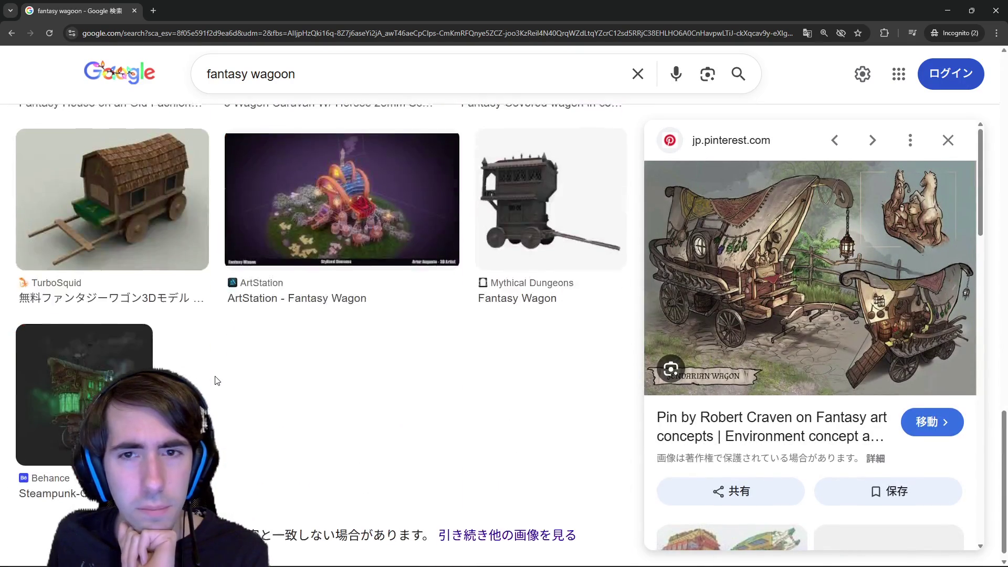
scroll(216, 381, up, 6)
scroll(221, 370, down, 3)
scroll(225, 362, down, 3)
scroll(228, 359, down, 5)
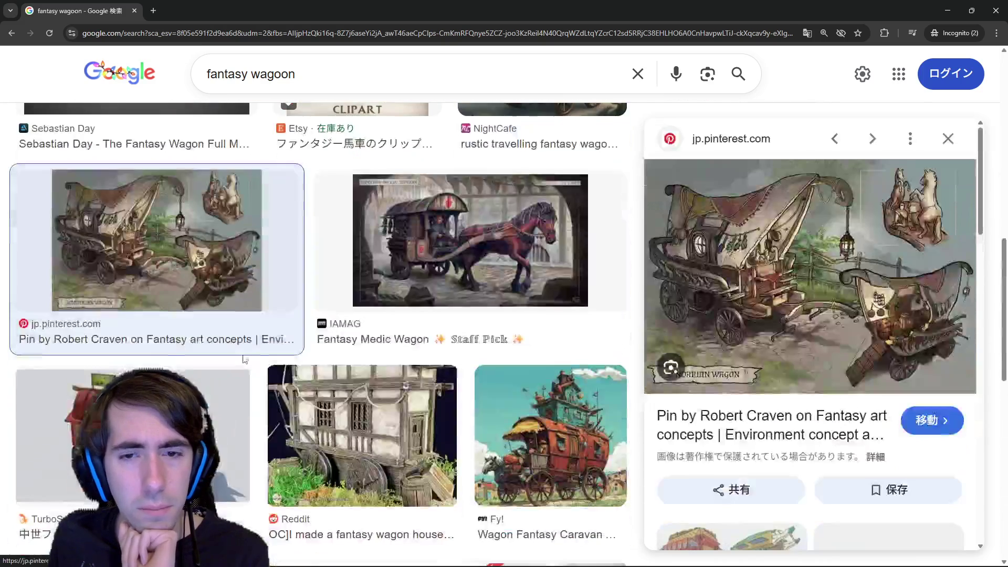
- Preview the Fantasy Caravan and Animal Pulling Wagon with House, rerun as 'fantasy wagon', return to the game
click(535, 418)
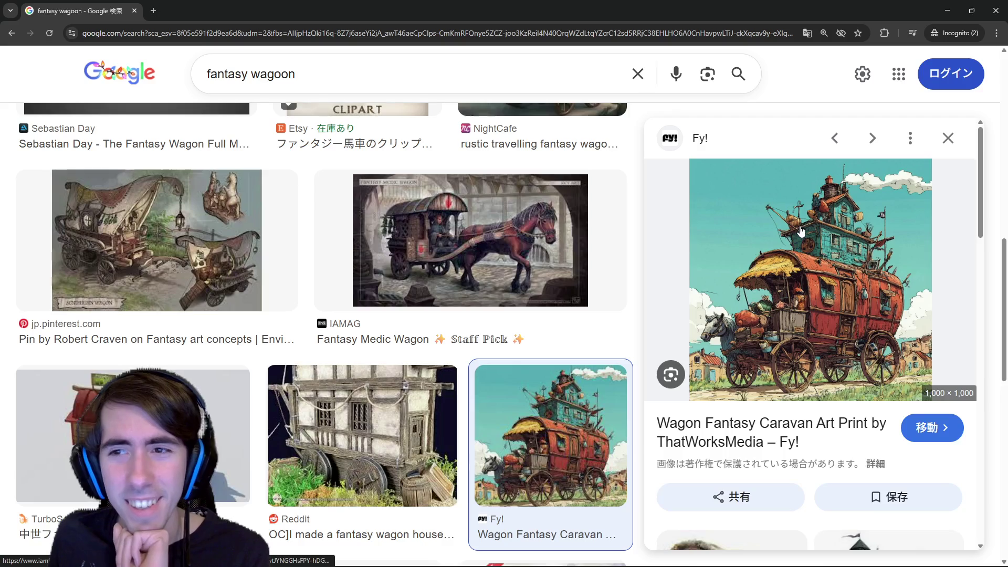
mouse_move(810, 276)
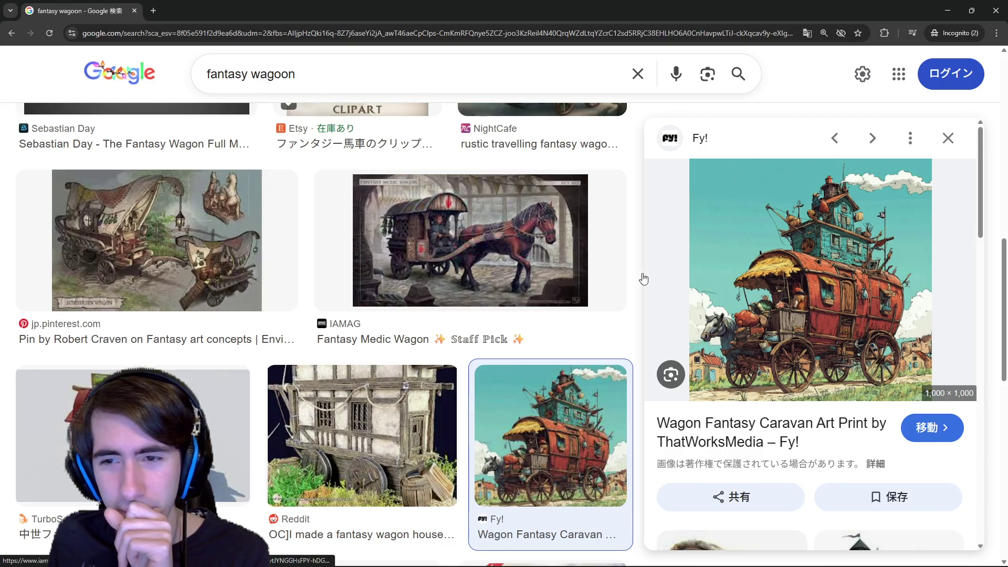
scroll(488, 319, up, 4)
scroll(489, 320, up, 3)
scroll(488, 319, up, 2)
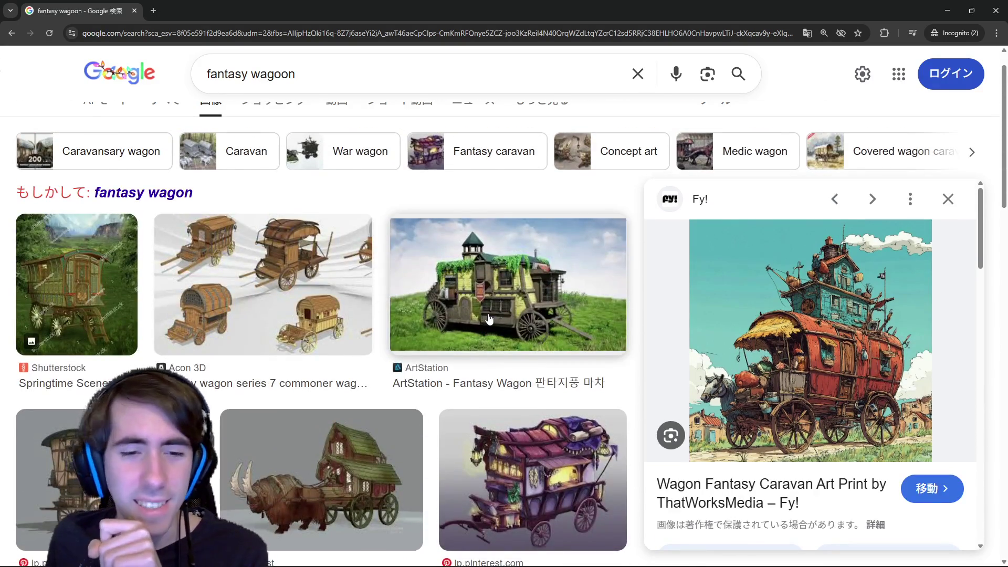
scroll(352, 373, down, 1)
click(353, 372)
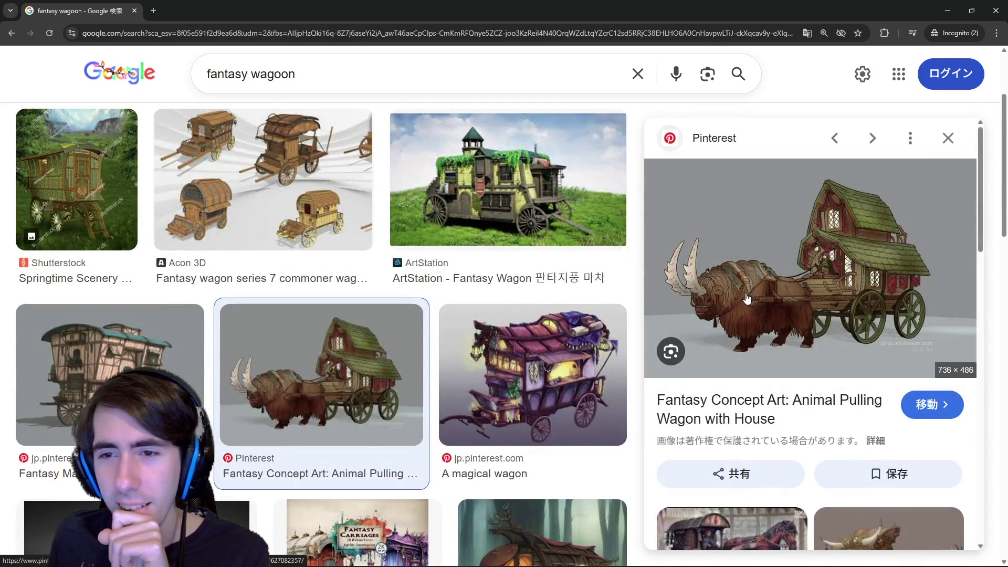
scroll(747, 299, down, 2)
scroll(747, 300, down, 3)
scroll(747, 300, down, 3)
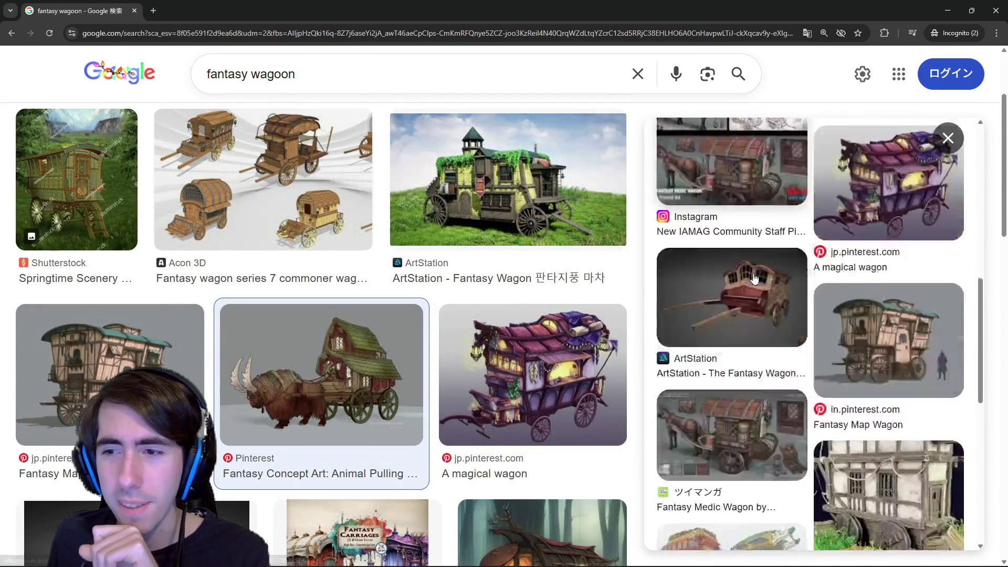
scroll(753, 283, down, 3)
scroll(756, 272, down, 2)
scroll(757, 271, down, 4)
scroll(756, 272, up, 4)
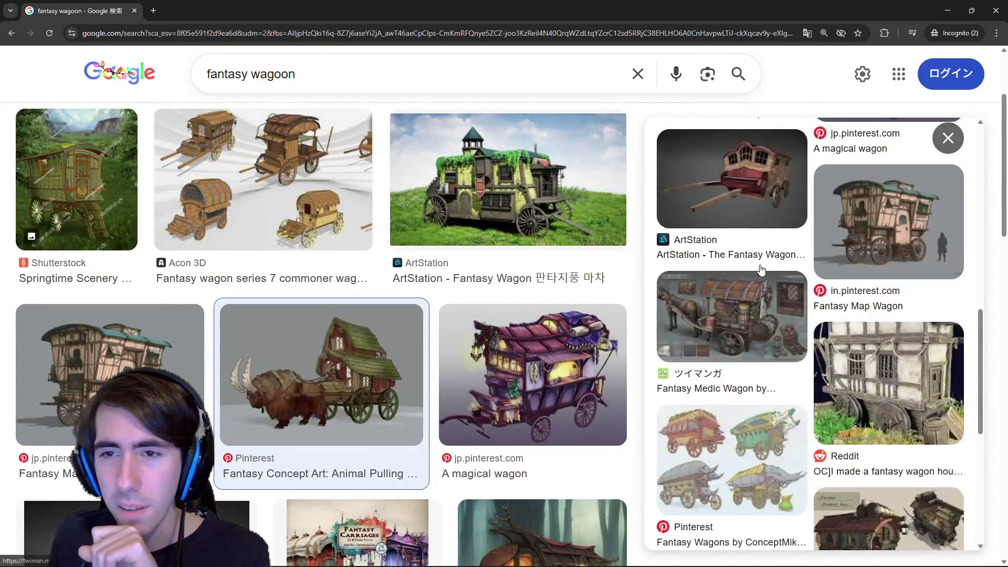
scroll(760, 274, up, 3)
scroll(763, 277, down, 6)
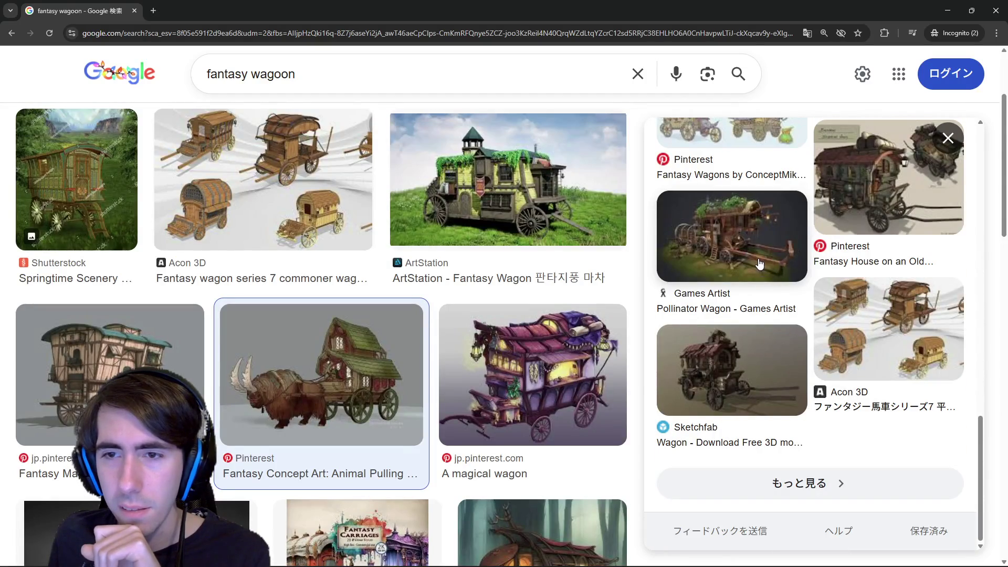
scroll(760, 264, up, 5)
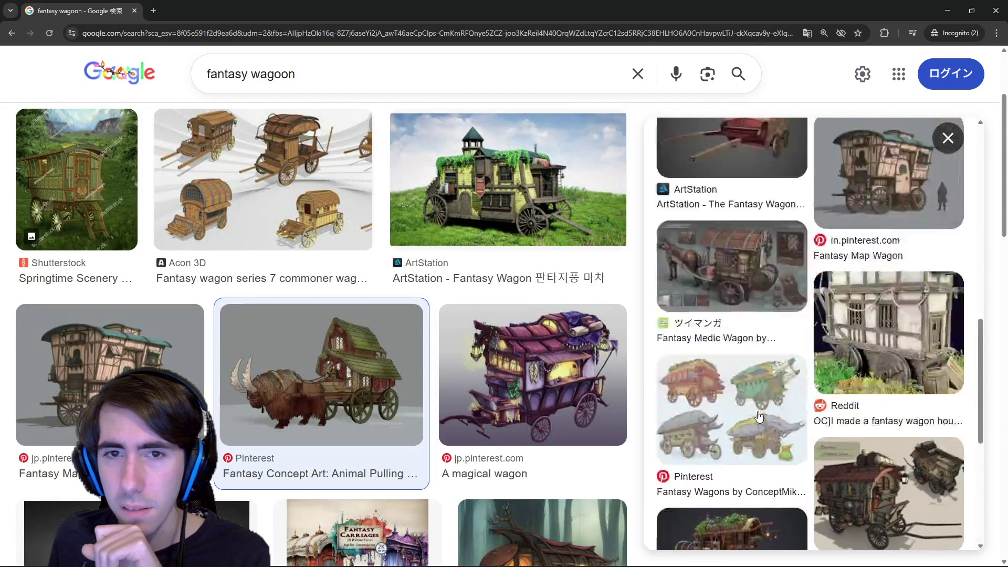
scroll(760, 264, up, 5)
scroll(472, 354, up, 4)
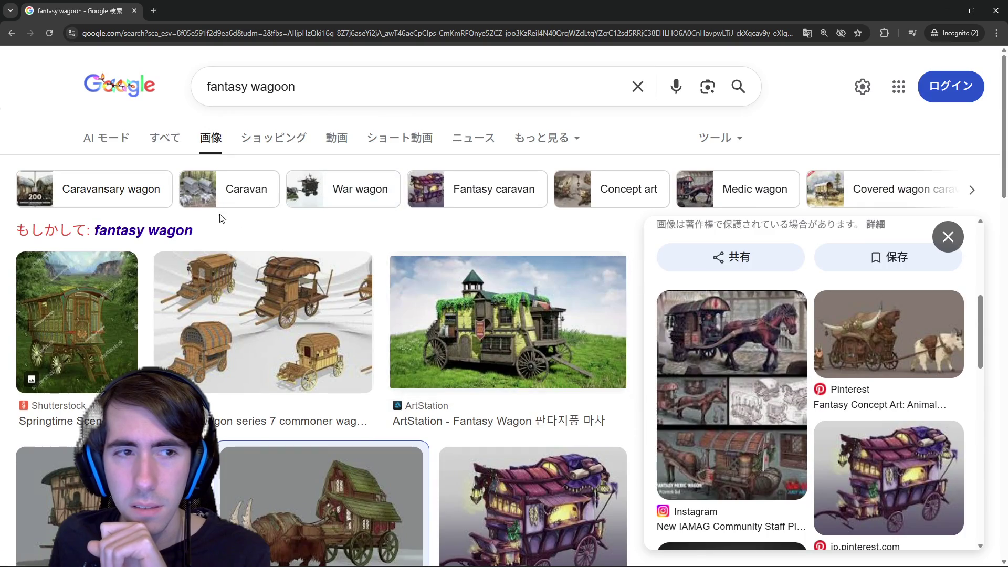
click(170, 231)
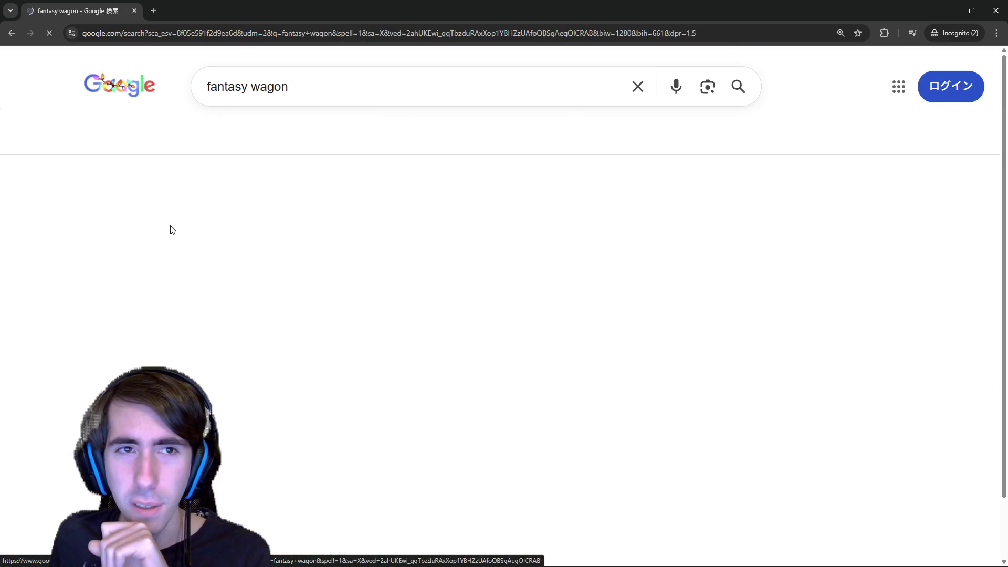
key(alt+Tab)
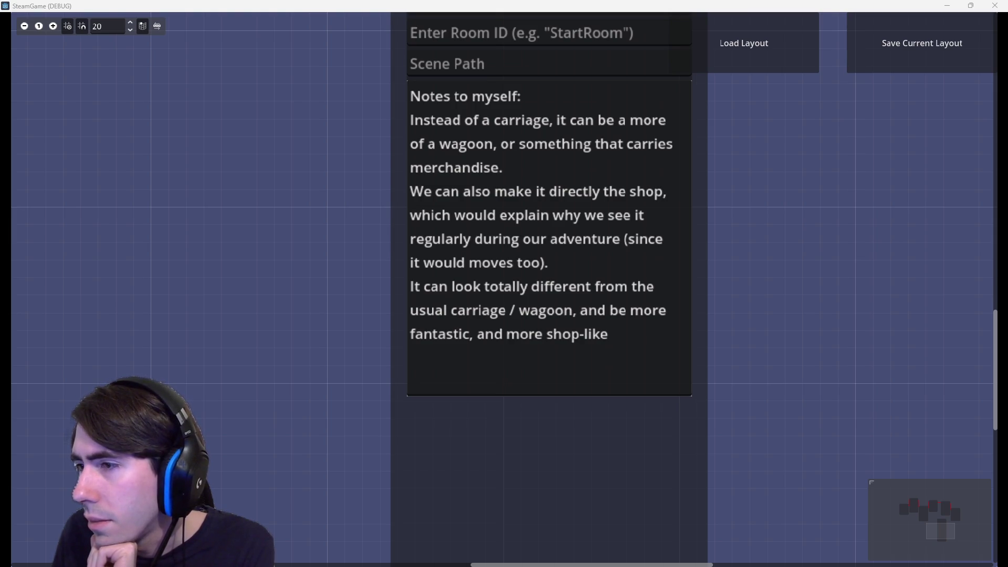
- Switch from the running room editor to the browser's lagoon image results
key(alt+Tab)
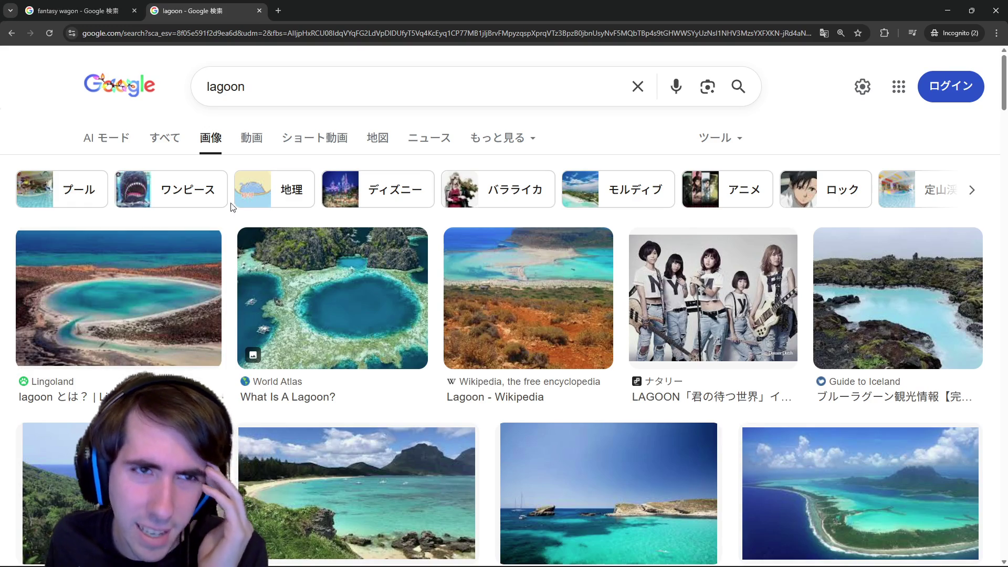
- Search Google Images for 'lagoon anime', browse the results, then close that tab to return to fantasy wagon
click(265, 94)
drag(266, 95, 196, 88)
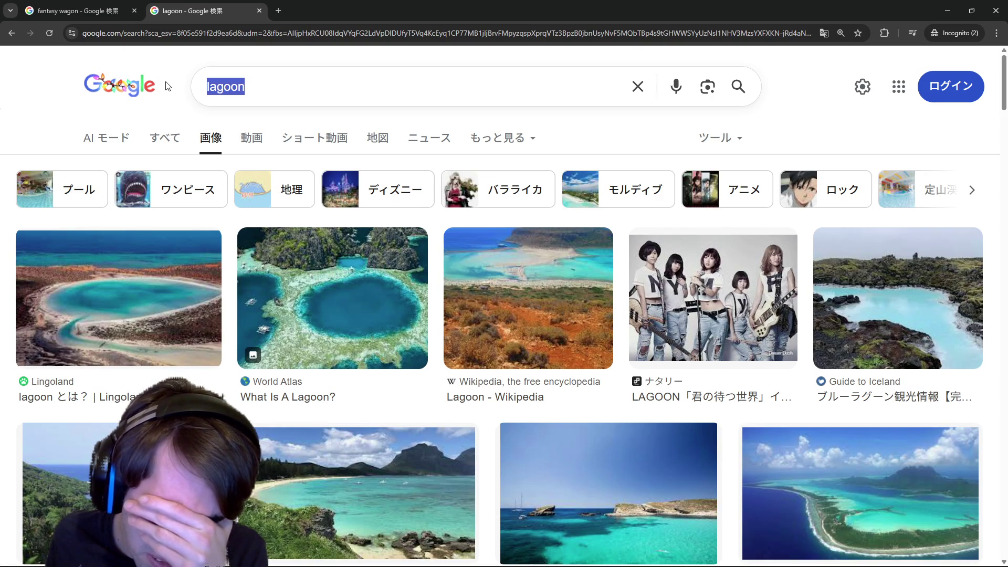
scroll(597, 259, down, 3)
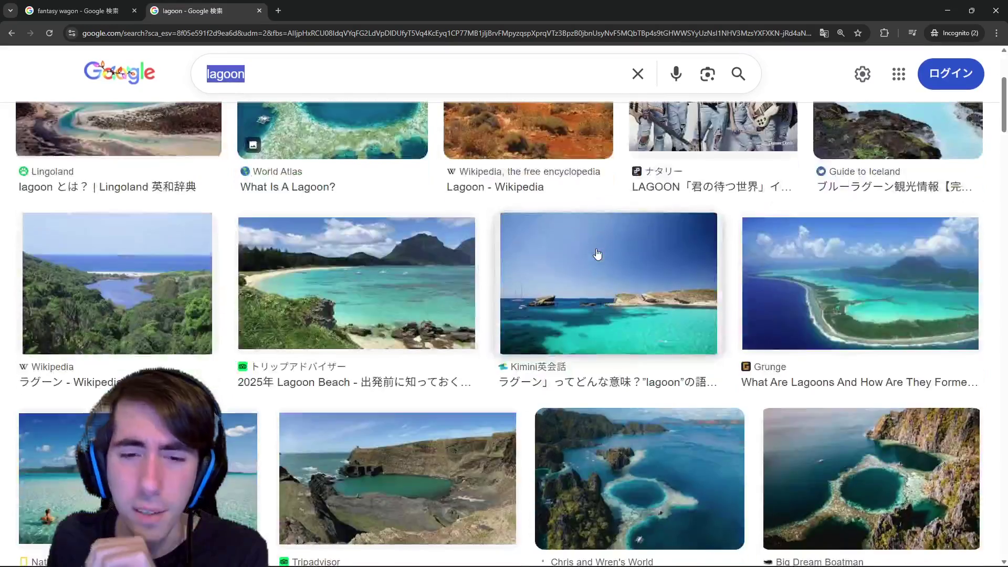
scroll(472, 236, up, 3)
key(End)
text(anime)
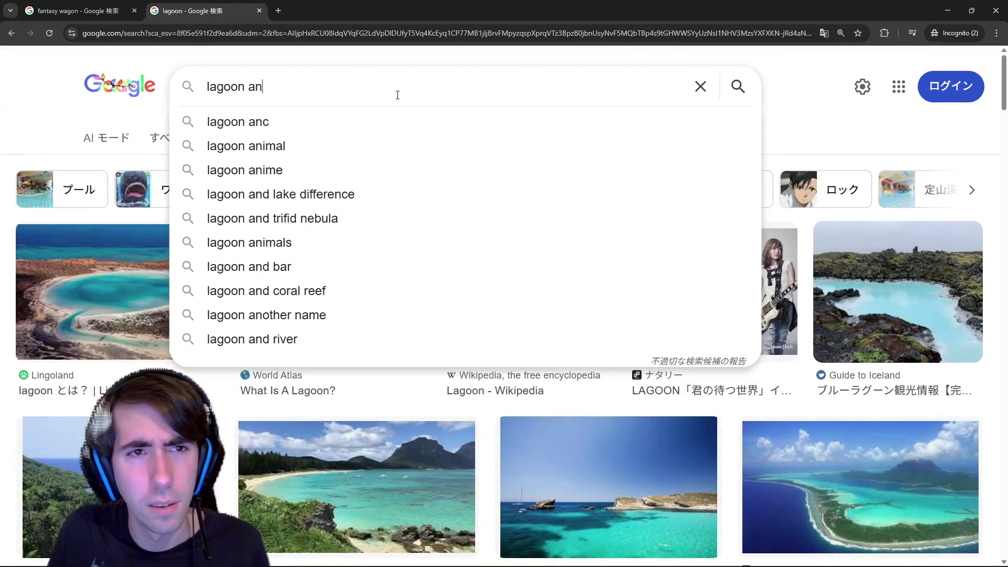
key(Return)
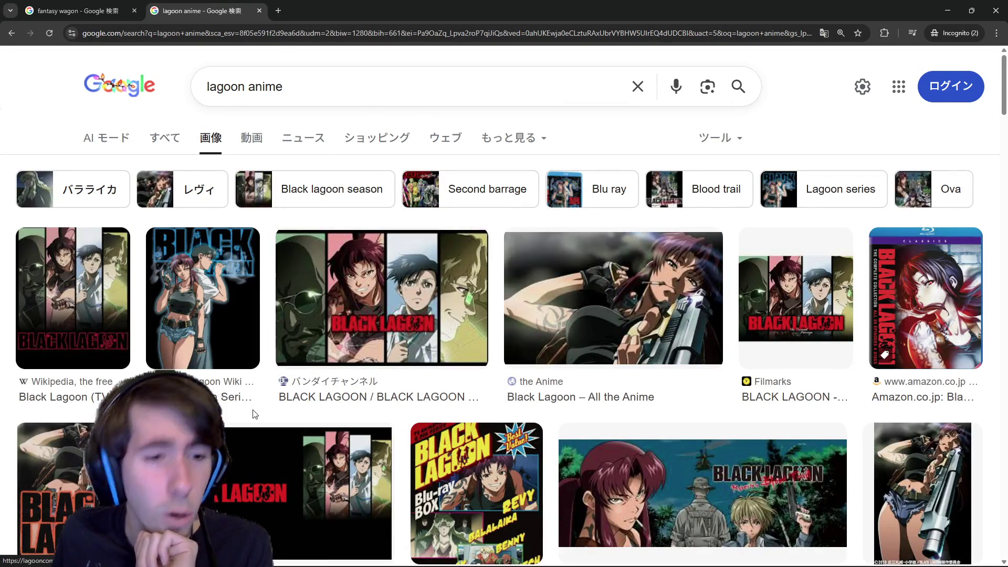
scroll(396, 373, down, 2)
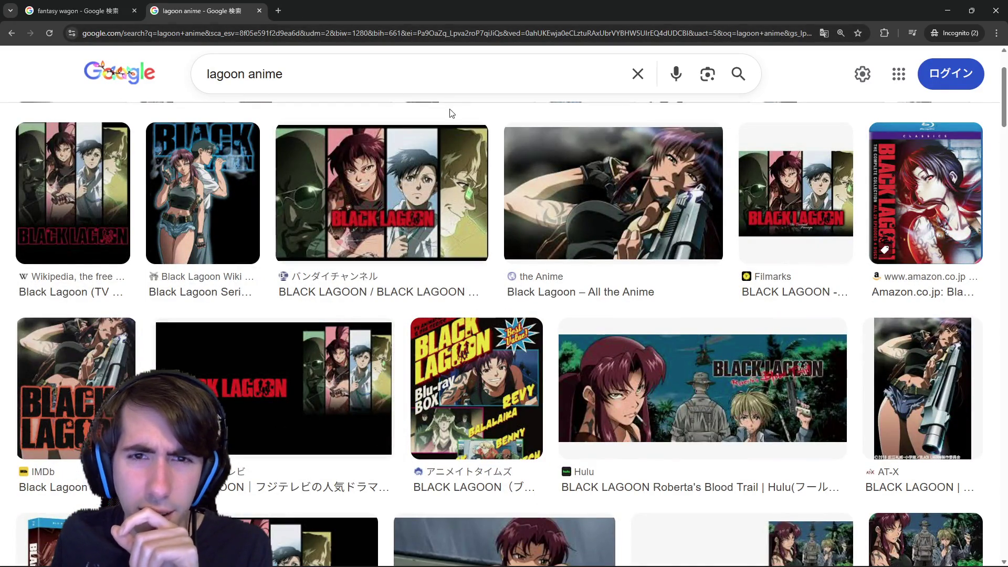
scroll(451, 112, down, 2)
scroll(453, 125, down, 1)
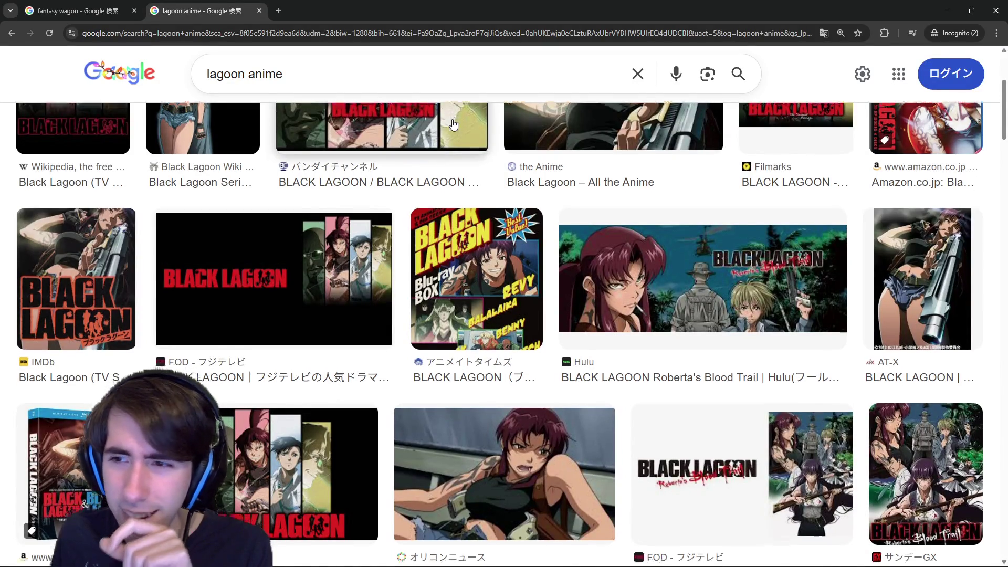
scroll(453, 124, down, 1)
scroll(354, 118, up, 4)
click(257, 10)
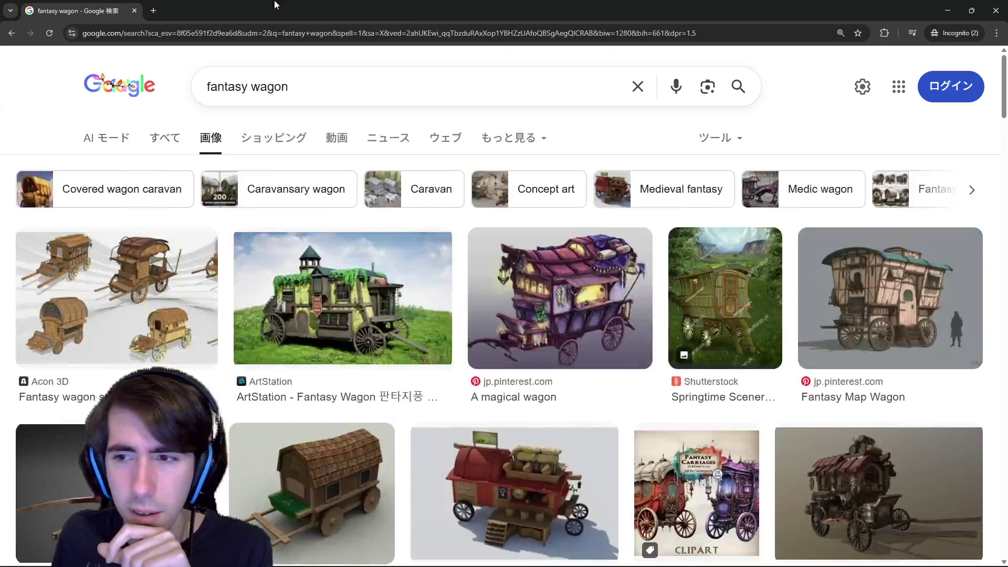
key(super+Down)
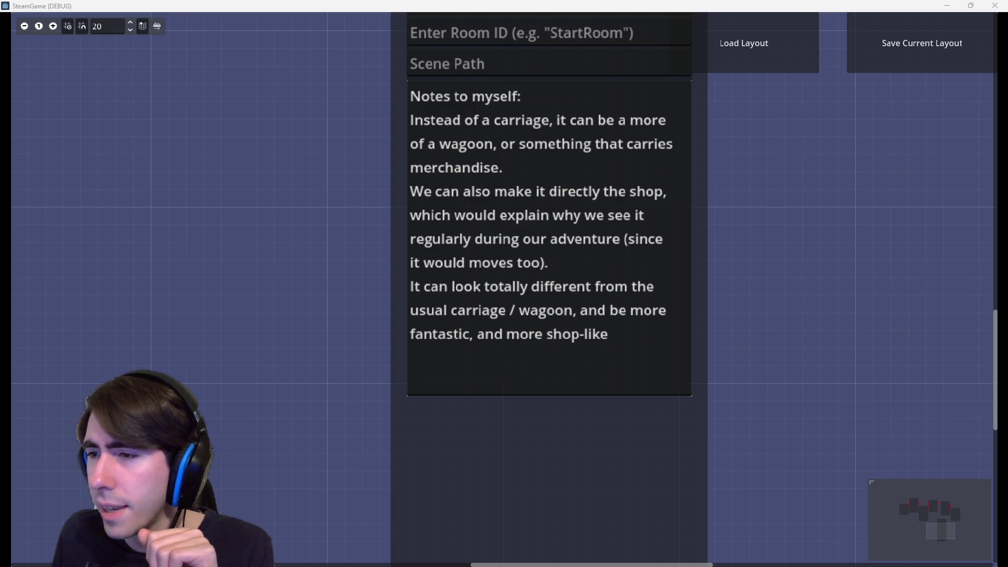
key(alt+Tab)
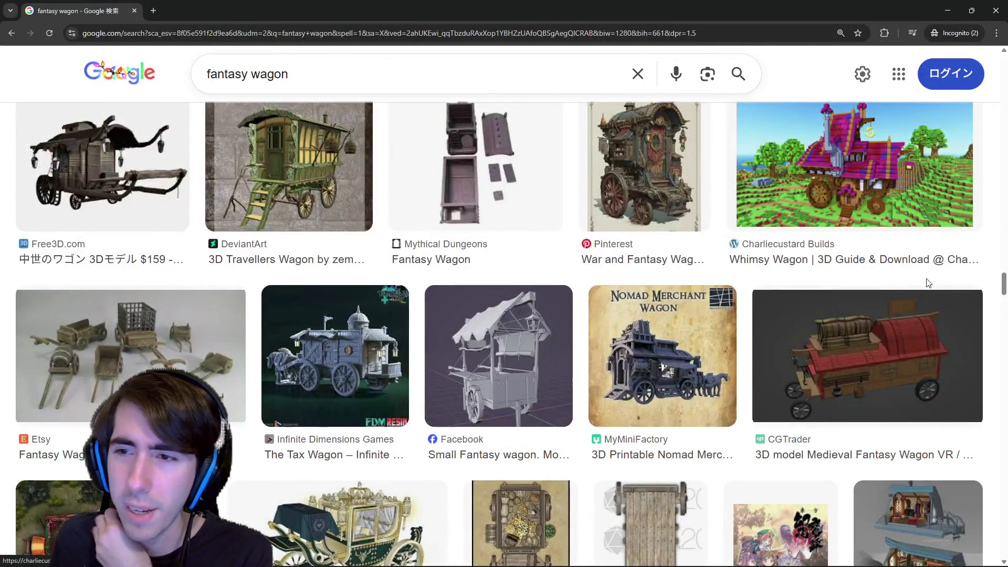
scroll(928, 282, up, 5)
scroll(709, 276, up, 5)
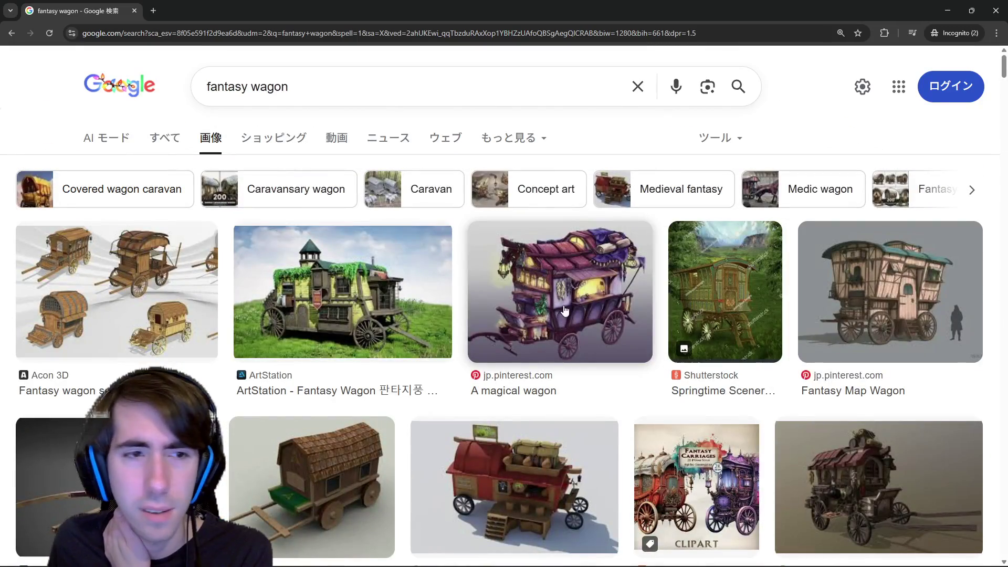
scroll(564, 309, down, 3)
scroll(564, 308, down, 3)
scroll(564, 284, down, 4)
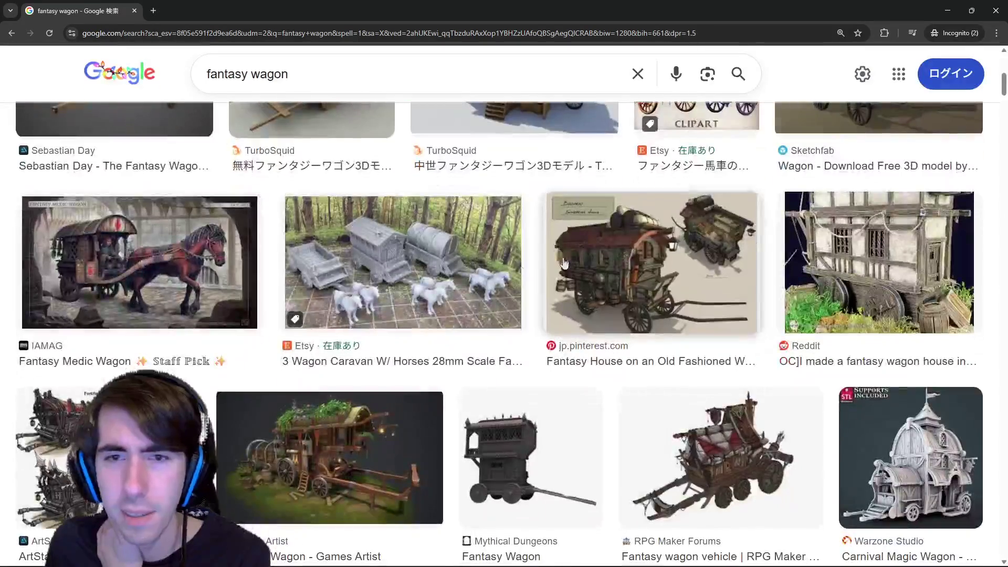
scroll(565, 284, down, 1)
click(361, 316)
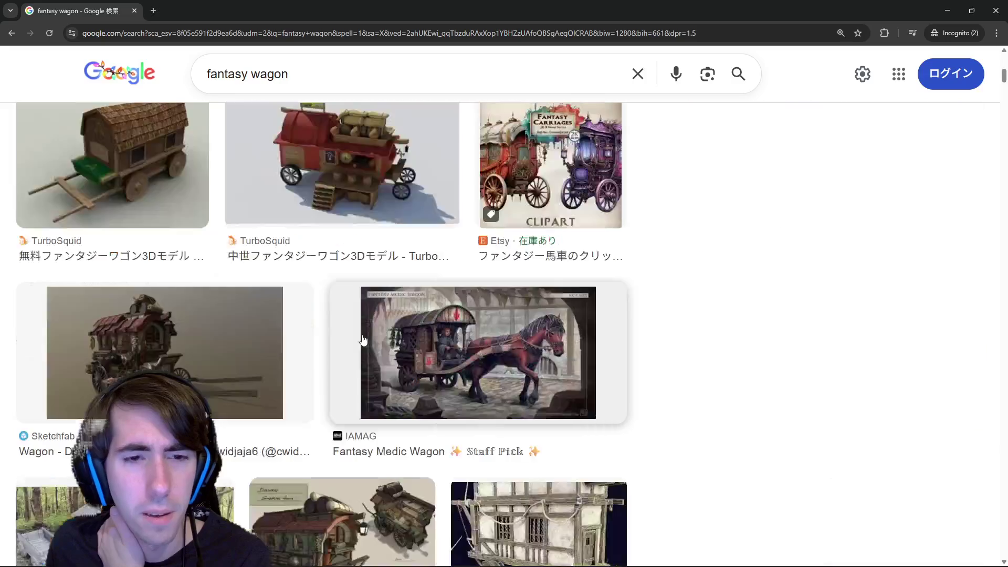
key(Escape)
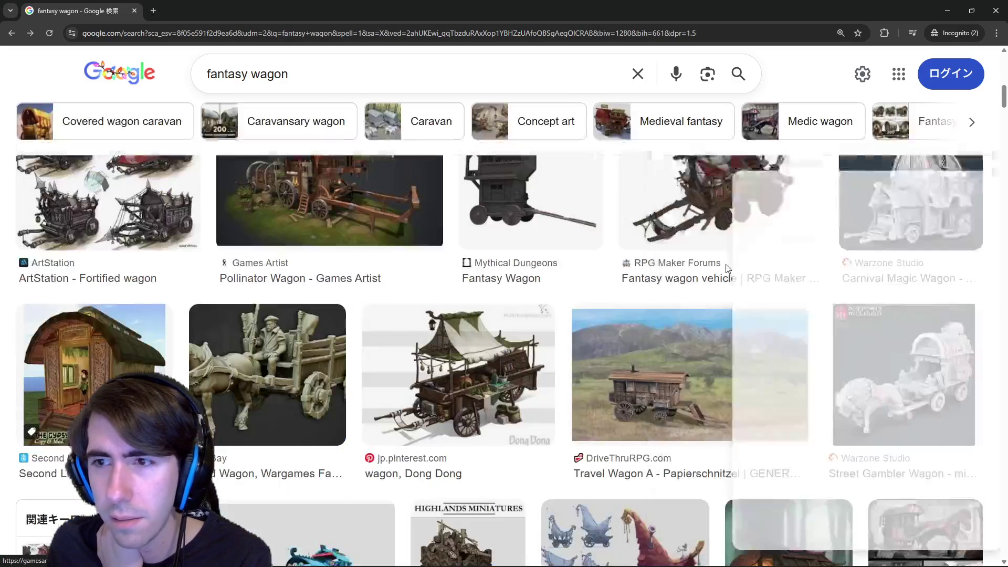
scroll(727, 267, down, 3)
scroll(551, 315, down, 1)
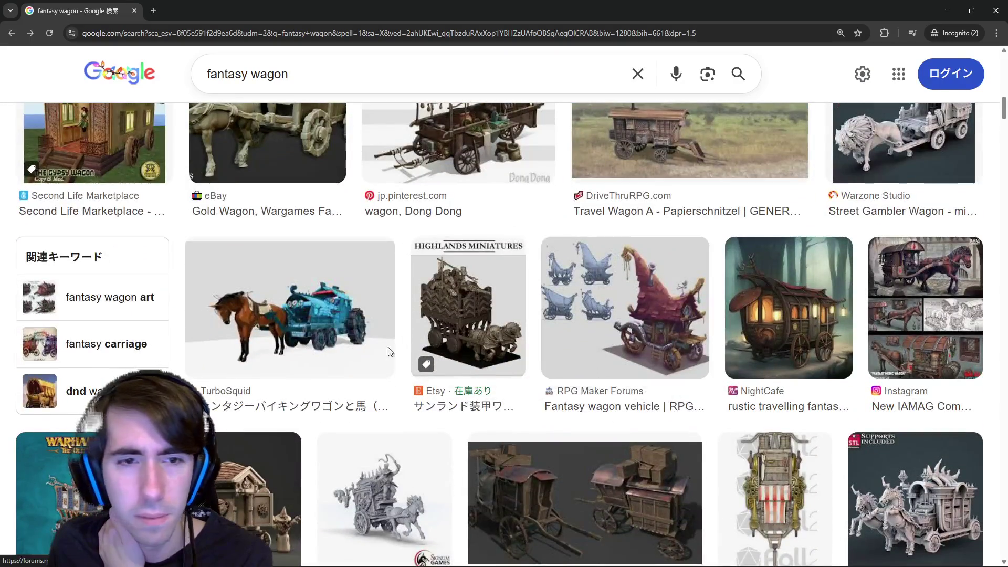
scroll(388, 351, down, 3)
scroll(370, 339, down, 2)
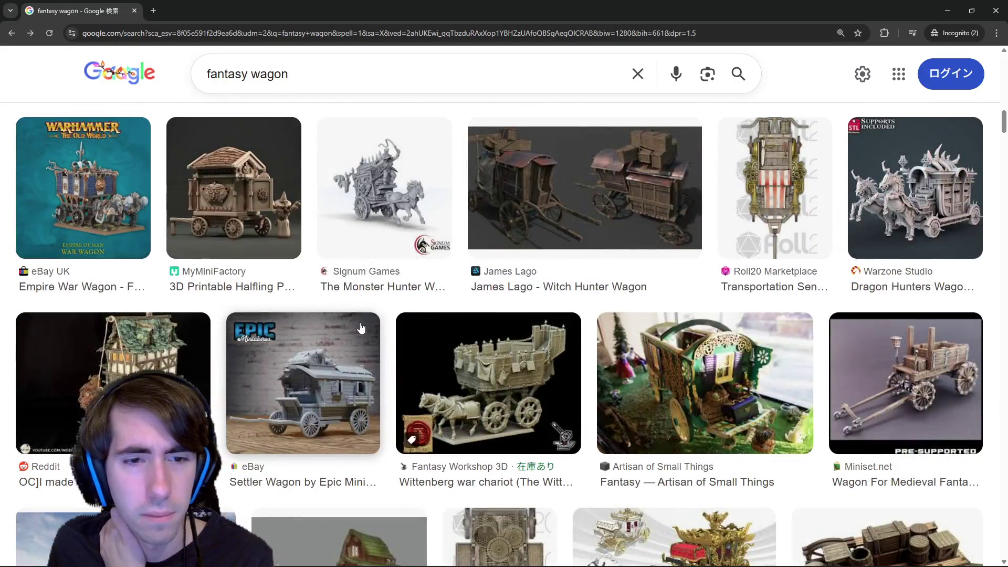
scroll(361, 327, up, 1)
scroll(534, 260, down, 3)
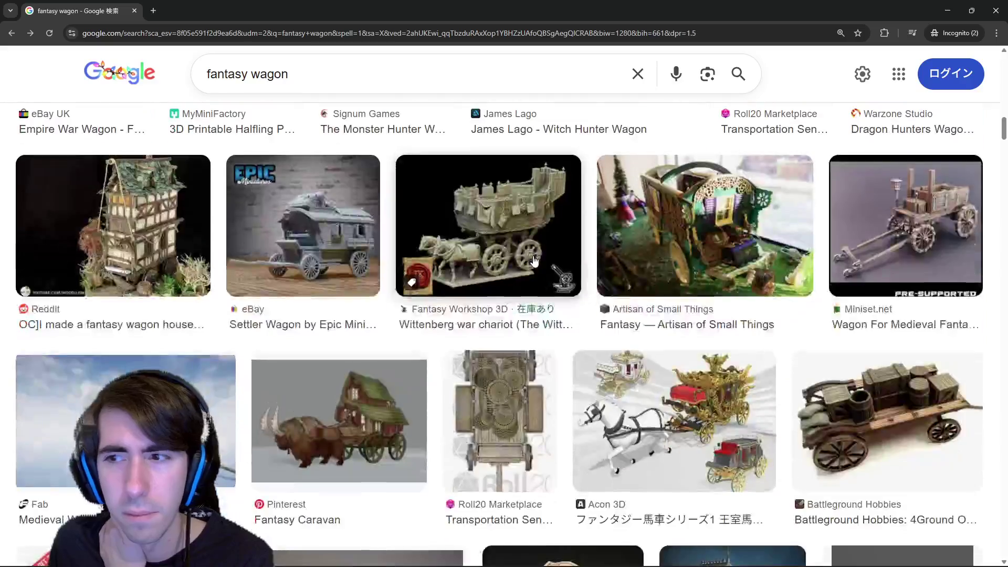
scroll(535, 260, down, 3)
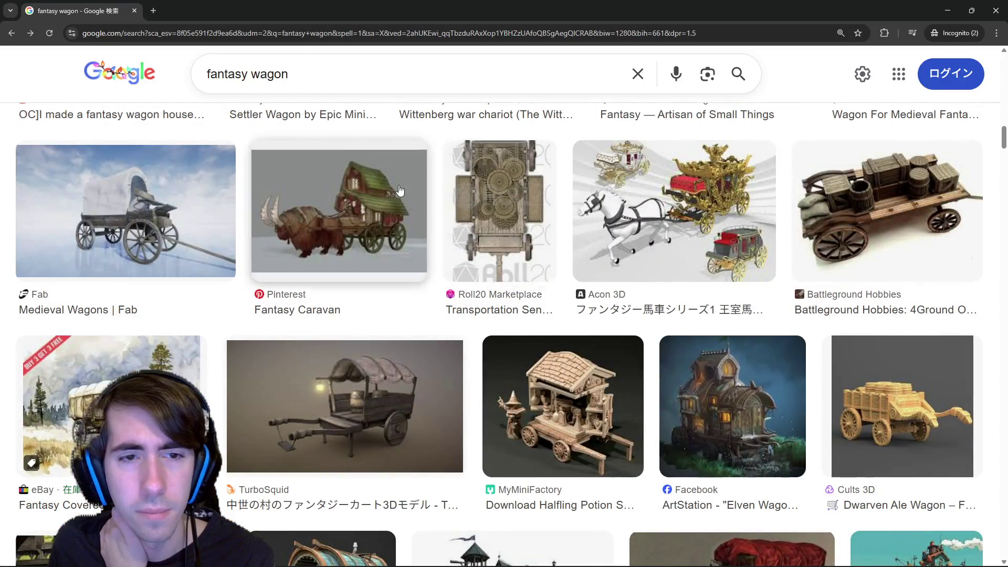
scroll(387, 224, down, 4)
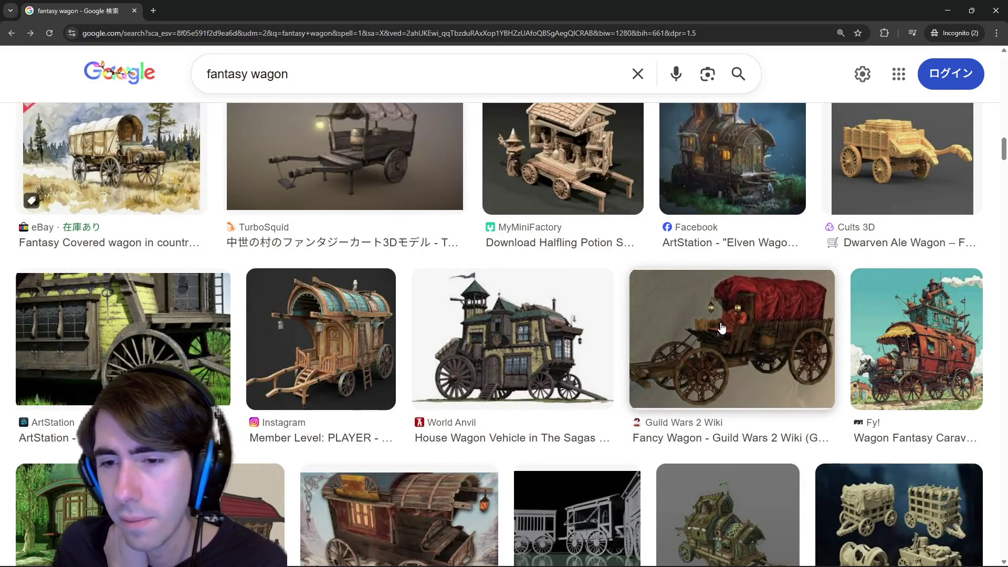
scroll(722, 328, down, 2)
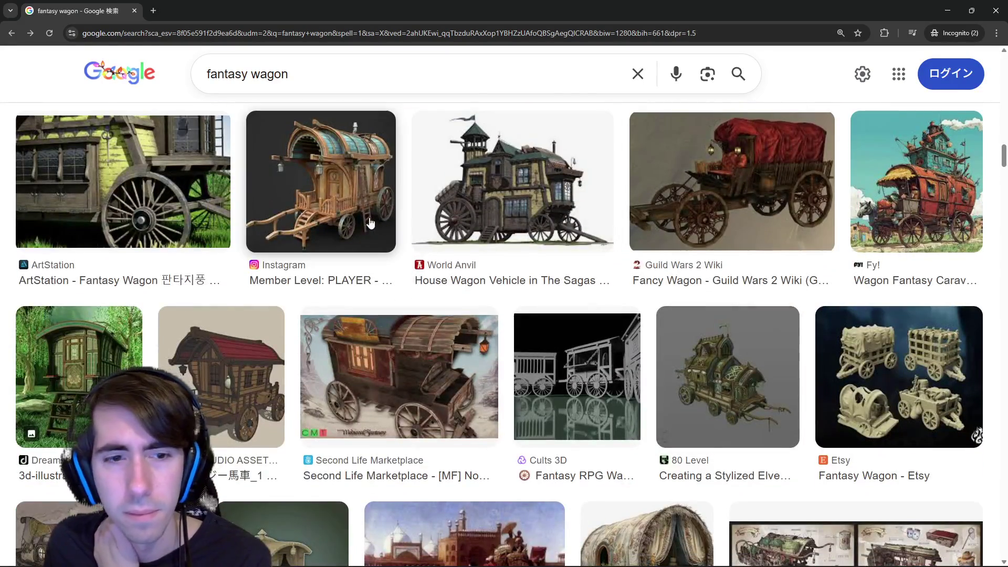
scroll(370, 222, down, 2)
scroll(370, 222, down, 3)
scroll(370, 223, down, 2)
scroll(370, 222, down, 3)
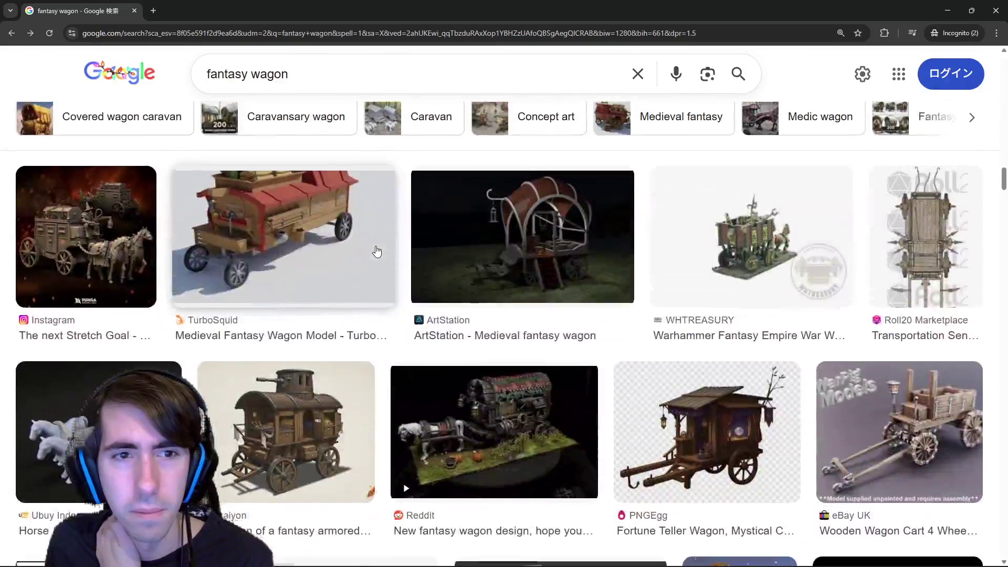
scroll(377, 250, down, 2)
scroll(377, 250, up, 1)
scroll(377, 251, down, 3)
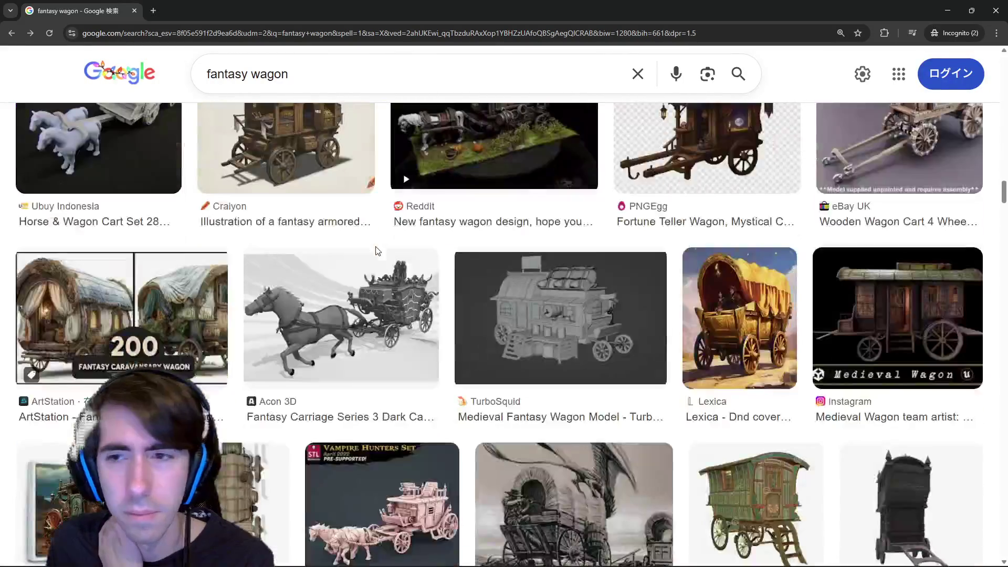
scroll(377, 250, down, 3)
scroll(376, 250, up, 2)
scroll(377, 251, up, 1)
scroll(377, 250, down, 3)
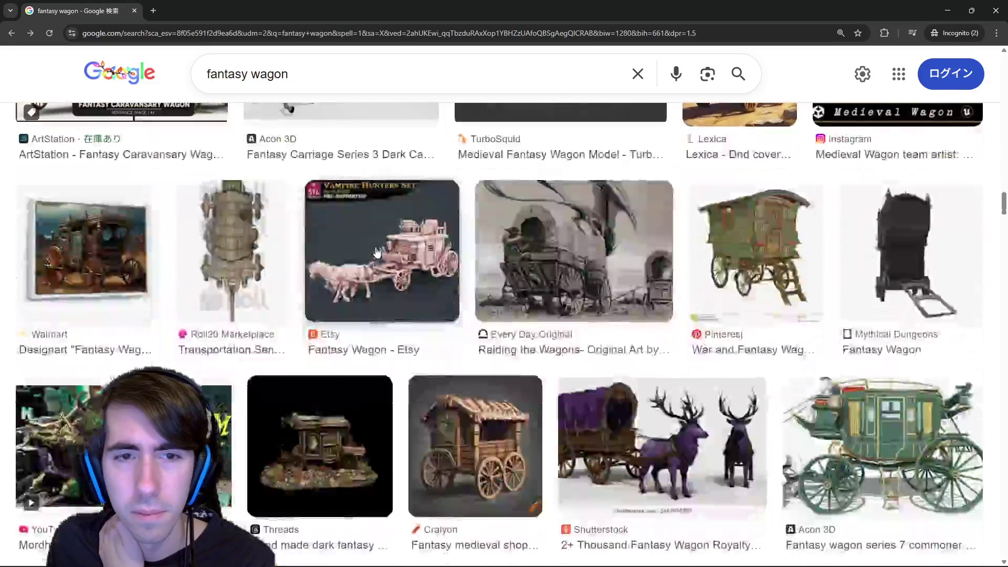
scroll(377, 251, down, 3)
scroll(377, 251, down, 3)
scroll(376, 250, down, 2)
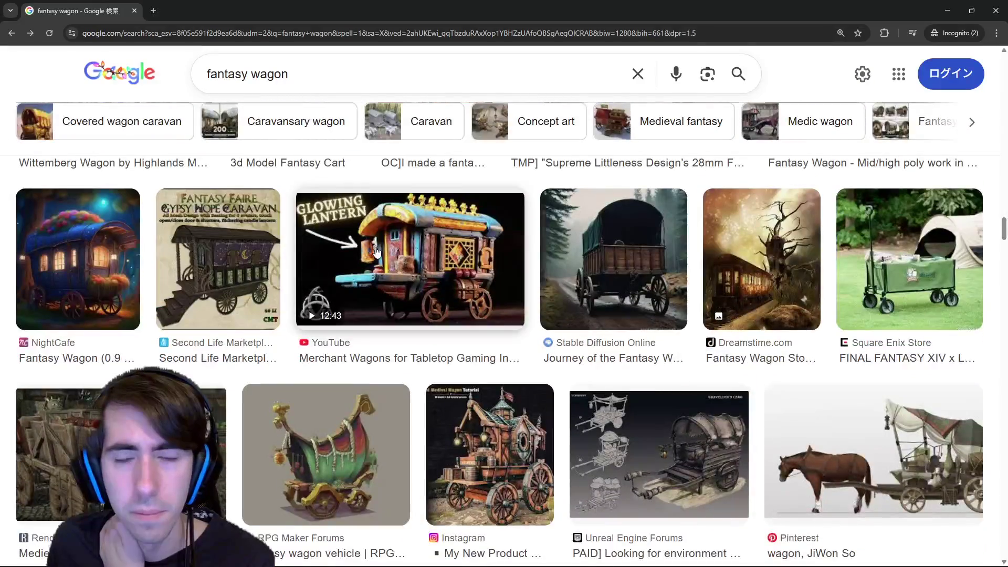
scroll(377, 251, down, 3)
scroll(377, 250, down, 3)
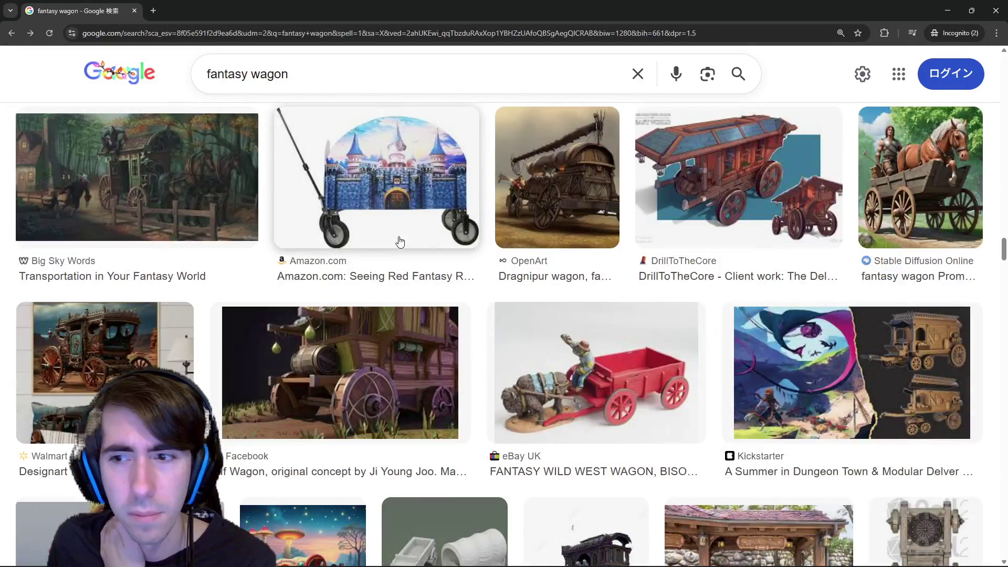
scroll(399, 241, down, 2)
key(alt+Tab)
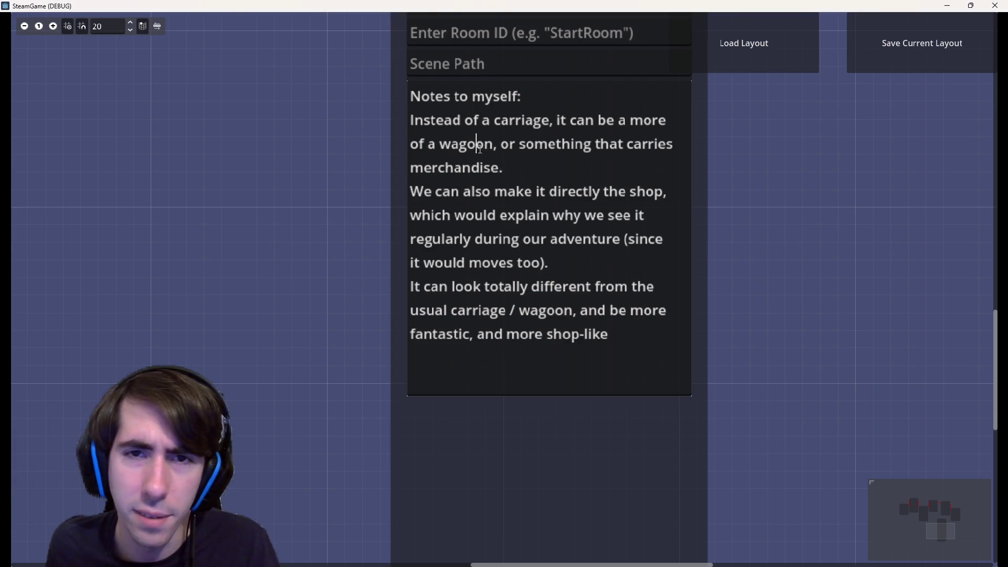
- Correct 'wagoon' to 'wagon' in the second note line and select the whole notes text
key(BackSpace)
click(631, 340)
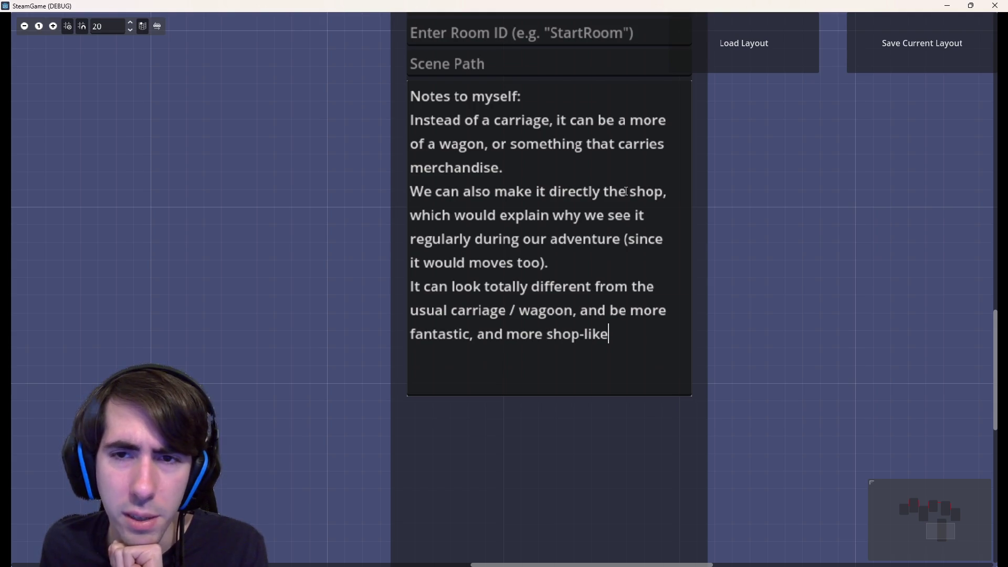
scroll(270, 295, up, 1)
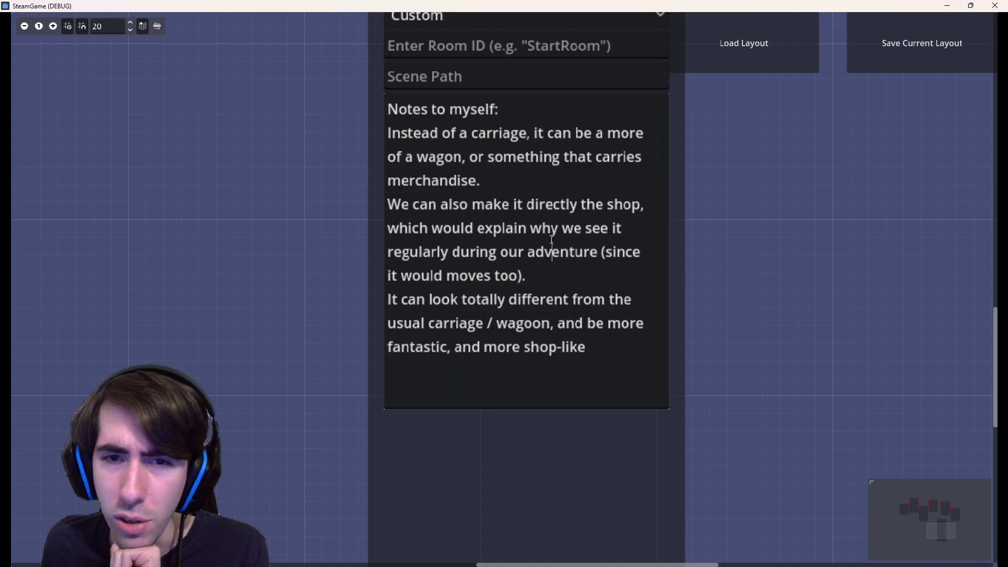
drag(616, 357, 308, 101)
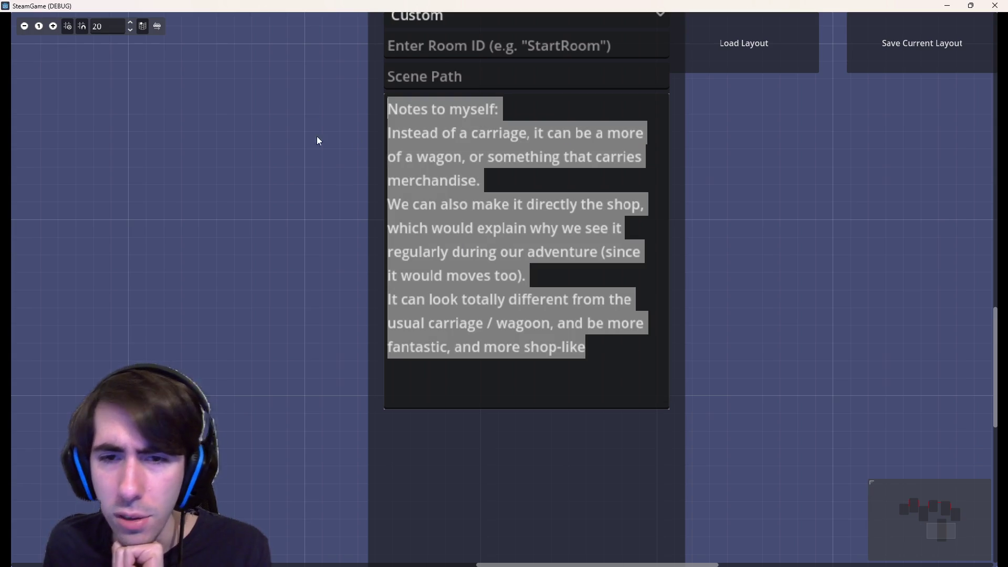
- Write 'The animal carrying doesn't have to be a horse either' on the notes' last line and select it
click(596, 330)
key(ctrl+a)
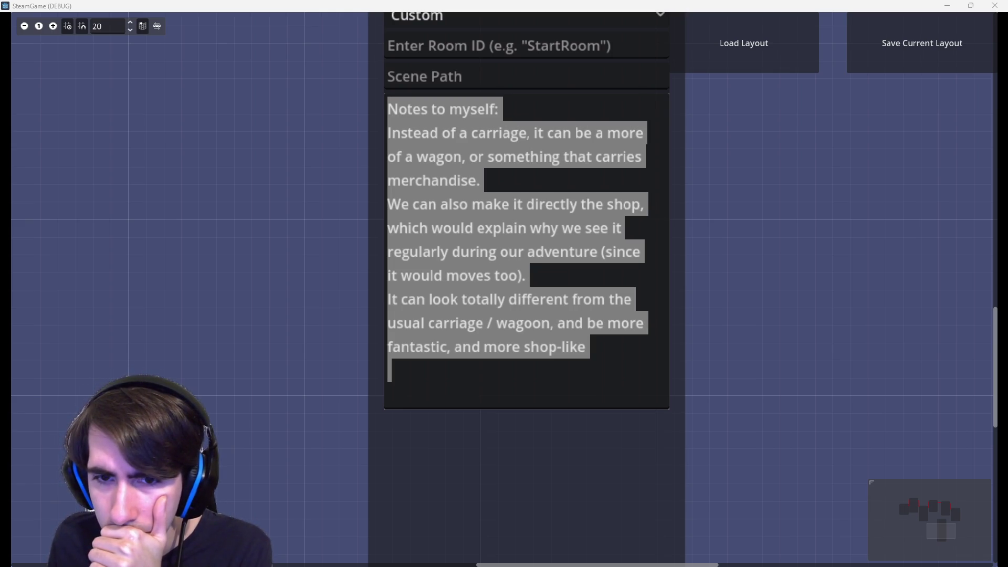
click(585, 384)
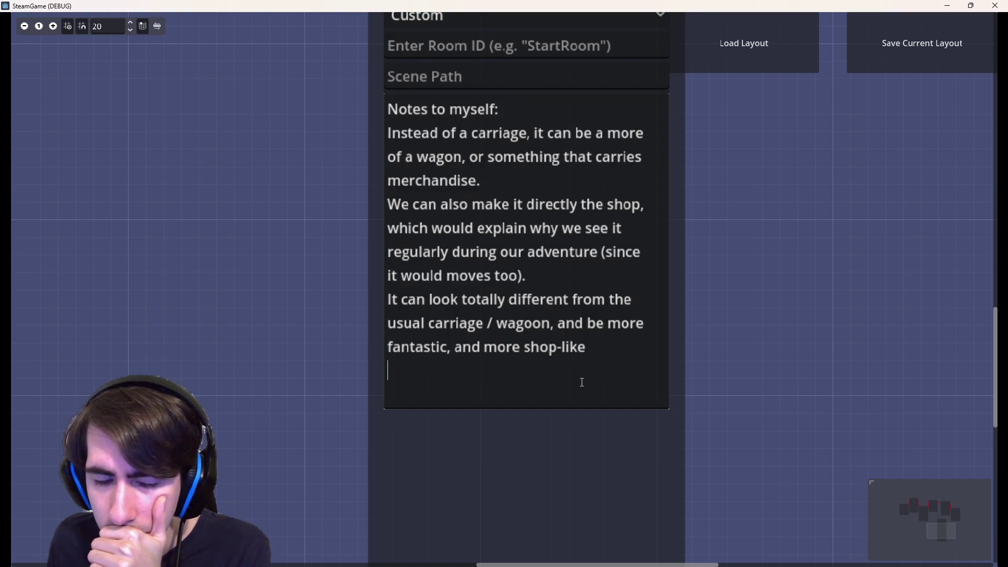
text(The ani)
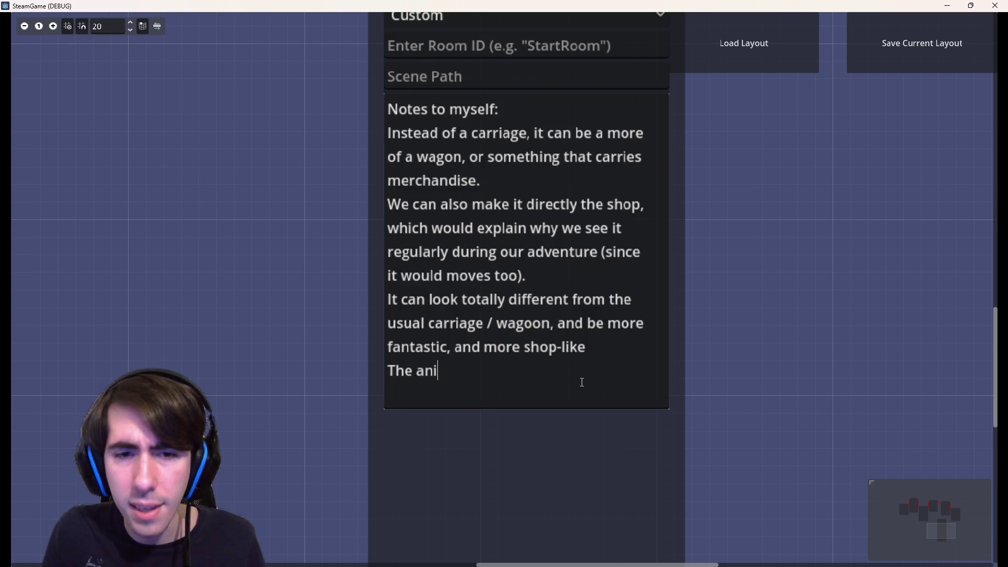
text(mal carr)
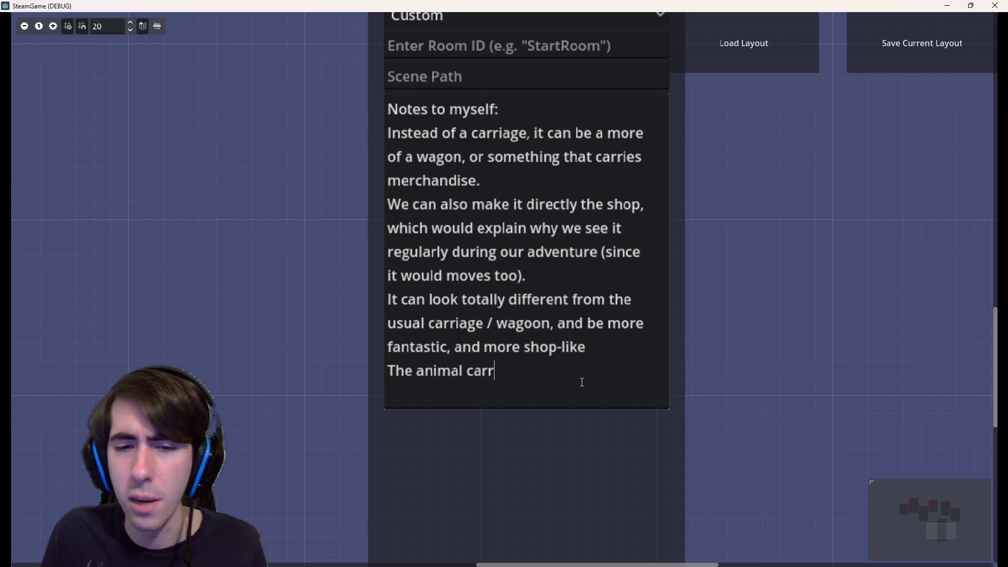
text(ying doesn't)
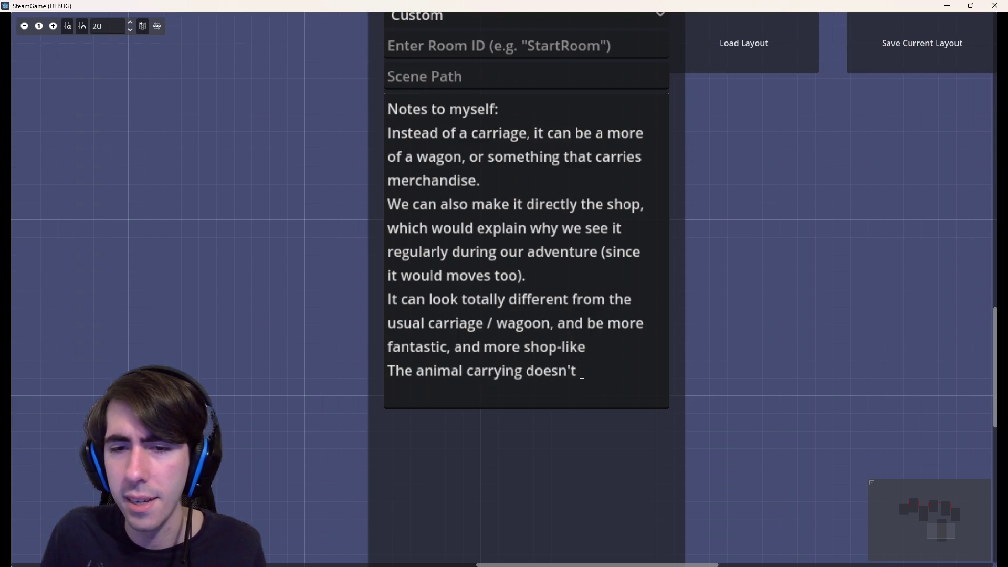
text( have to be a horse e)
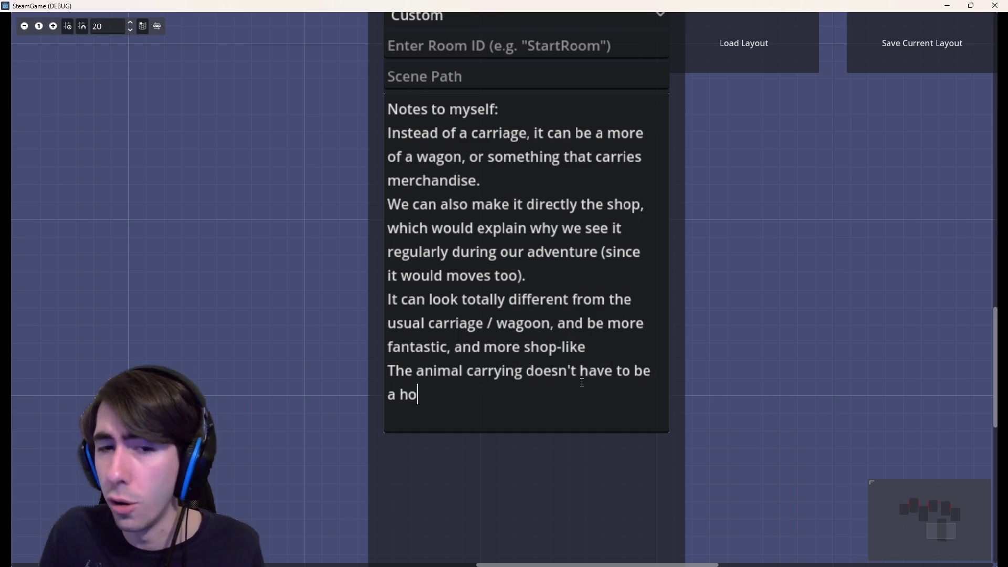
text(ither)
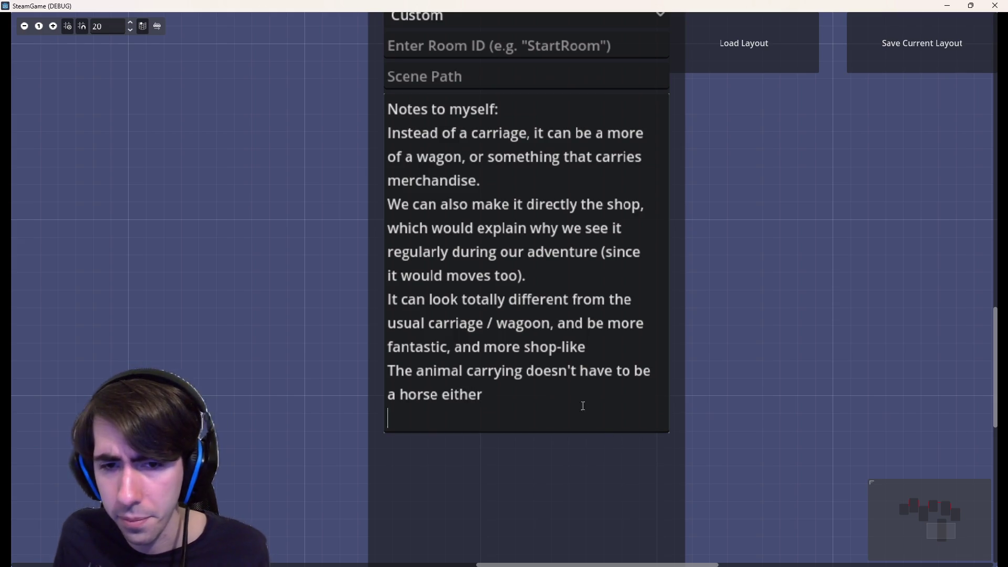
drag(585, 402, 351, 366)
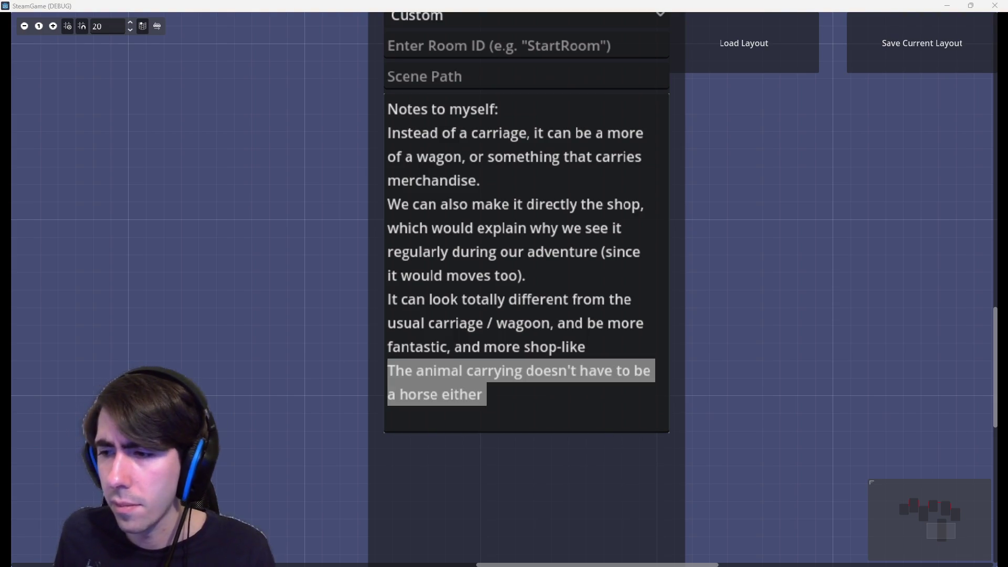
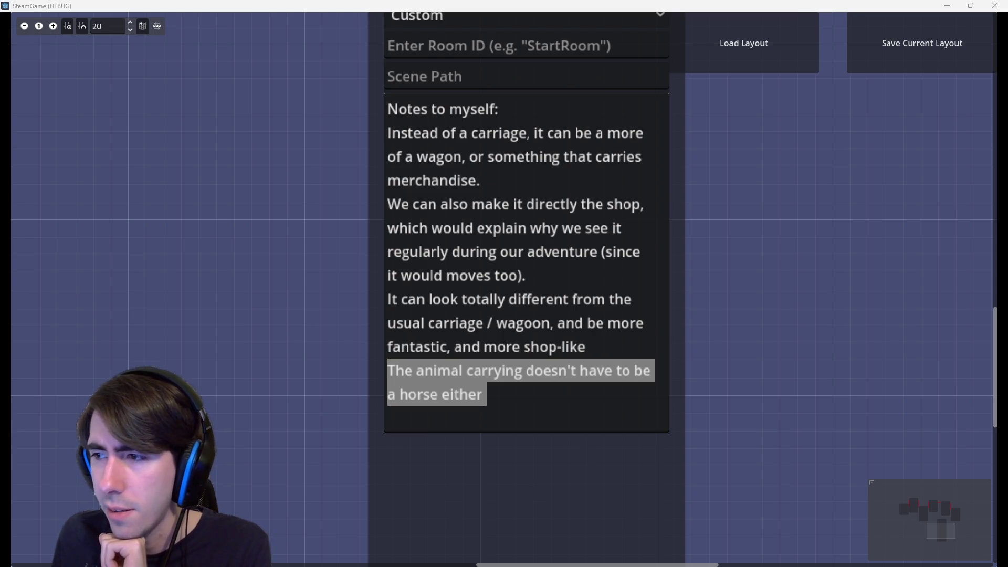
- Switch from the debug game window to Chrome's 'fantasy wagon' image results
key(alt+Tab)
scroll(622, 386, down, 5)
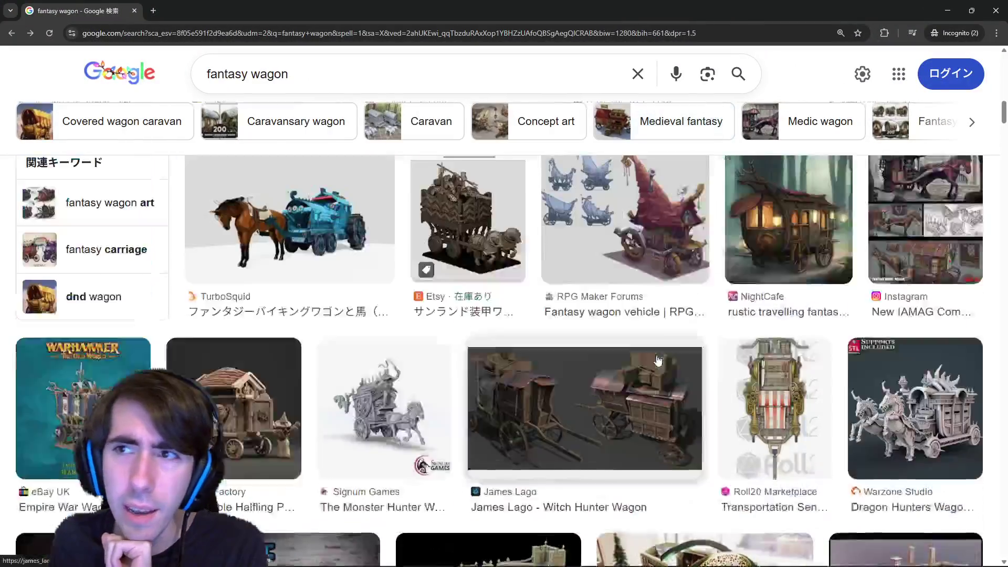
scroll(622, 386, down, 5)
scroll(623, 386, up, 5)
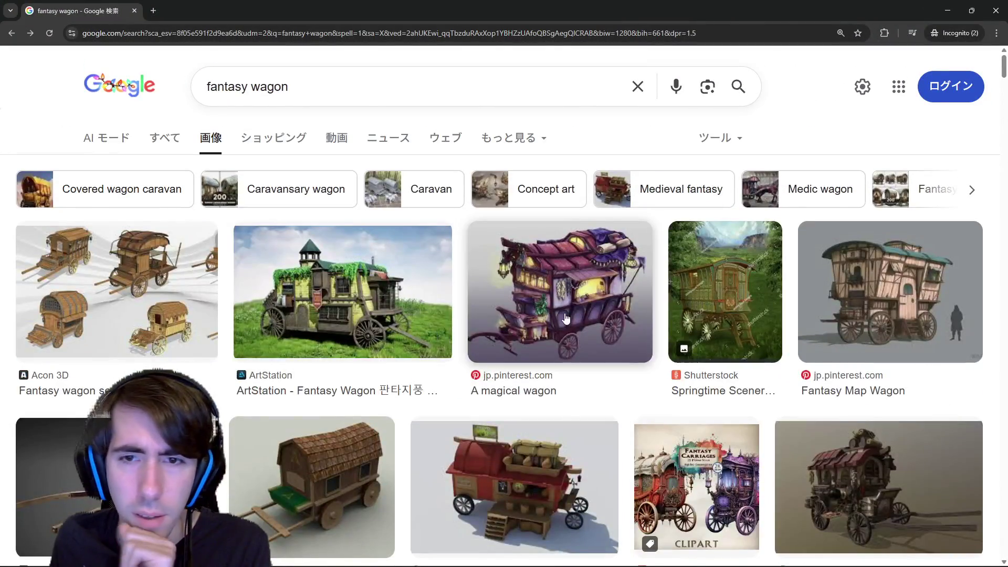
- Copy the magical wagon image from its preview
click(580, 310)
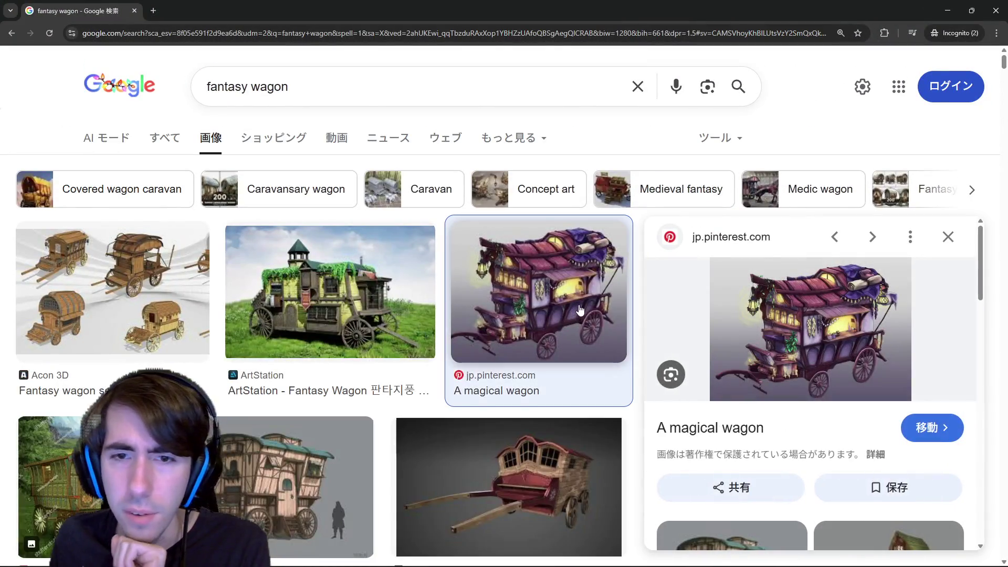
right_click(802, 331)
click(852, 230)
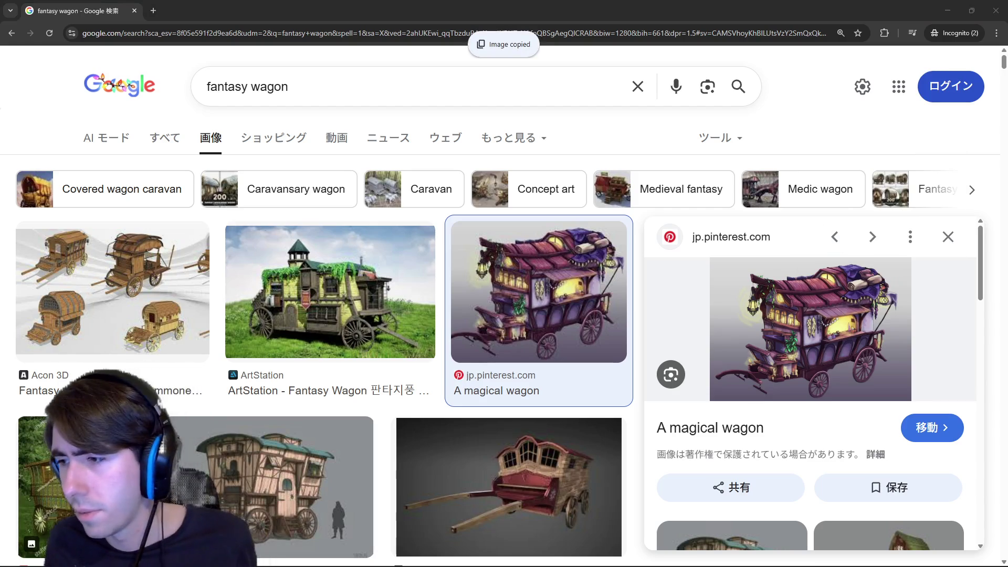
scroll(685, 370, down, 3)
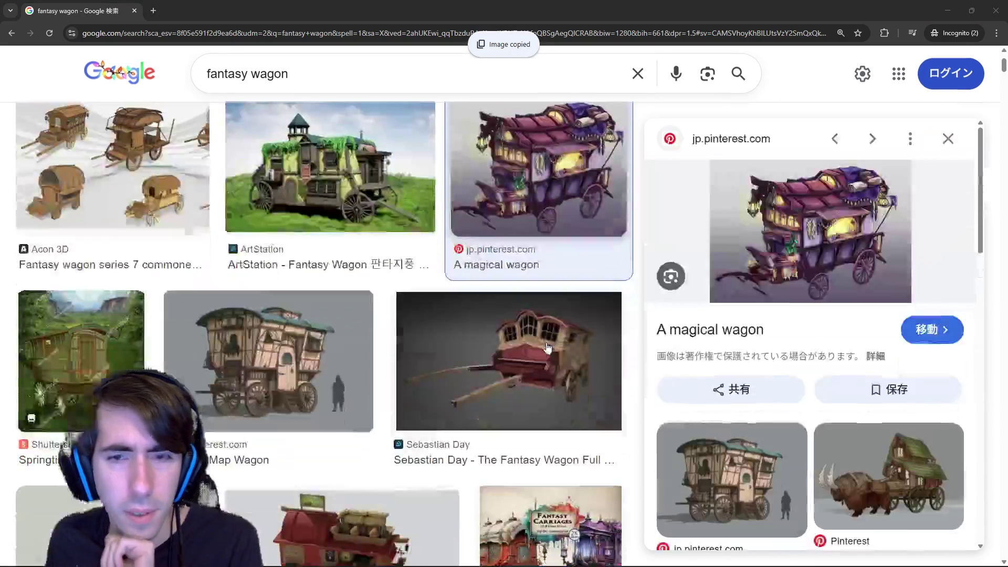
scroll(685, 370, down, 2)
scroll(736, 347, down, 3)
scroll(788, 331, up, 1)
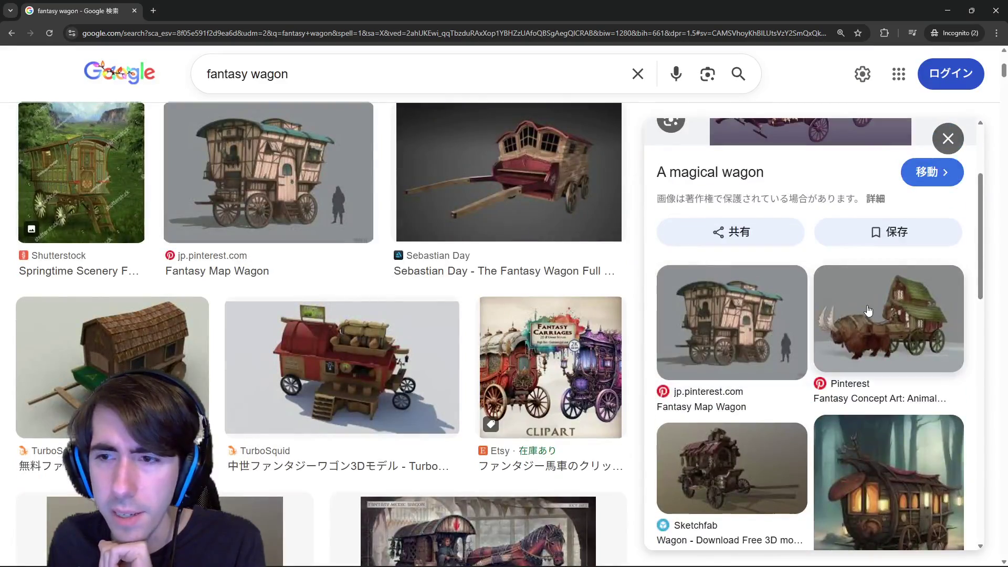
- Copy the animal-pulled wagon with house concept image
click(865, 311)
right_click(778, 248)
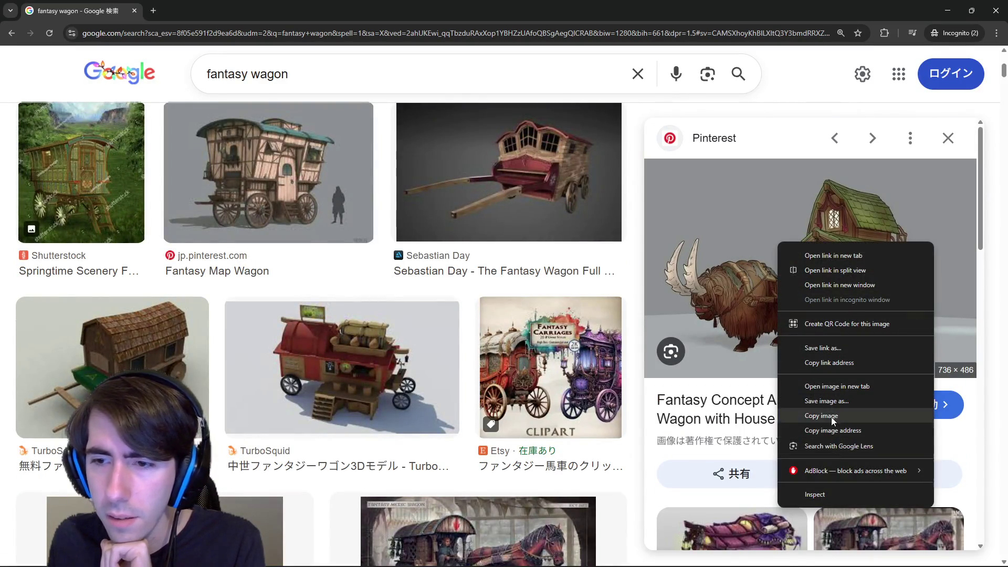
click(832, 416)
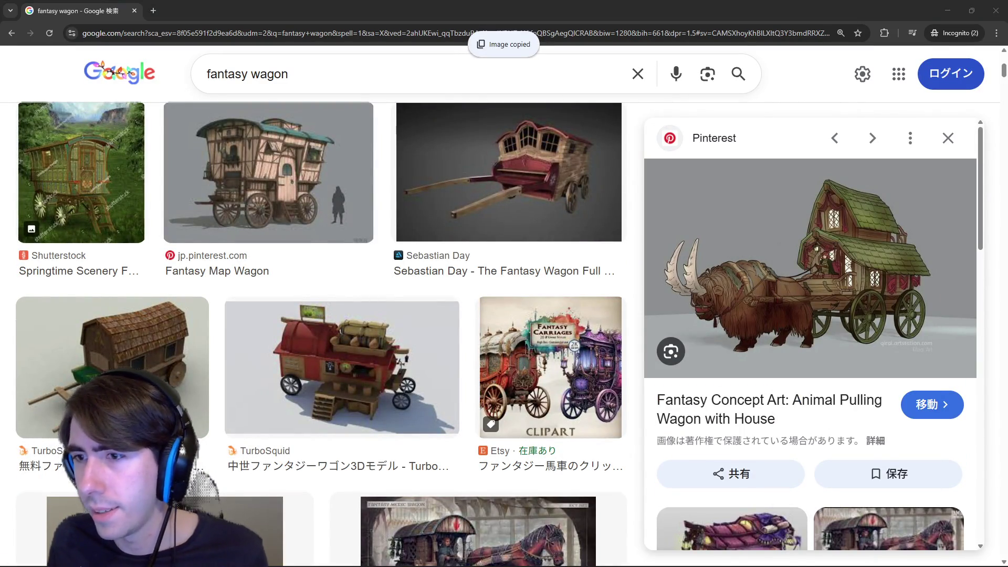
scroll(788, 331, down, 3)
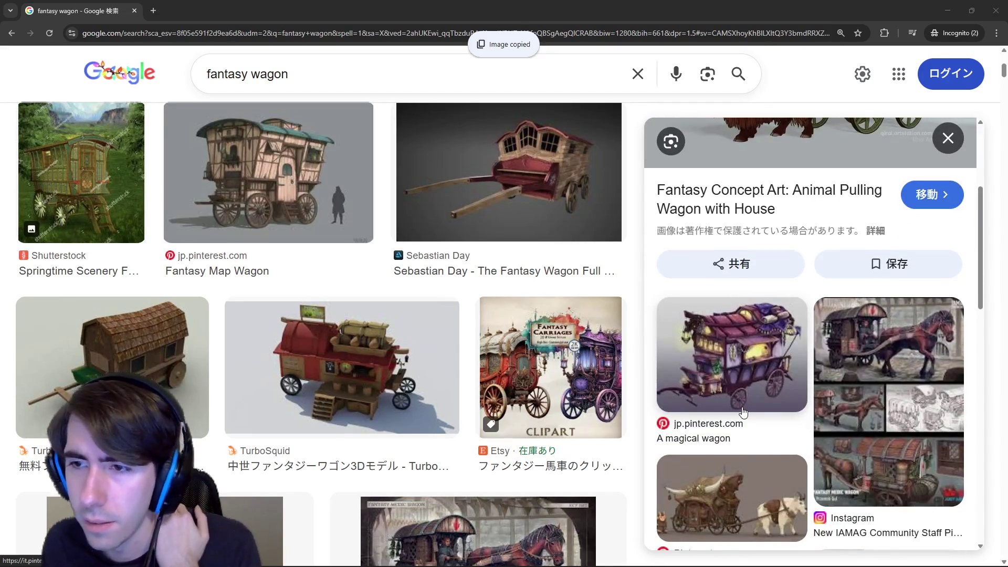
scroll(743, 411, down, 1)
scroll(743, 393, down, 2)
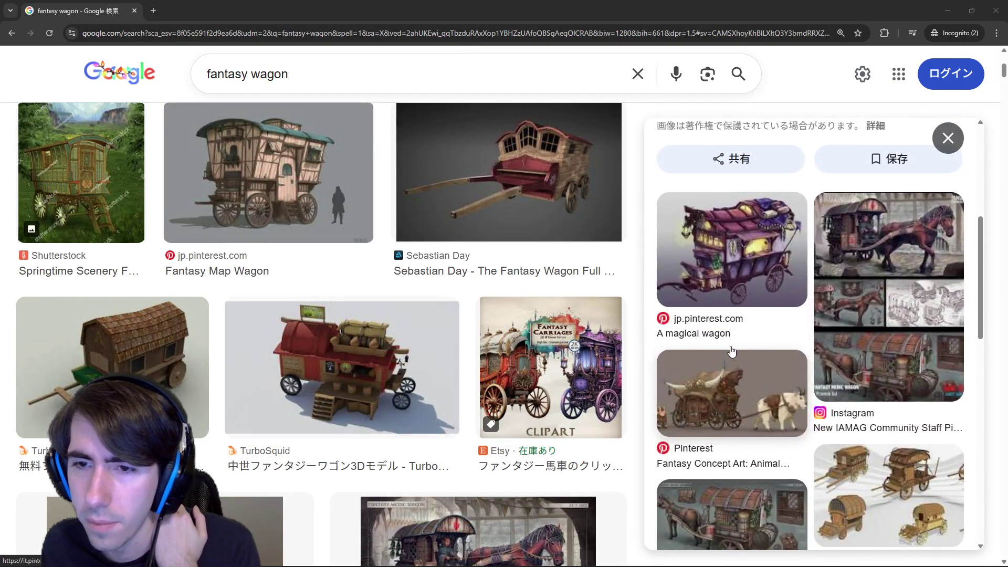
- Copy the goat-drawn wagon concept image and close the preview panel
click(741, 372)
right_click(788, 238)
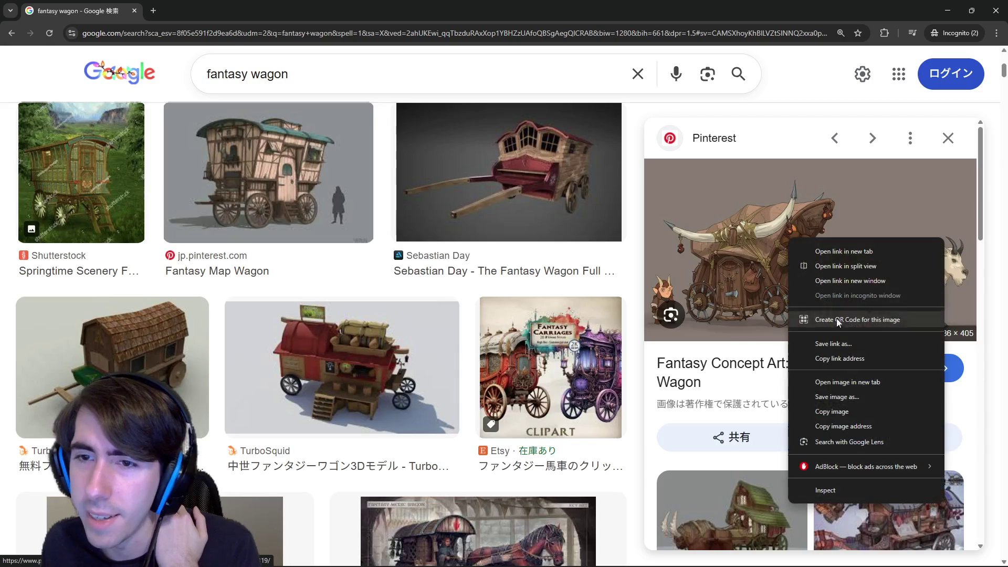
click(835, 410)
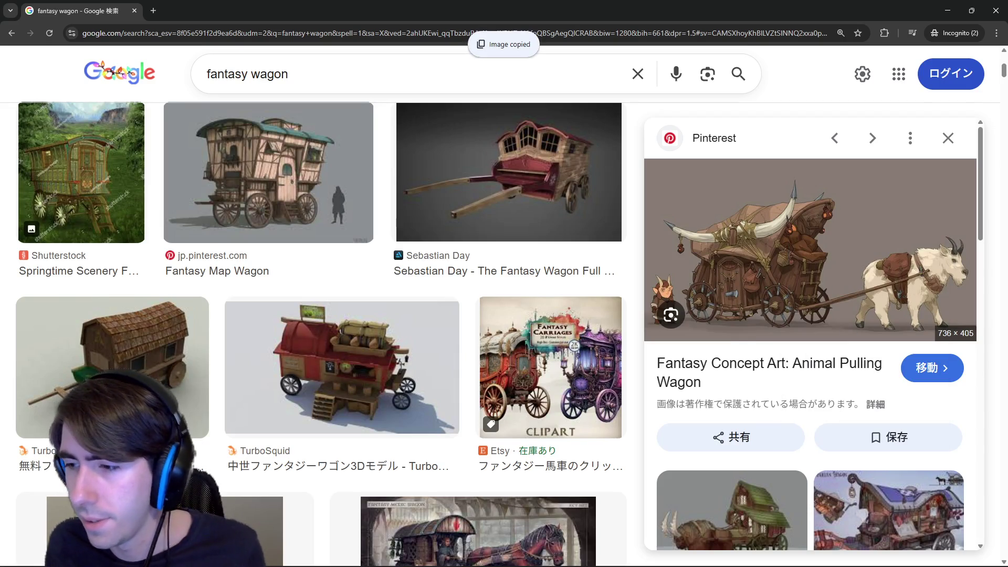
scroll(788, 354, down, 2)
scroll(749, 331, down, 2)
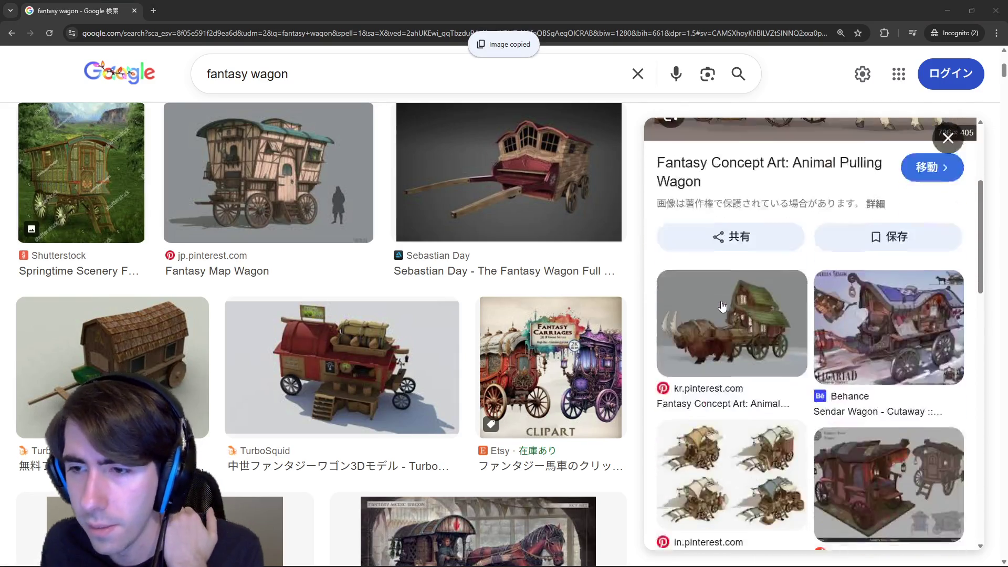
scroll(723, 307, down, 3)
scroll(723, 308, down, 2)
scroll(722, 308, down, 3)
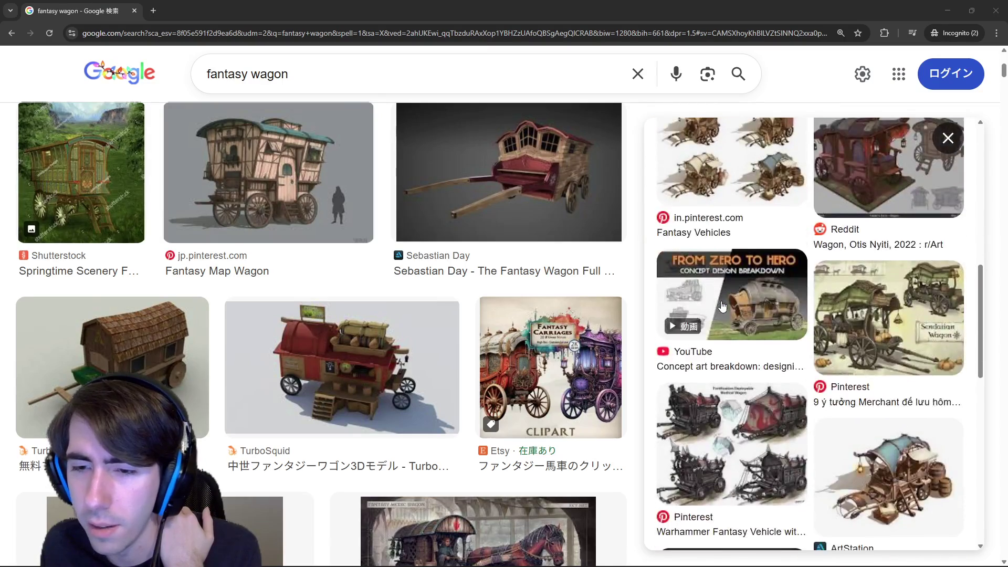
scroll(722, 307, down, 2)
scroll(722, 307, down, 2)
scroll(722, 308, up, 2)
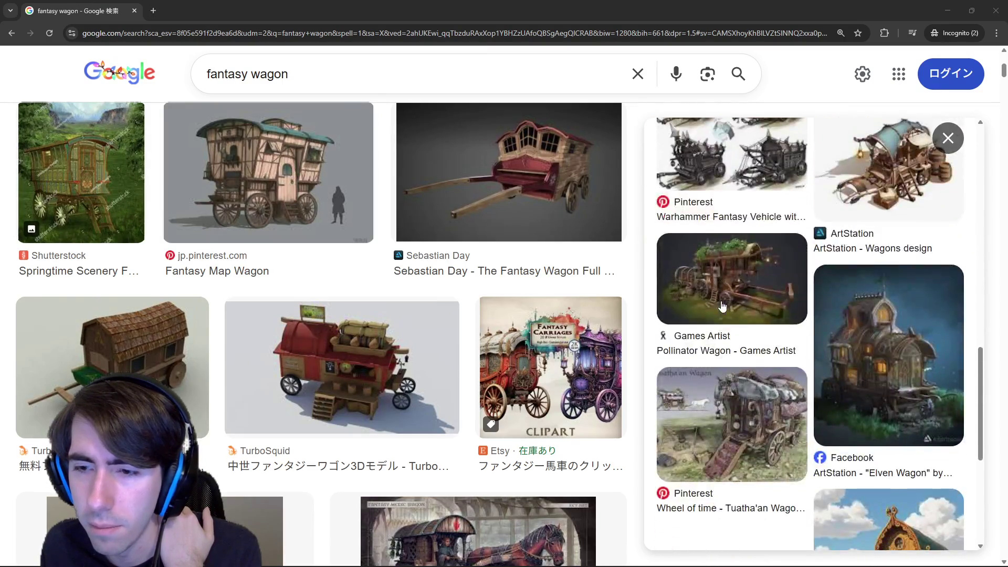
scroll(722, 307, up, 3)
scroll(722, 306, up, 6)
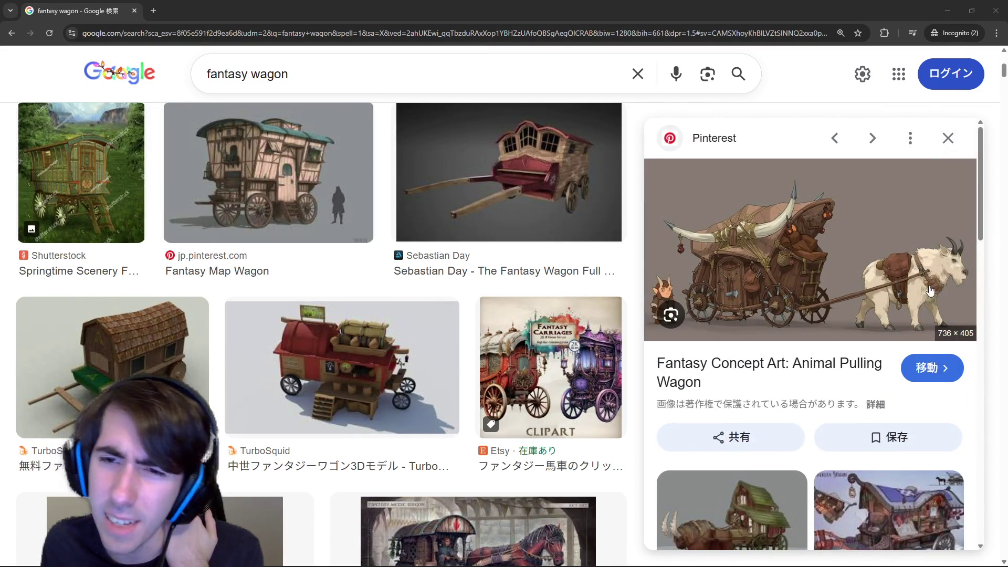
click(947, 140)
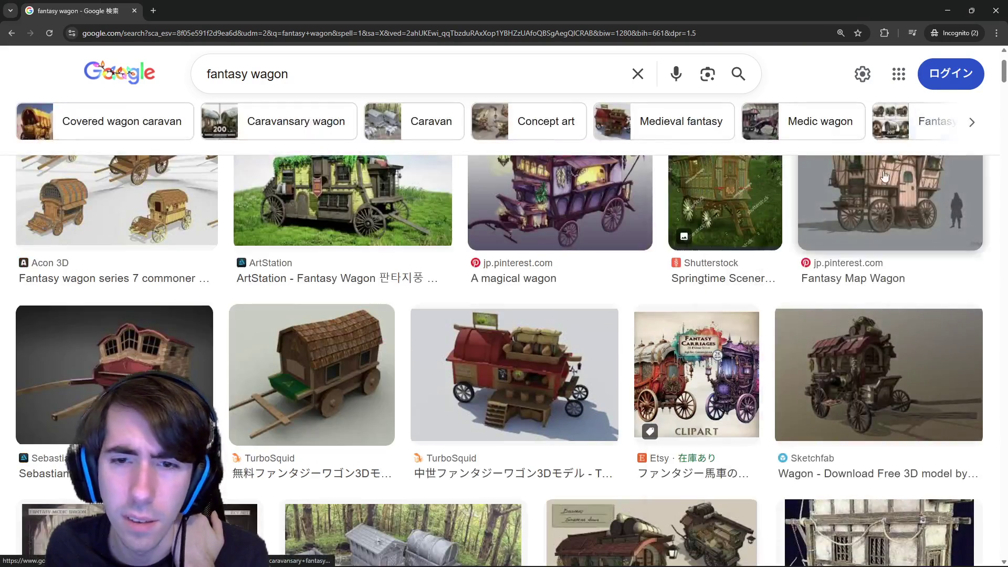
scroll(672, 348, up, 3)
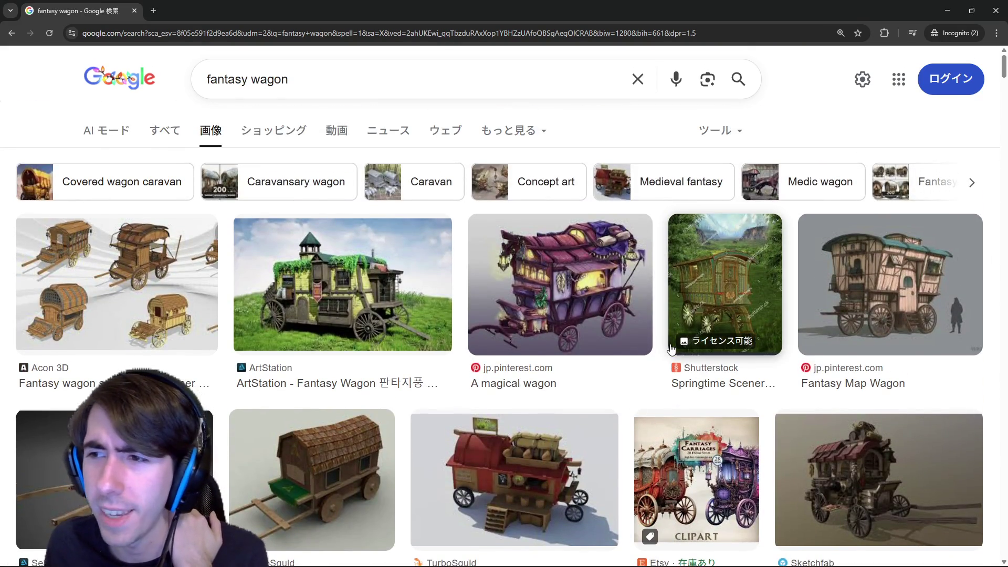
scroll(672, 348, down, 5)
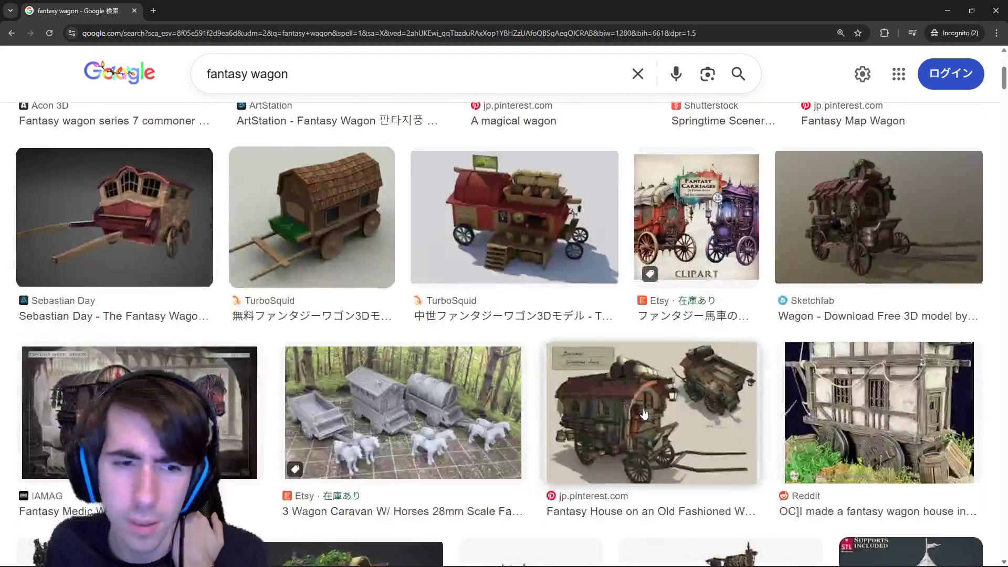
scroll(552, 315, down, 3)
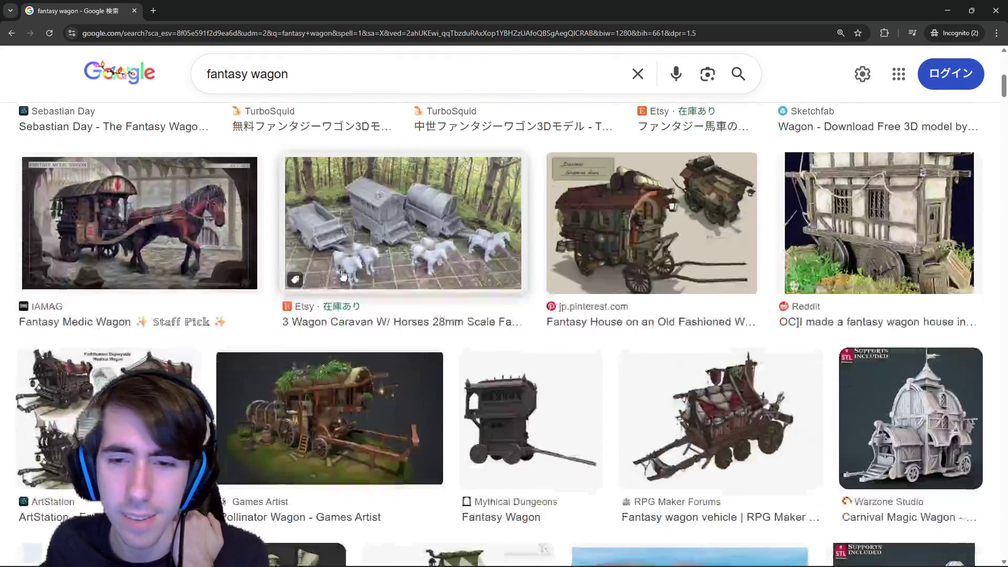
scroll(341, 276, down, 2)
scroll(341, 275, down, 4)
scroll(339, 285, down, 3)
scroll(339, 284, up, 2)
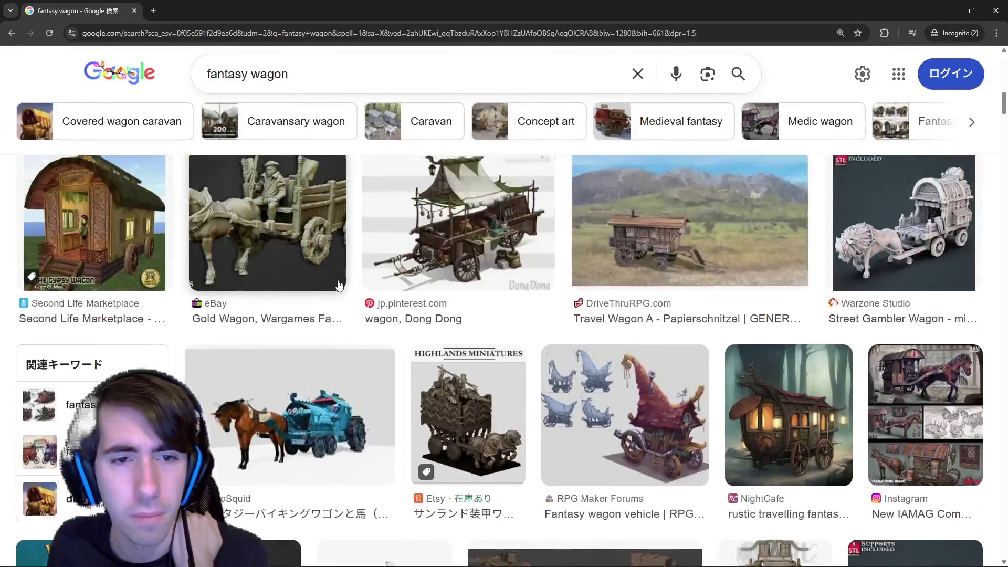
scroll(394, 275, down, 2)
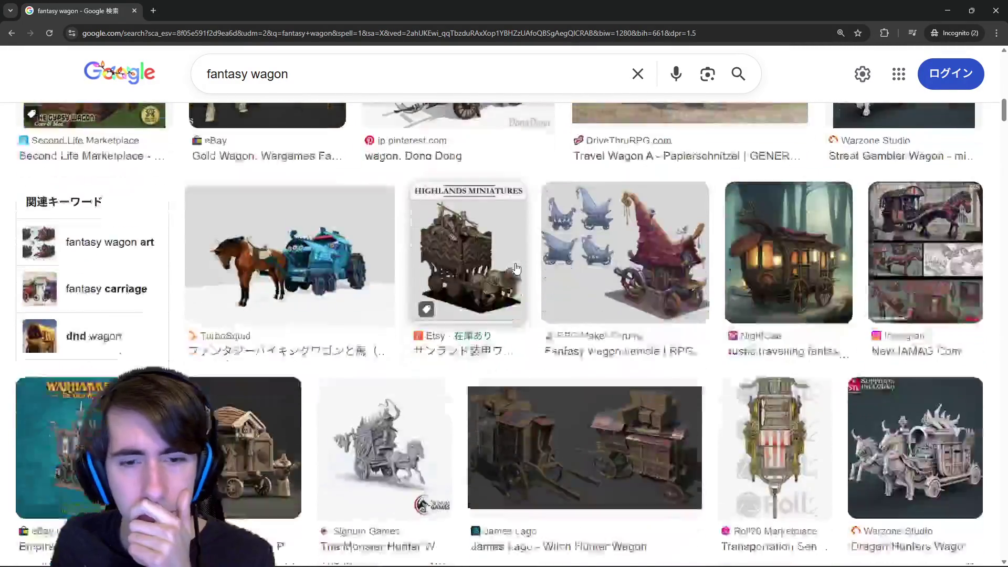
scroll(423, 262, down, 2)
scroll(473, 268, down, 3)
scroll(513, 268, up, 1)
scroll(516, 267, down, 3)
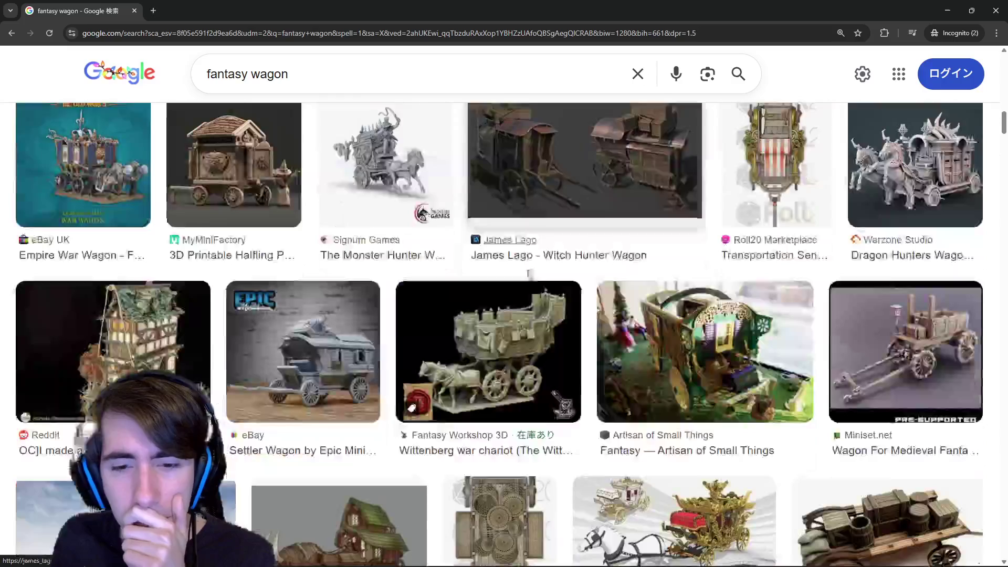
scroll(516, 268, down, 3)
scroll(551, 315, down, 3)
scroll(593, 355, down, 3)
scroll(592, 355, up, 2)
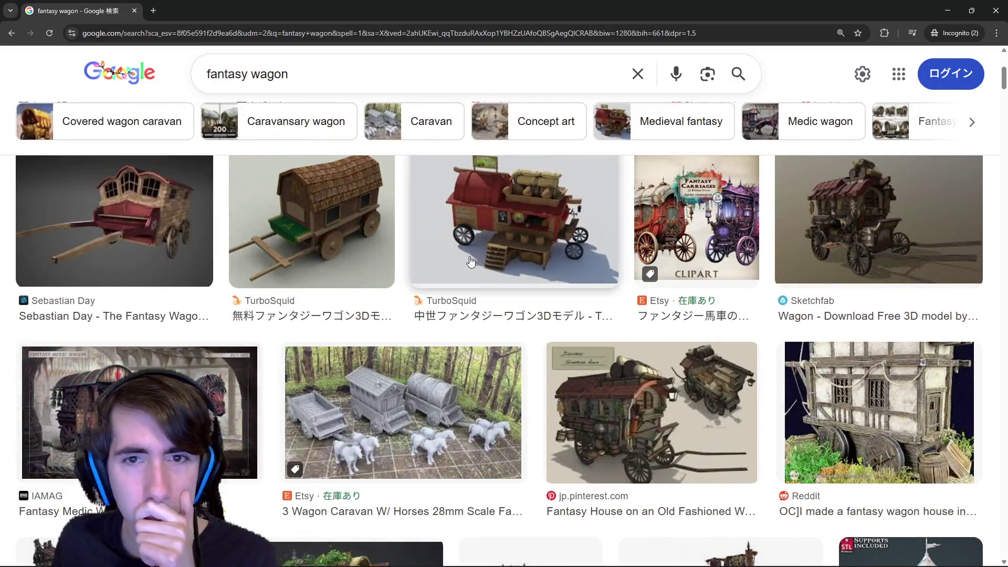
scroll(592, 355, up, 2)
scroll(471, 260, up, 3)
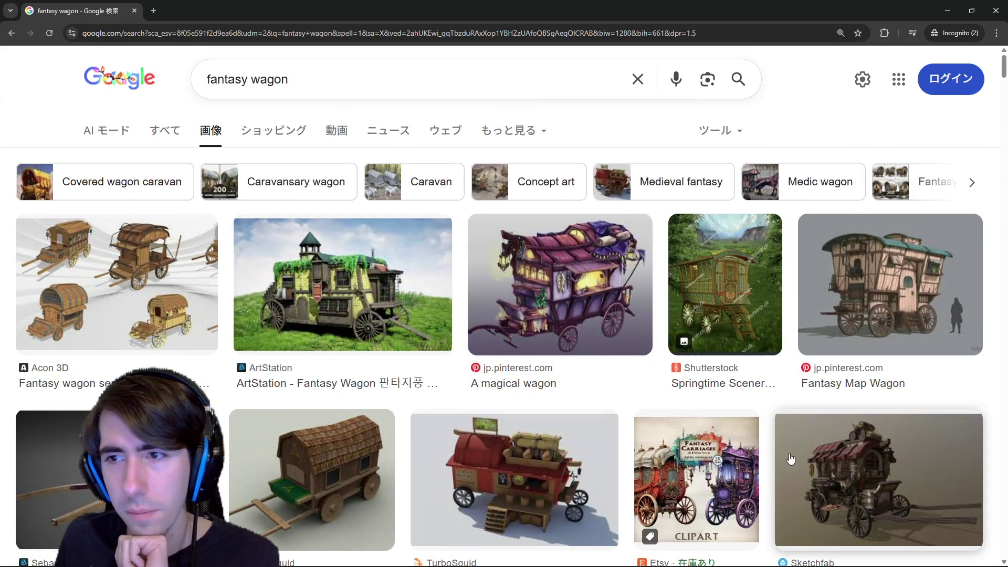
scroll(795, 424, down, 3)
scroll(796, 424, down, 3)
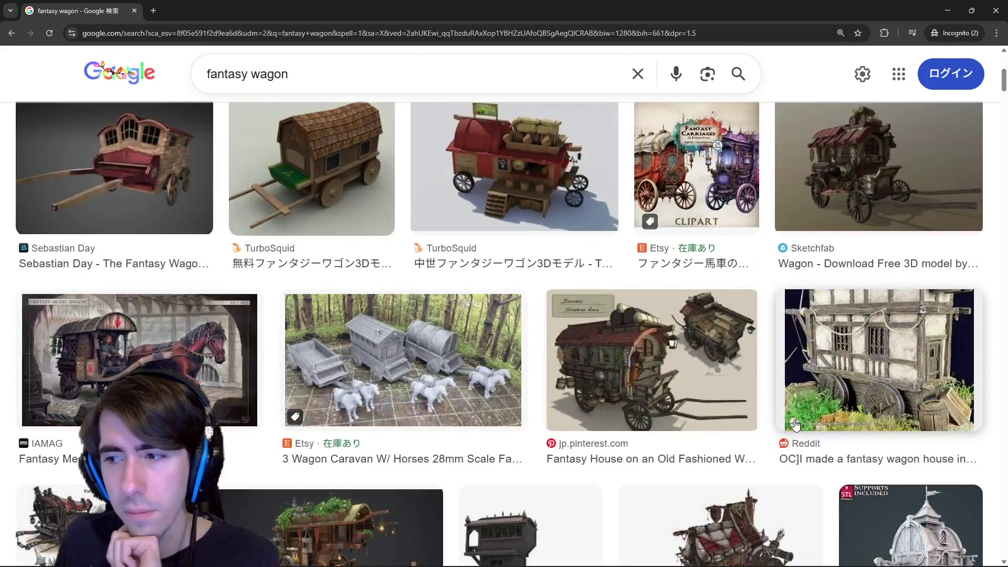
scroll(783, 426, up, 5)
click(276, 74)
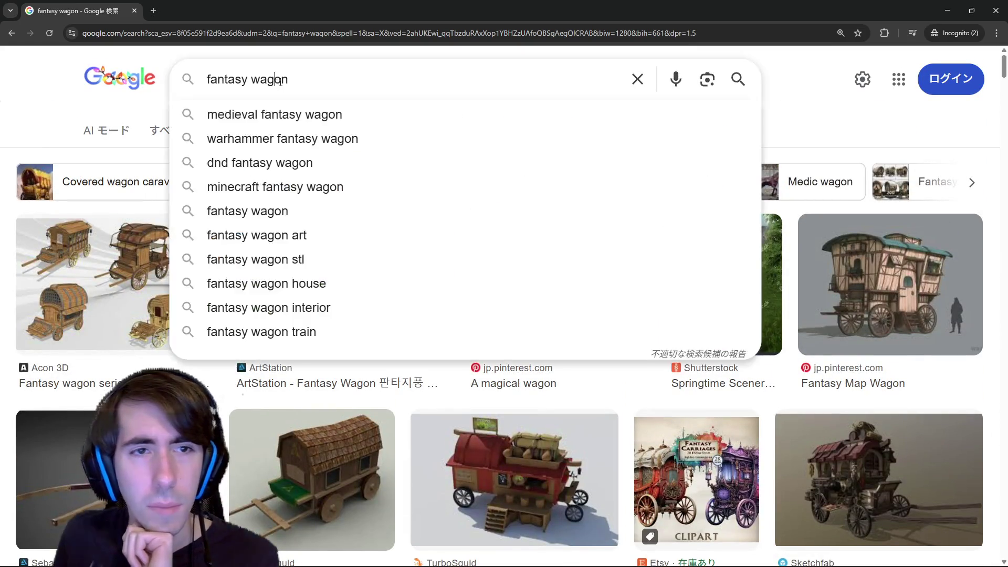
text(io)
key(Return)
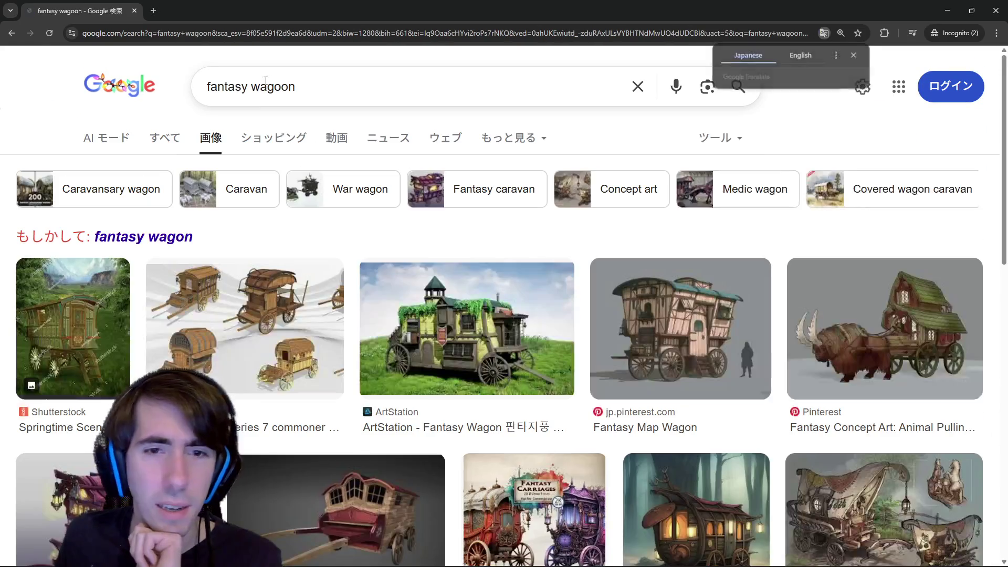
scroll(441, 381, down, 3)
scroll(441, 382, down, 3)
scroll(441, 382, up, 5)
scroll(441, 382, down, 3)
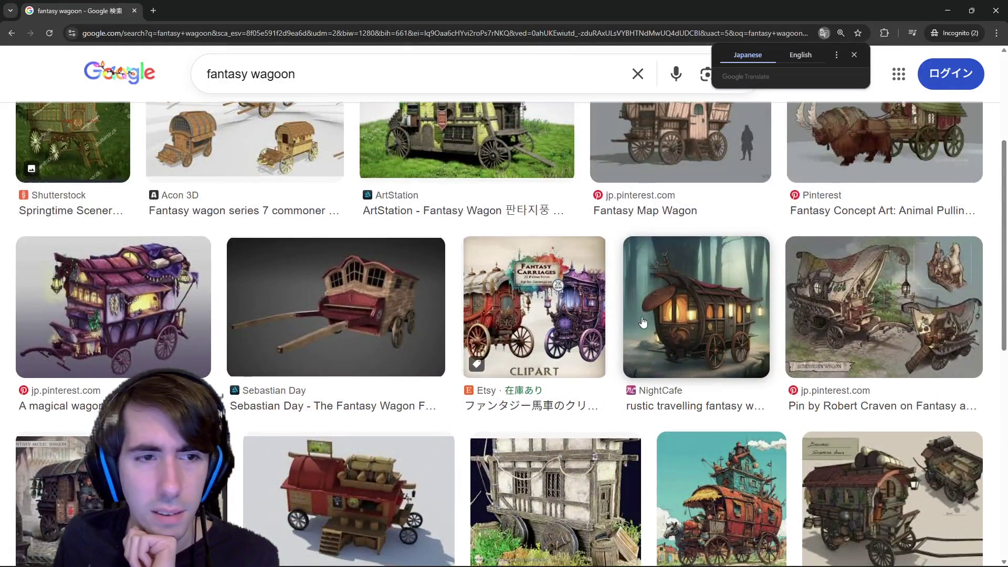
scroll(690, 336, down, 3)
scroll(690, 335, down, 2)
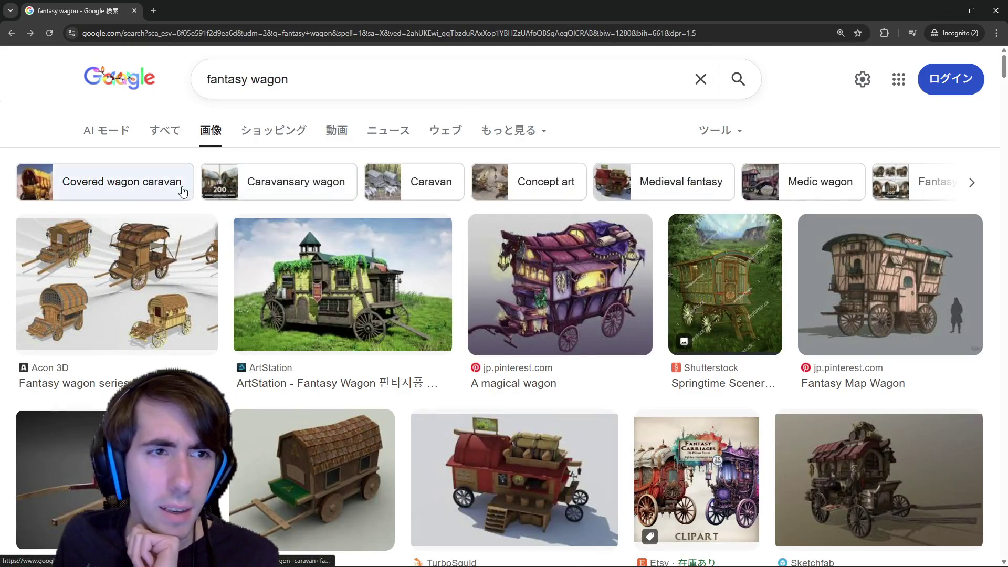
click(183, 189)
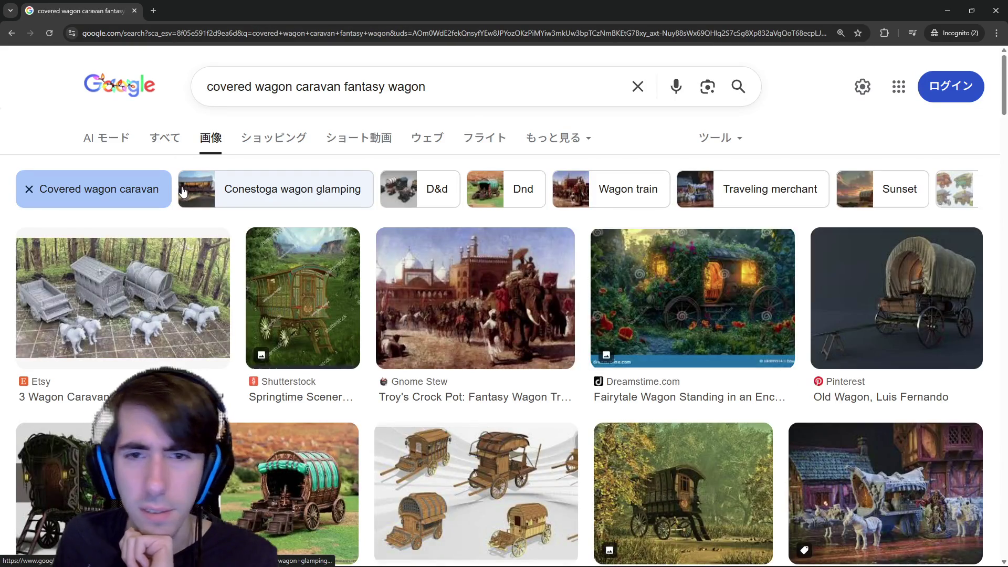
scroll(617, 347, down, 2)
scroll(617, 348, down, 3)
scroll(603, 355, down, 2)
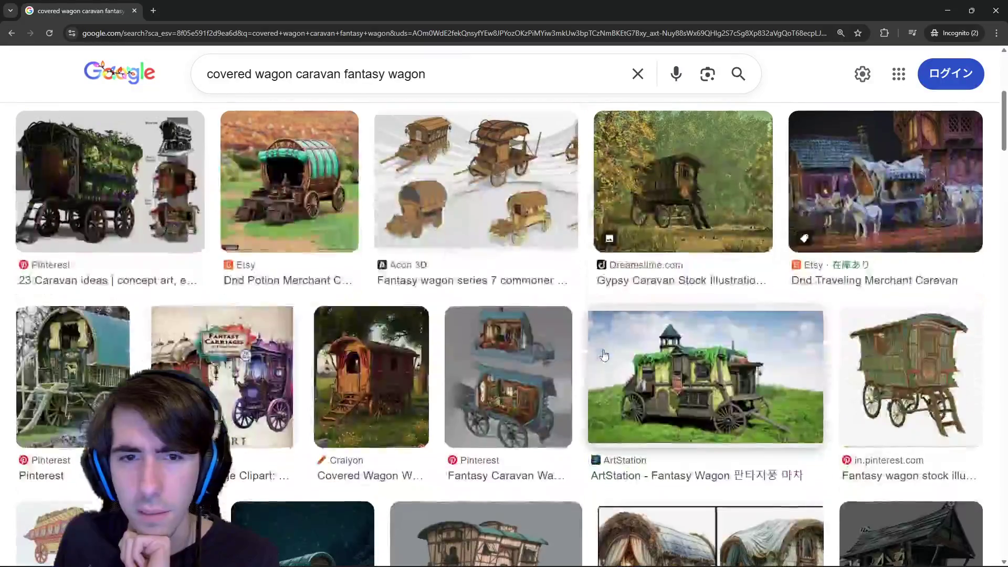
scroll(603, 355, down, 4)
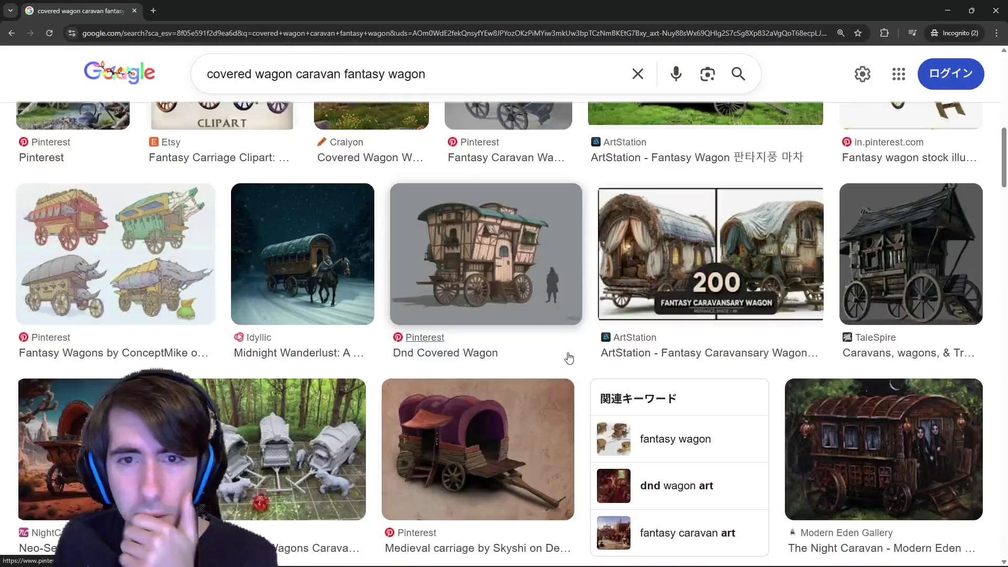
scroll(570, 356, down, 2)
scroll(570, 357, down, 1)
scroll(560, 339, down, 3)
scroll(551, 326, down, 2)
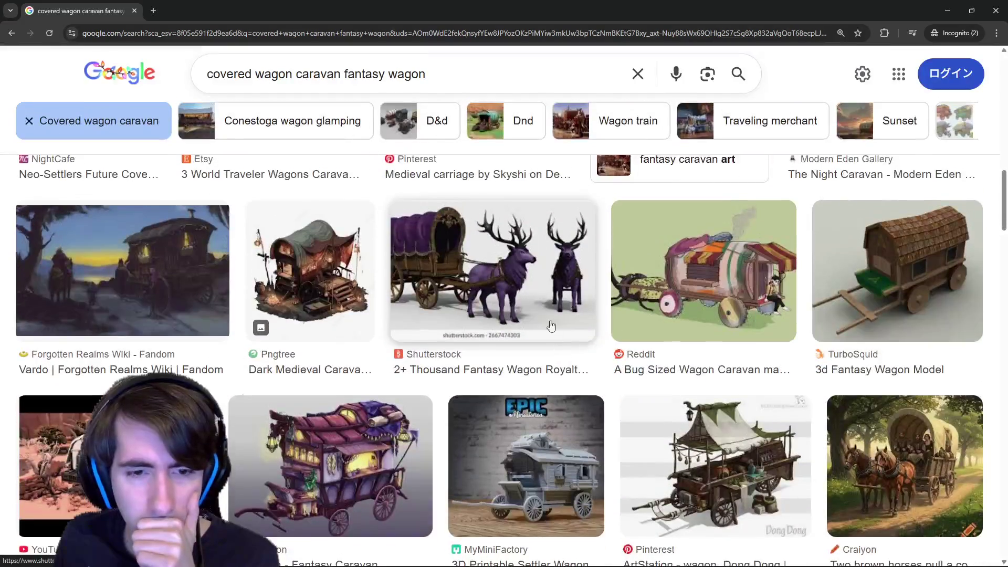
scroll(546, 316, down, 5)
scroll(546, 315, down, 5)
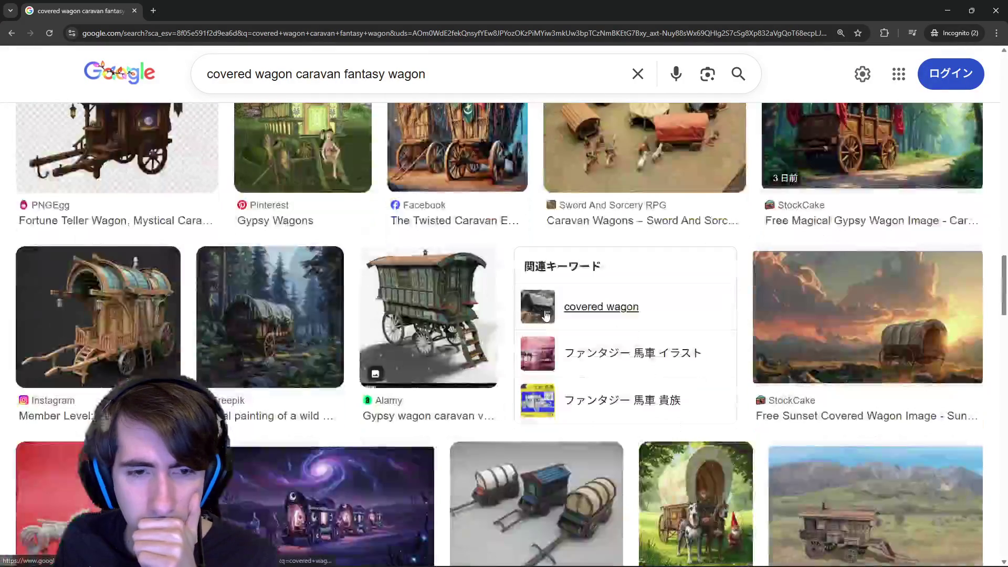
click(583, 301)
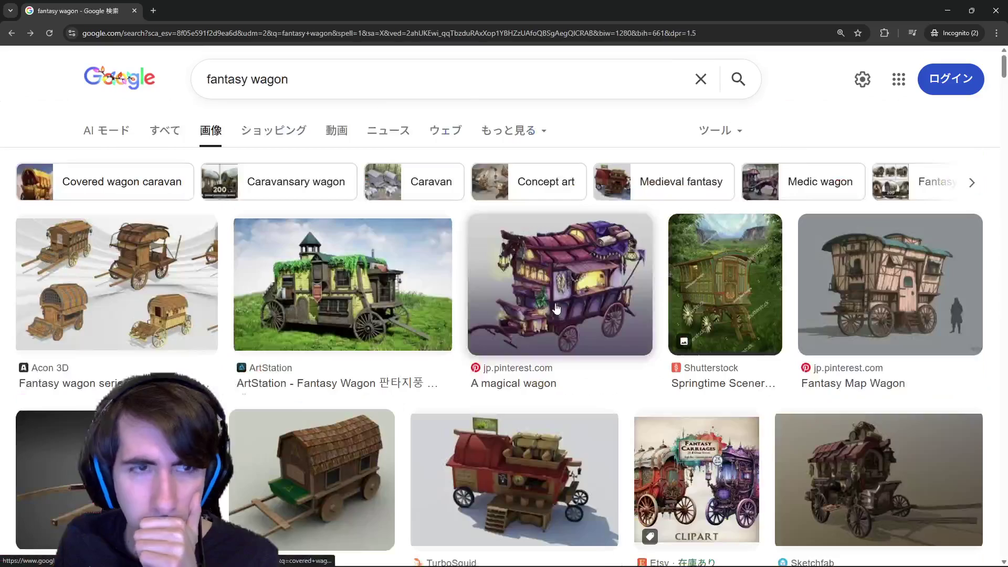
click(407, 183)
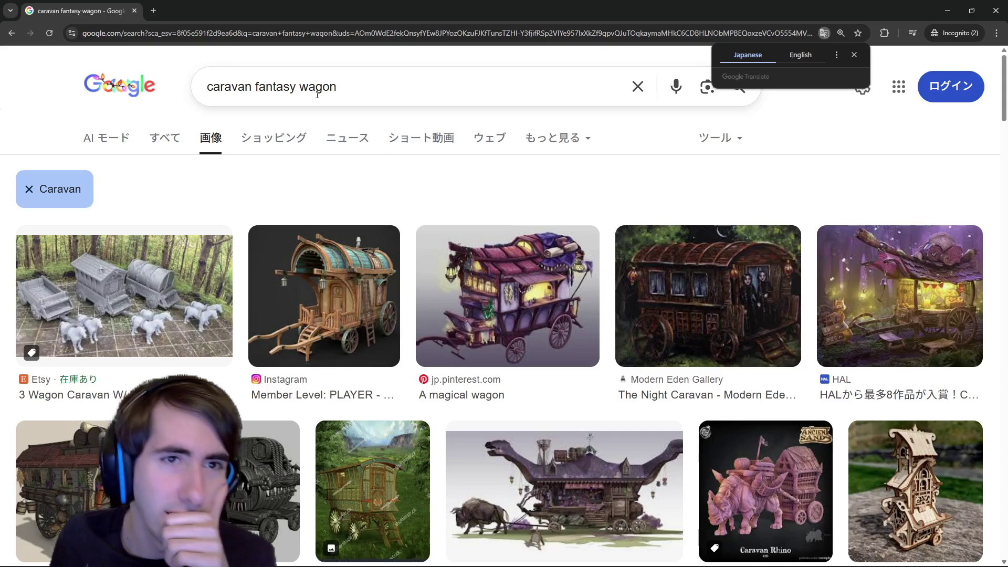
drag(352, 89, 260, 87)
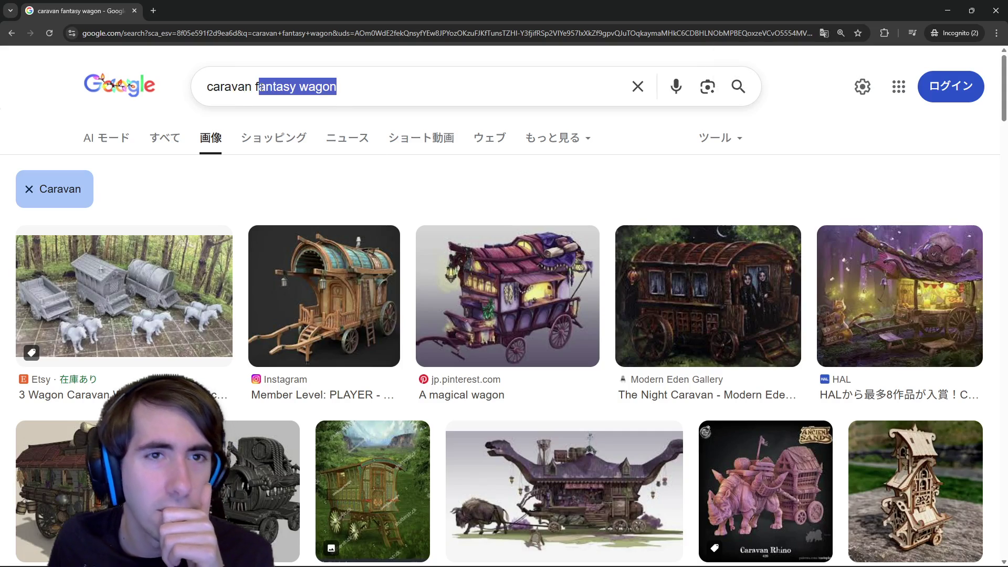
double_click(227, 86)
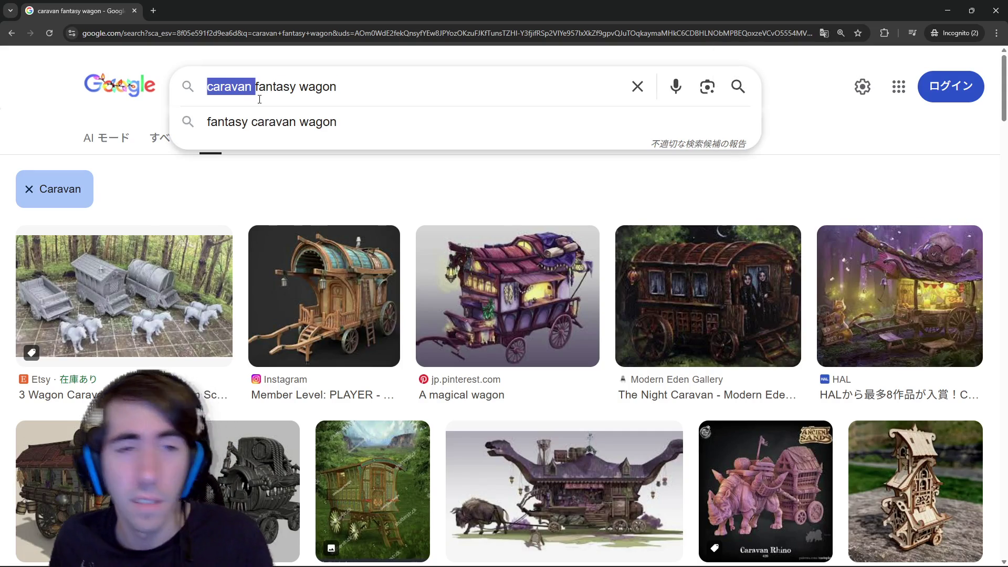
double_click(317, 87)
key(BackSpace)
key(Return)
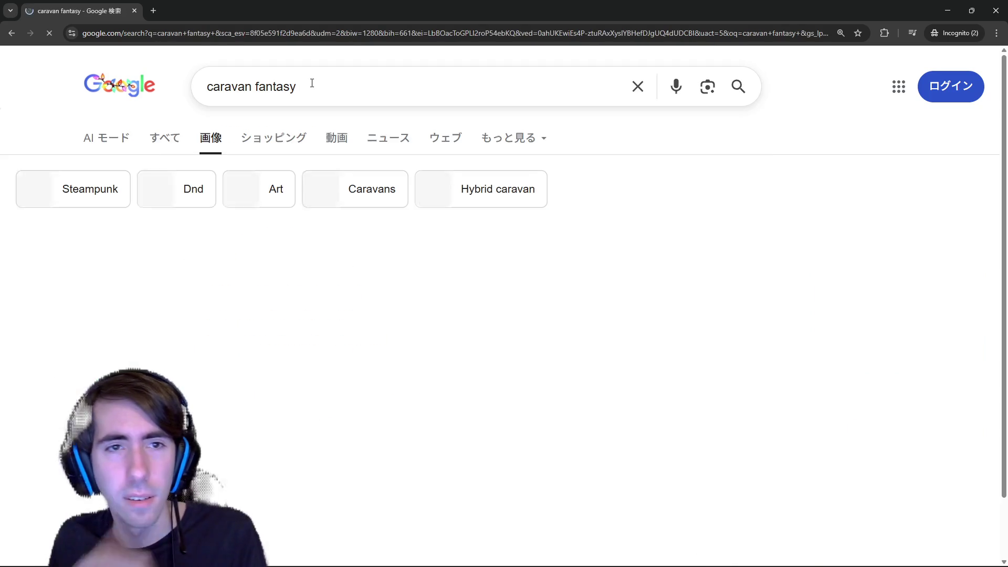
scroll(324, 181, down, 2)
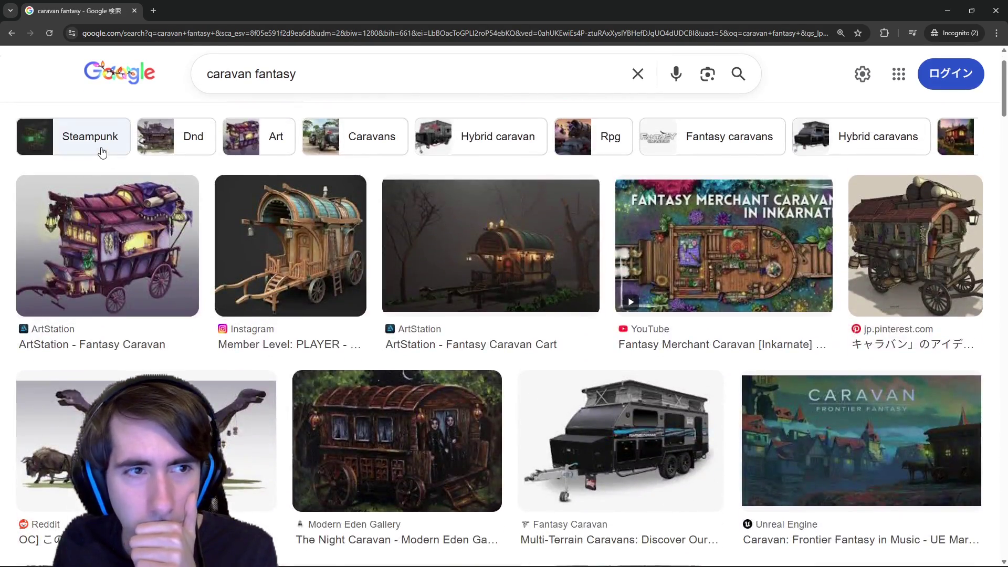
click(90, 137)
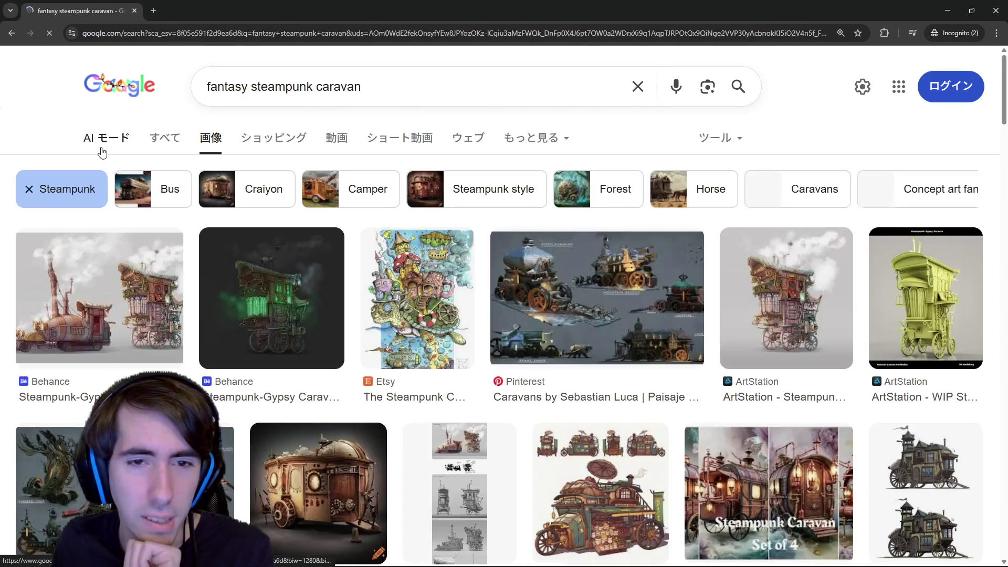
key(alt+Left)
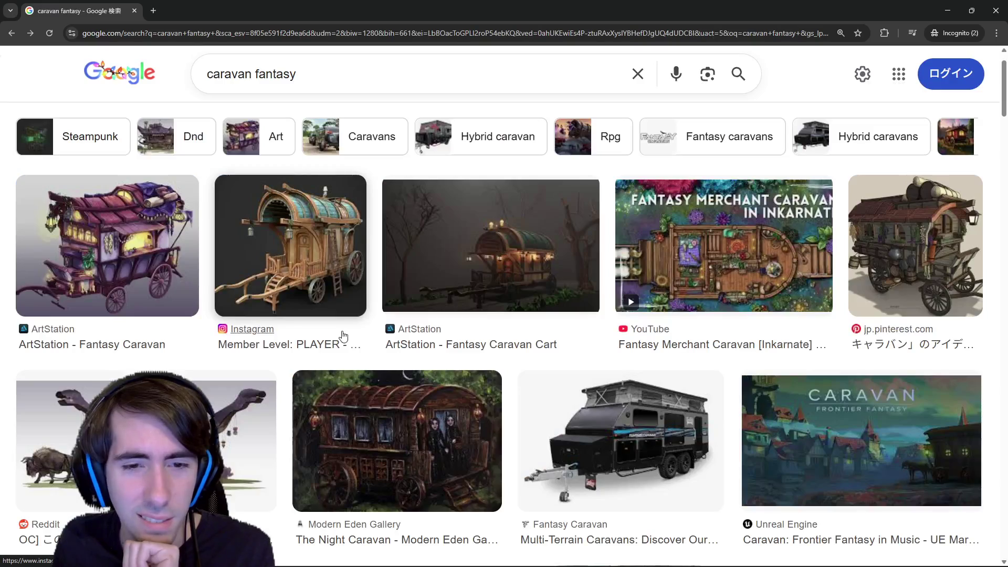
scroll(343, 337, down, 3)
scroll(342, 336, down, 3)
scroll(343, 337, down, 2)
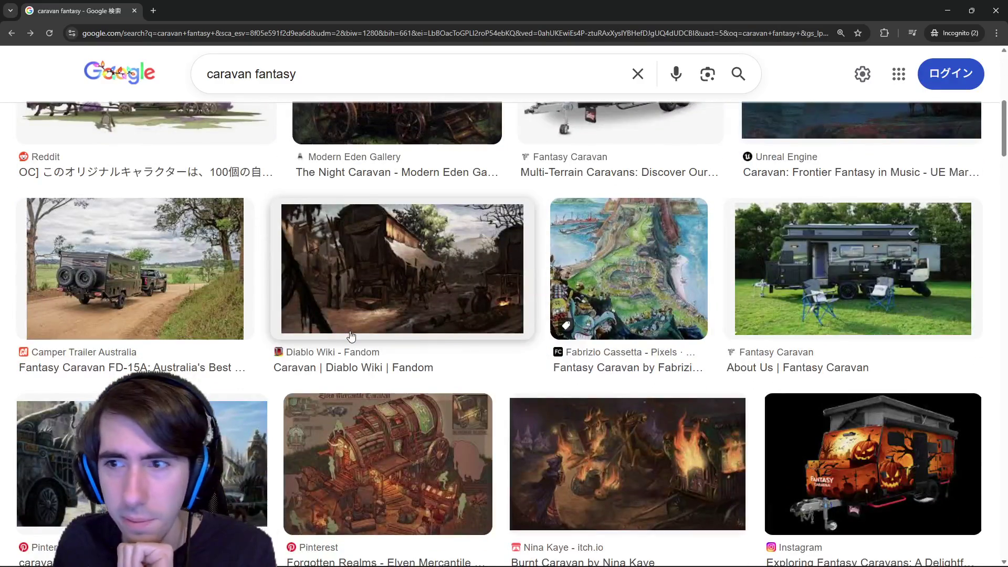
scroll(374, 337, up, 5)
scroll(374, 336, up, 2)
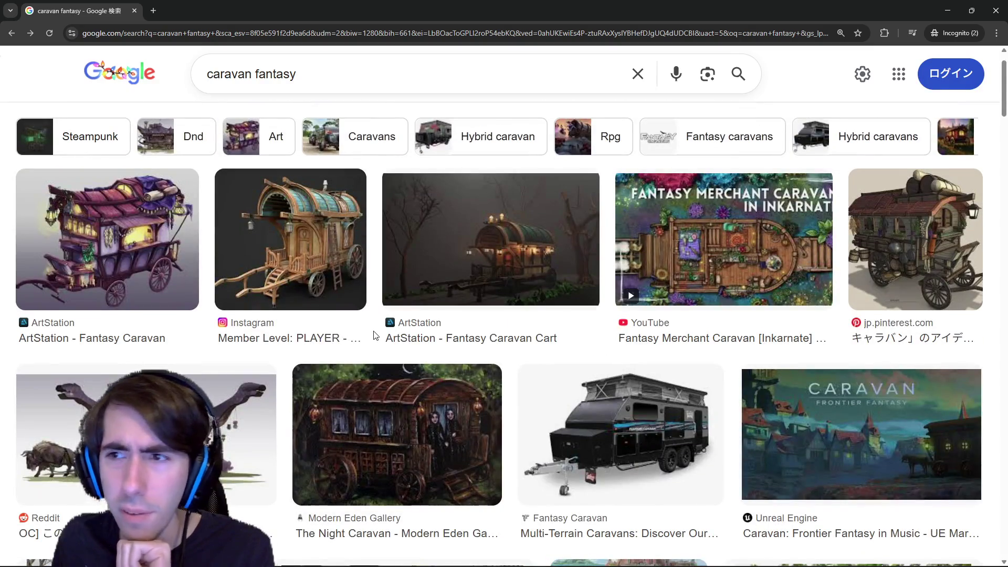
scroll(374, 335, down, 4)
scroll(374, 335, up, 3)
scroll(374, 335, up, 2)
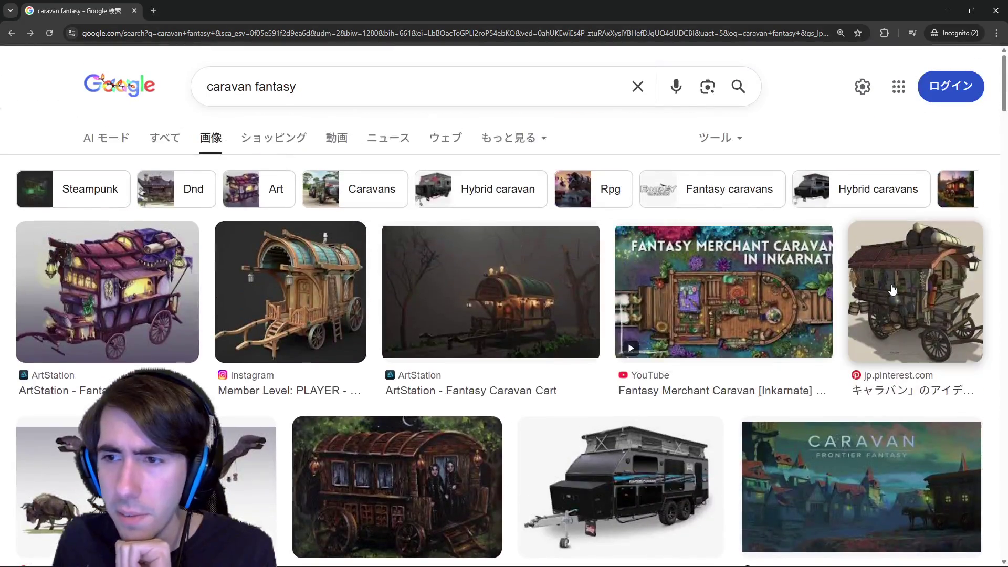
scroll(895, 403, down, 5)
scroll(709, 394, down, 5)
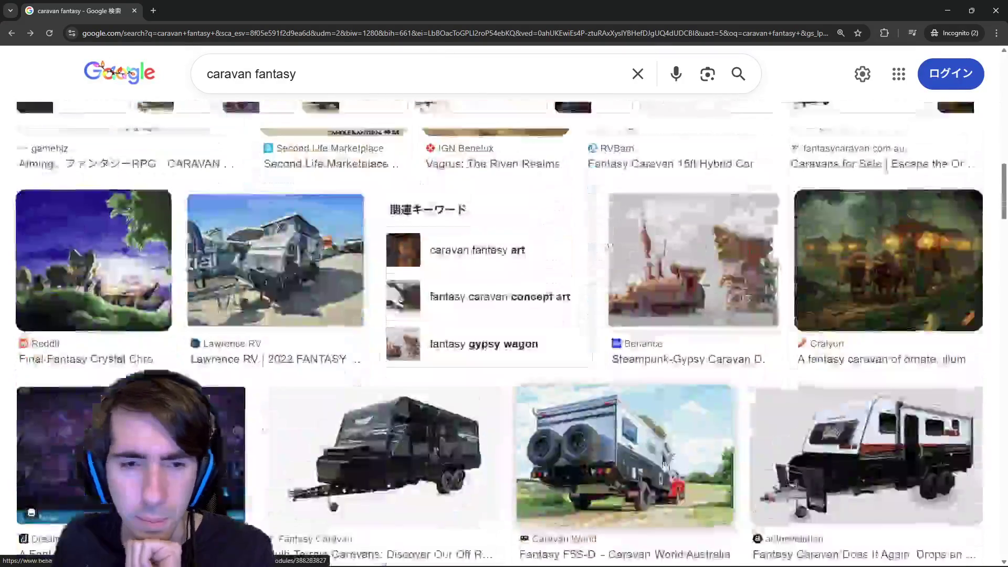
scroll(612, 424, down, 3)
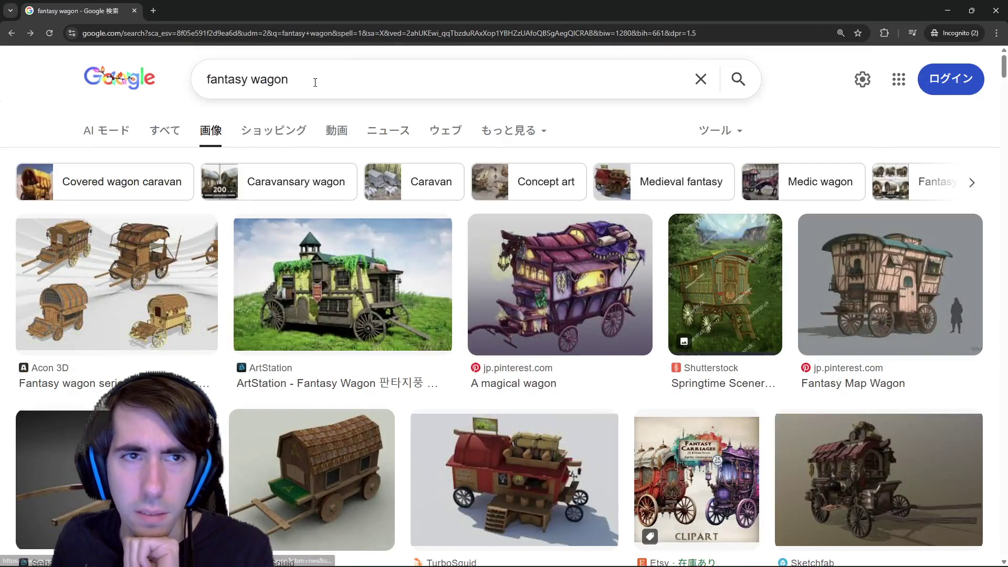
click(315, 78)
text(magical)
key(Return)
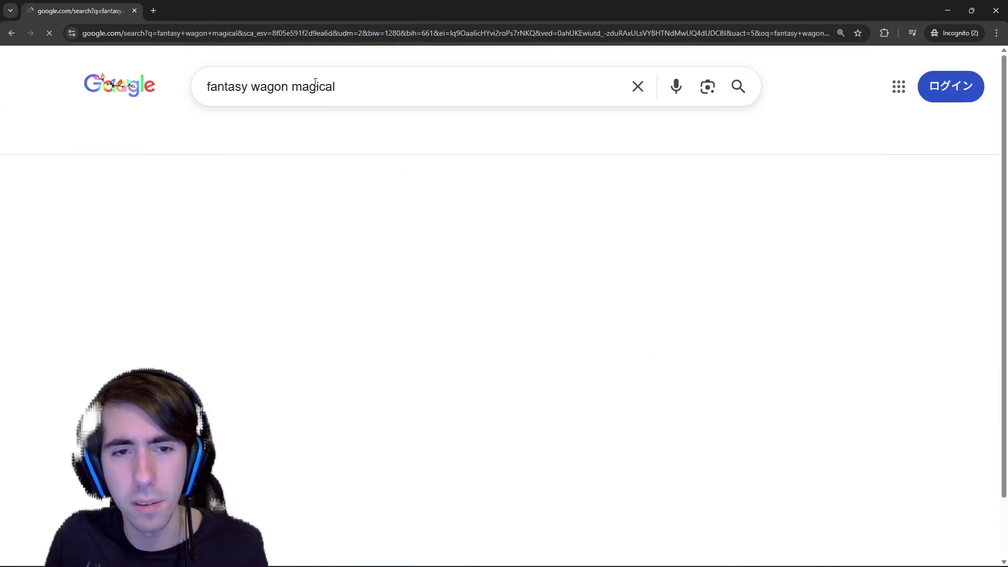
scroll(473, 276, down, 3)
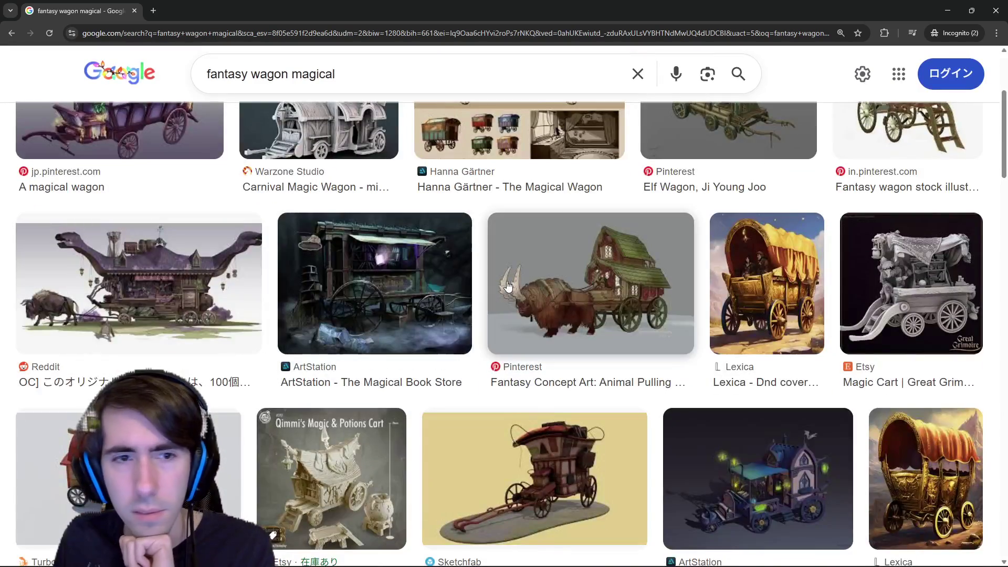
scroll(508, 286, down, 5)
scroll(508, 285, up, 1)
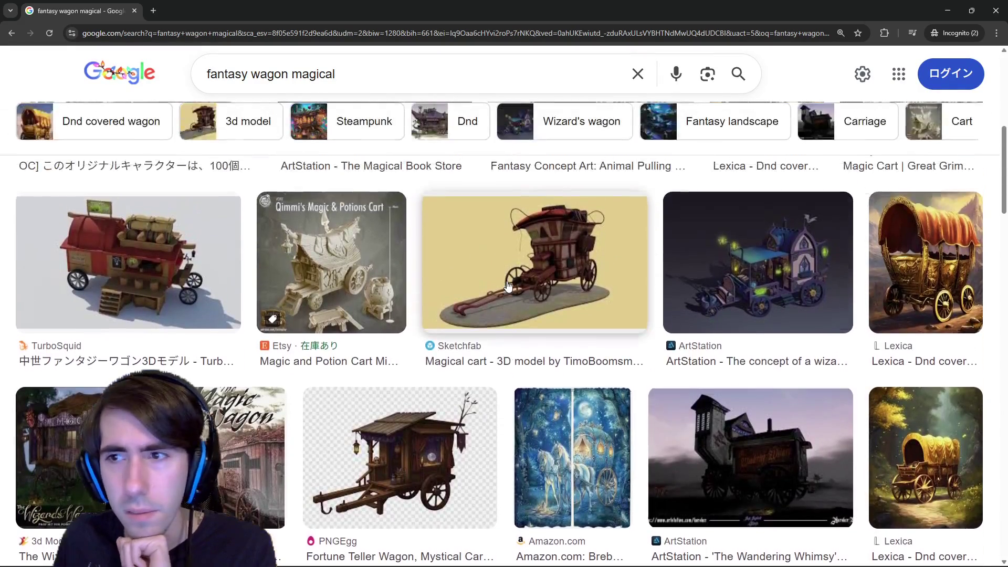
scroll(507, 285, down, 6)
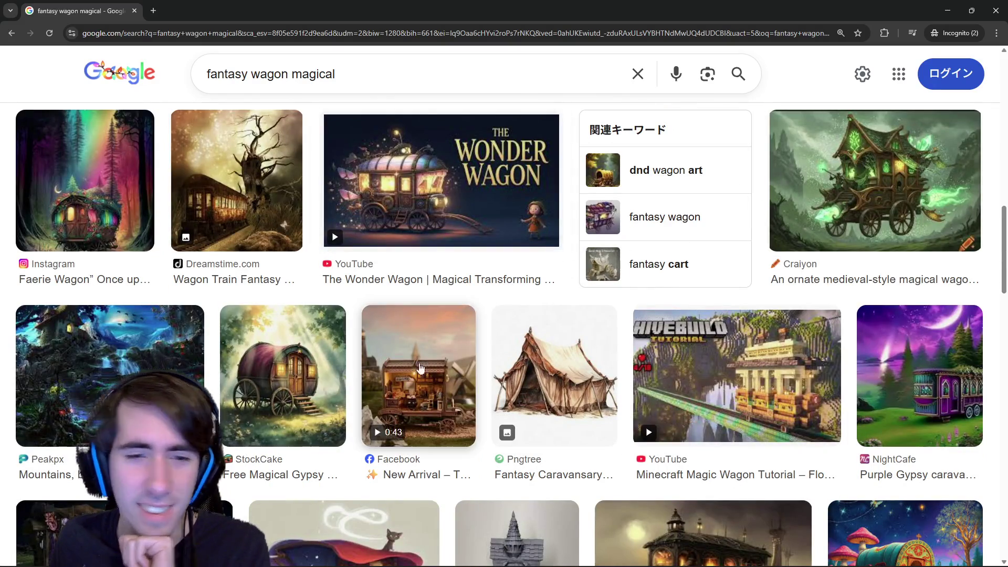
scroll(638, 254, down, 4)
scroll(365, 356, down, 1)
scroll(365, 356, down, 1)
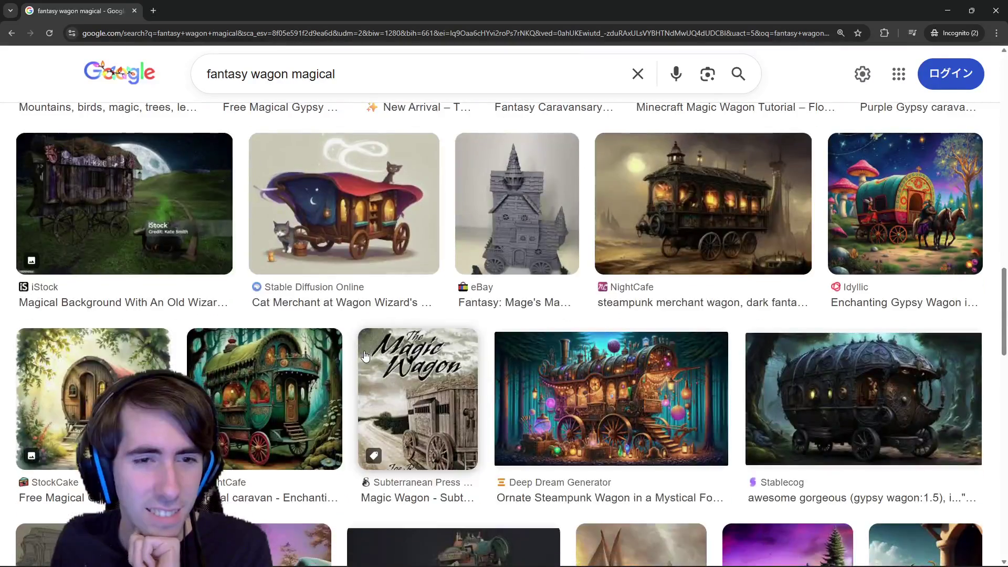
scroll(364, 356, down, 1)
scroll(362, 275, up, 2)
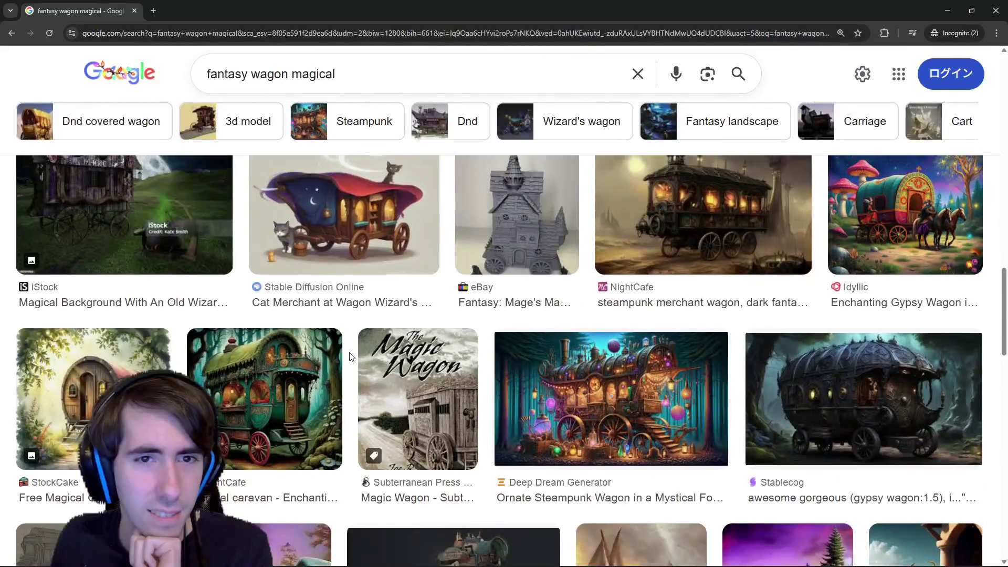
click(359, 237)
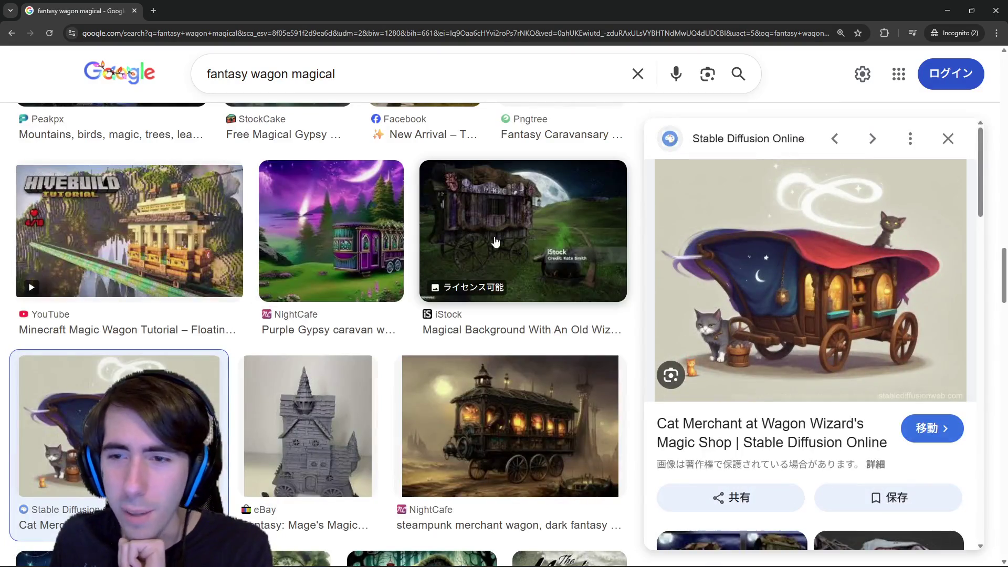
right_click(730, 223)
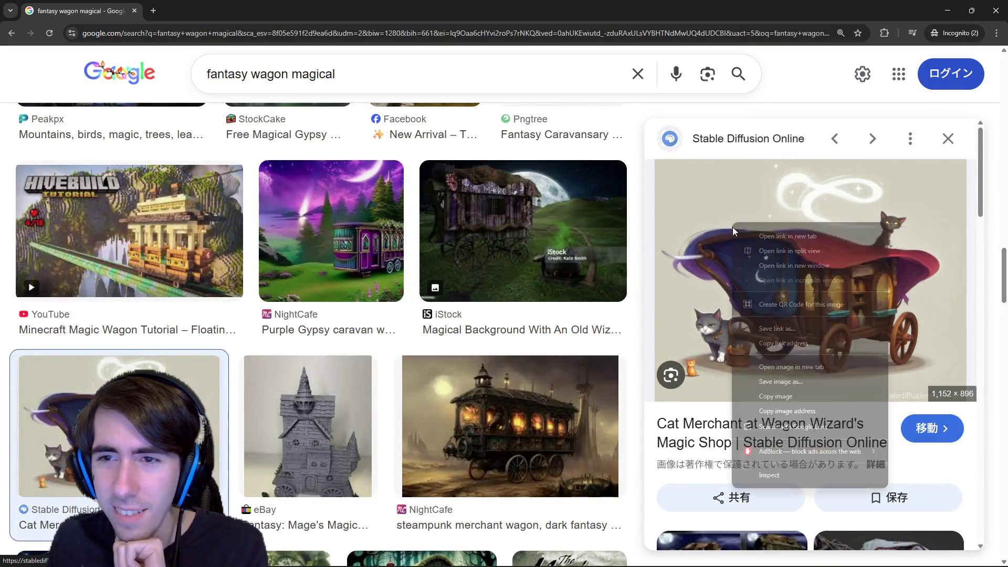
click(801, 399)
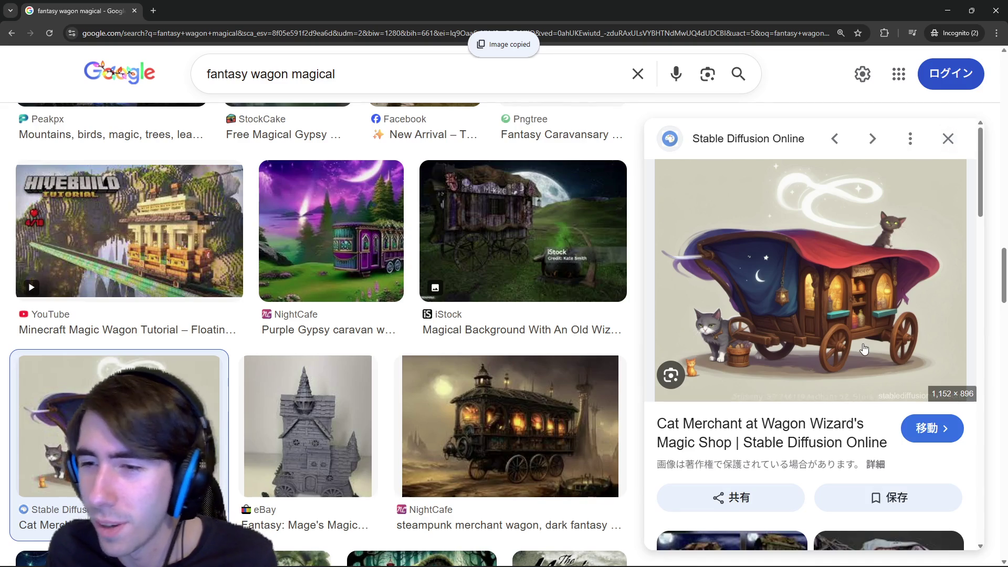
scroll(866, 340, down, 4)
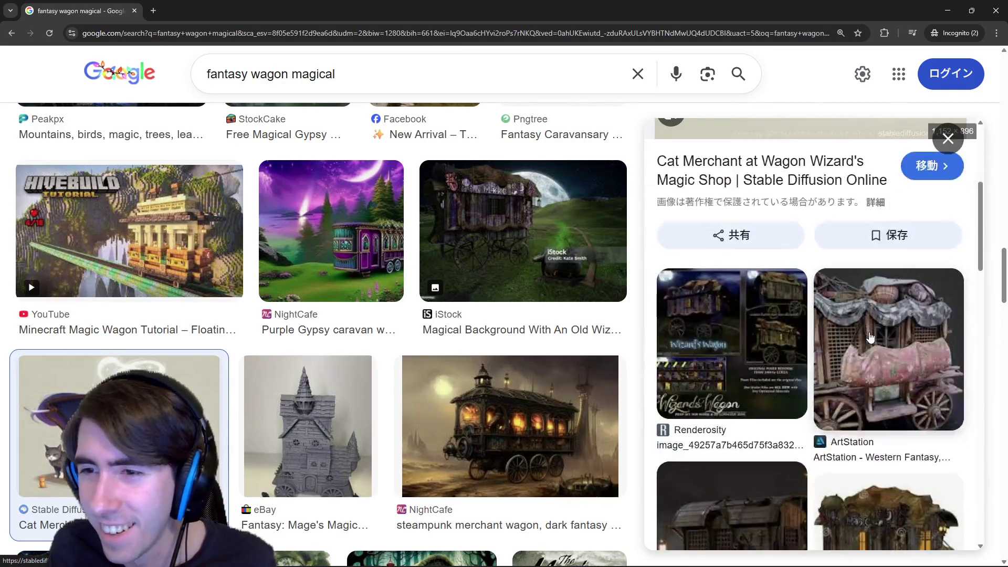
scroll(866, 339, up, 4)
click(948, 139)
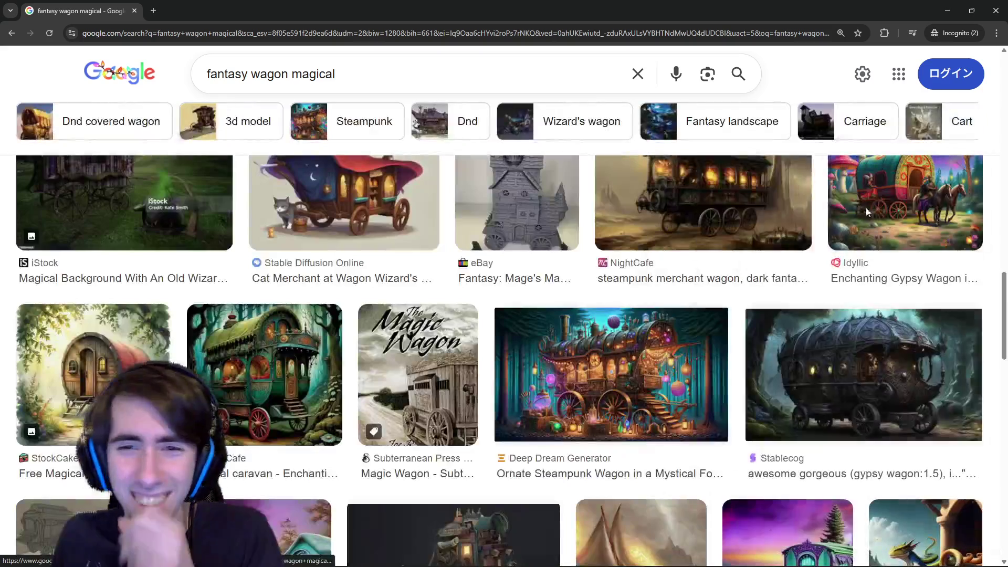
scroll(551, 316, down, 2)
scroll(504, 339, down, 3)
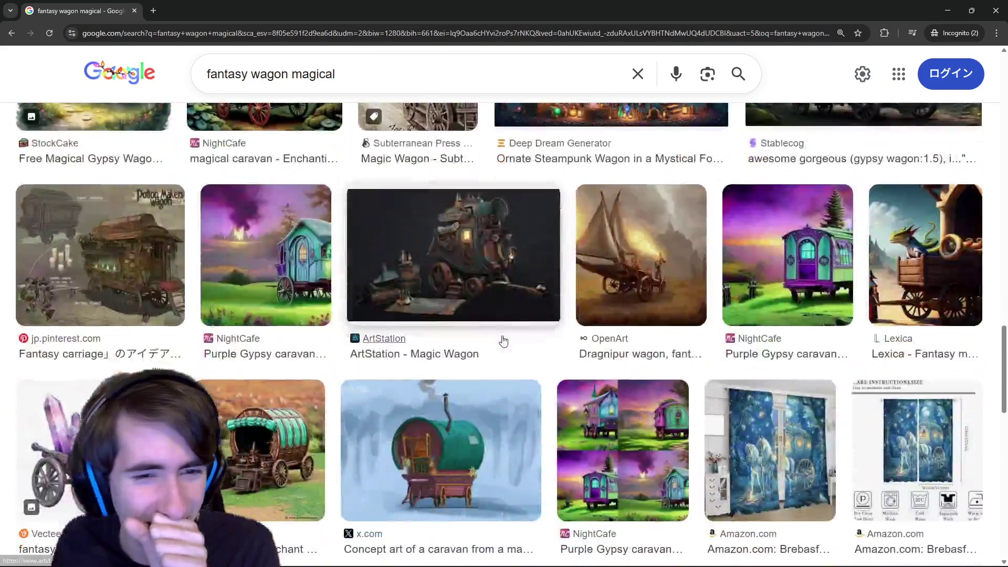
scroll(503, 340, down, 3)
scroll(503, 340, up, 4)
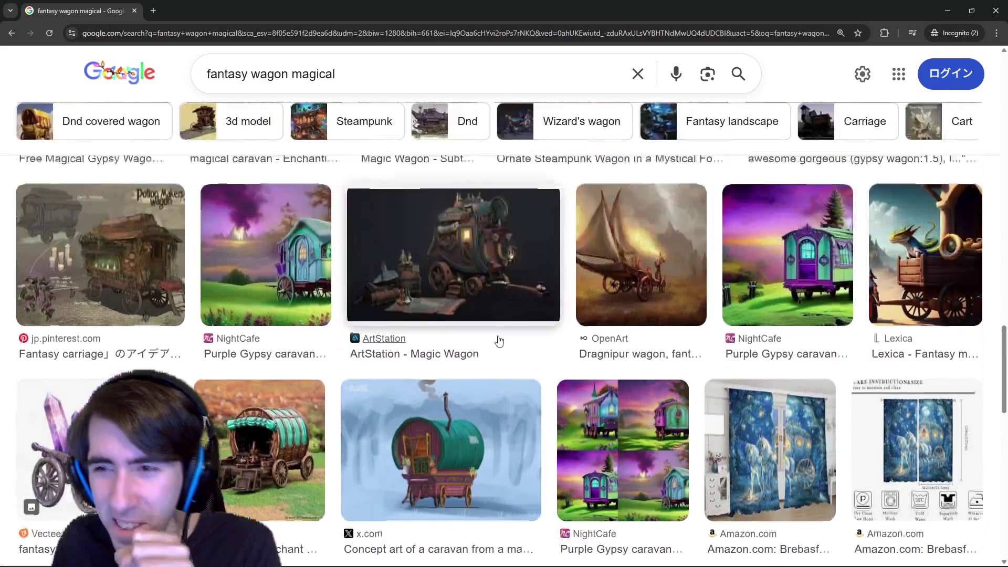
scroll(503, 341, down, 4)
scroll(499, 340, down, 1)
scroll(499, 340, down, 2)
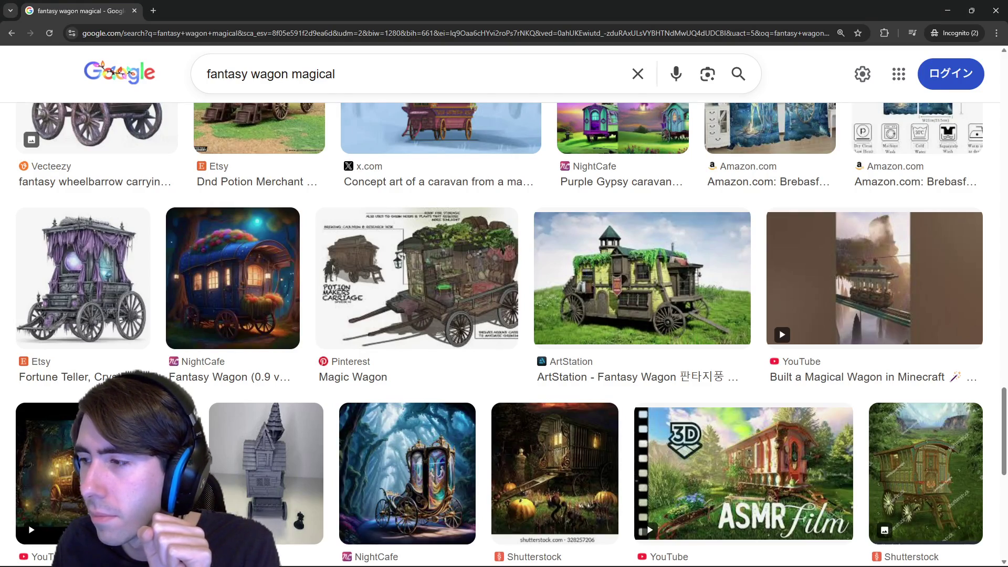
scroll(854, 451, down, 3)
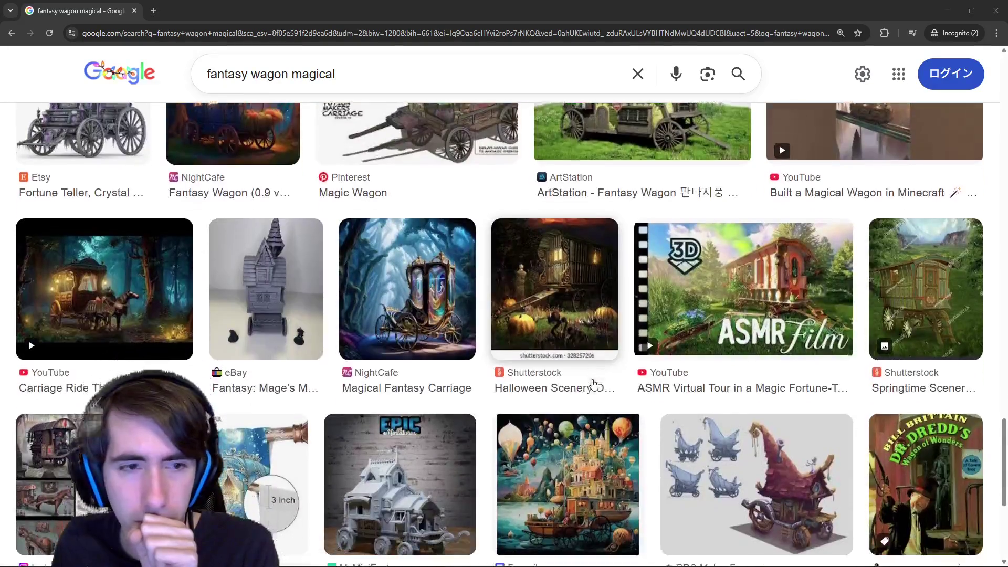
scroll(709, 434, down, 2)
scroll(582, 385, down, 3)
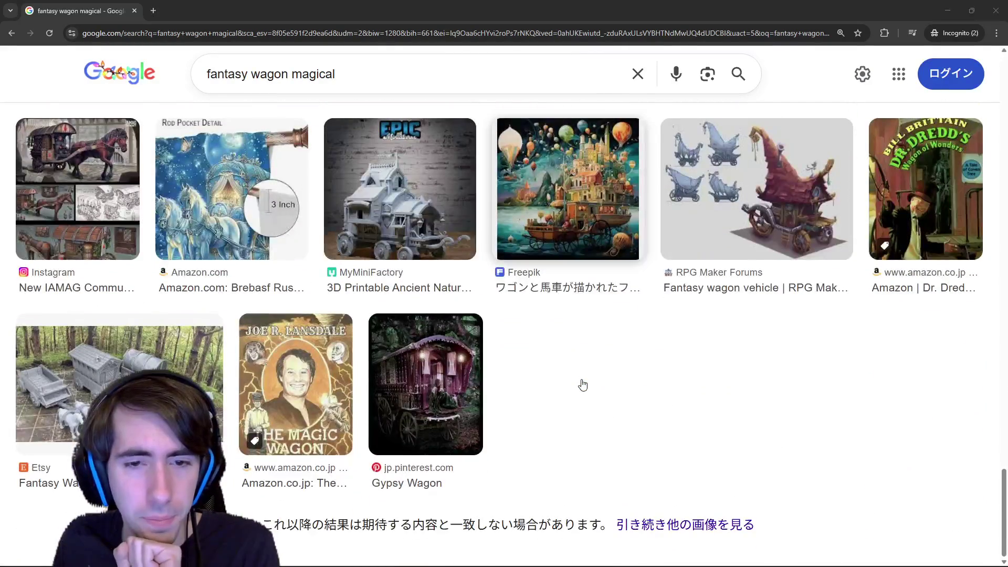
key(Home)
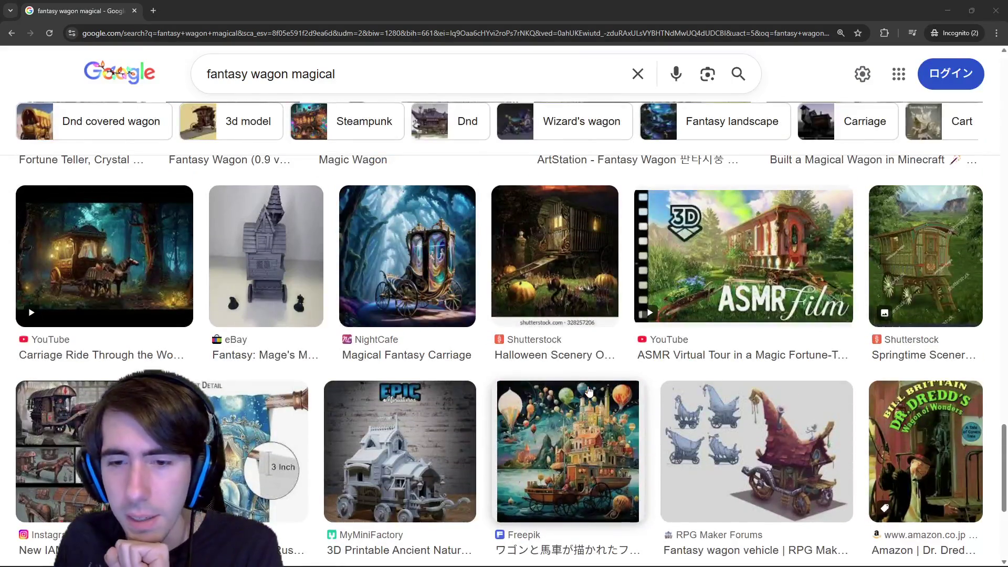
scroll(583, 386, down, 3)
scroll(583, 385, down, 3)
scroll(599, 394, up, 4)
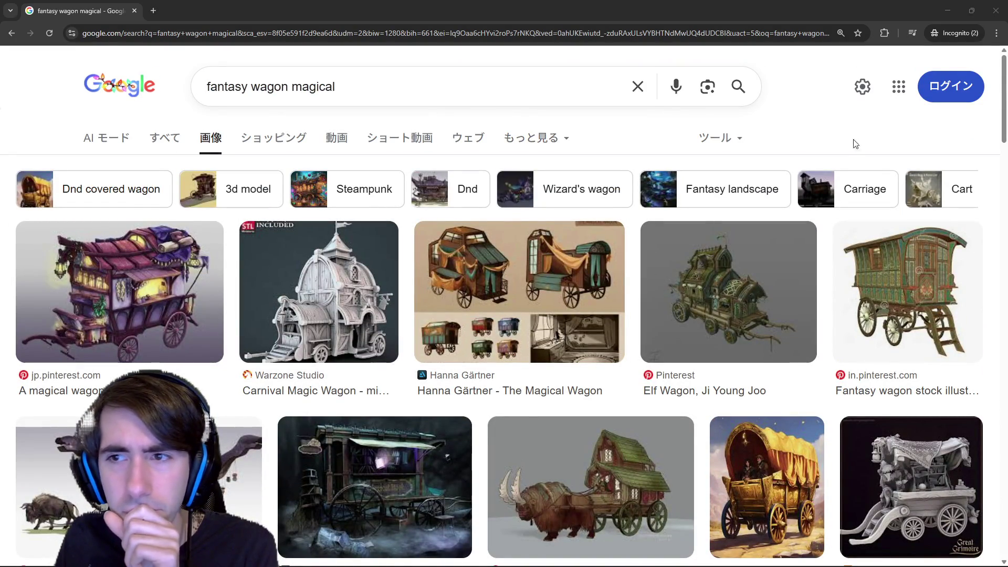
- Try the Carriage chip, drop it, and search 'fantasy wagon magical shop'
click(866, 189)
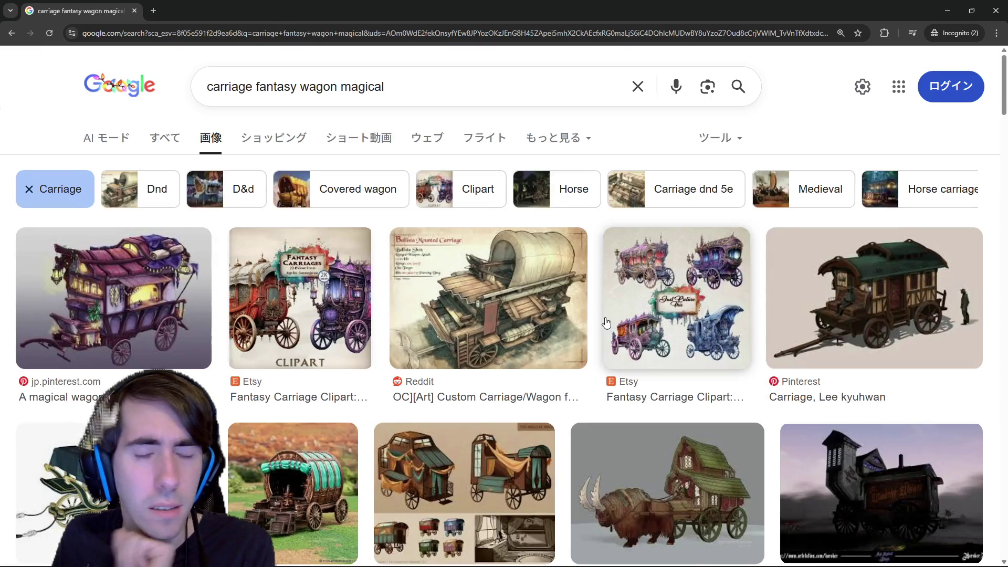
scroll(605, 322, down, 3)
scroll(606, 321, down, 1)
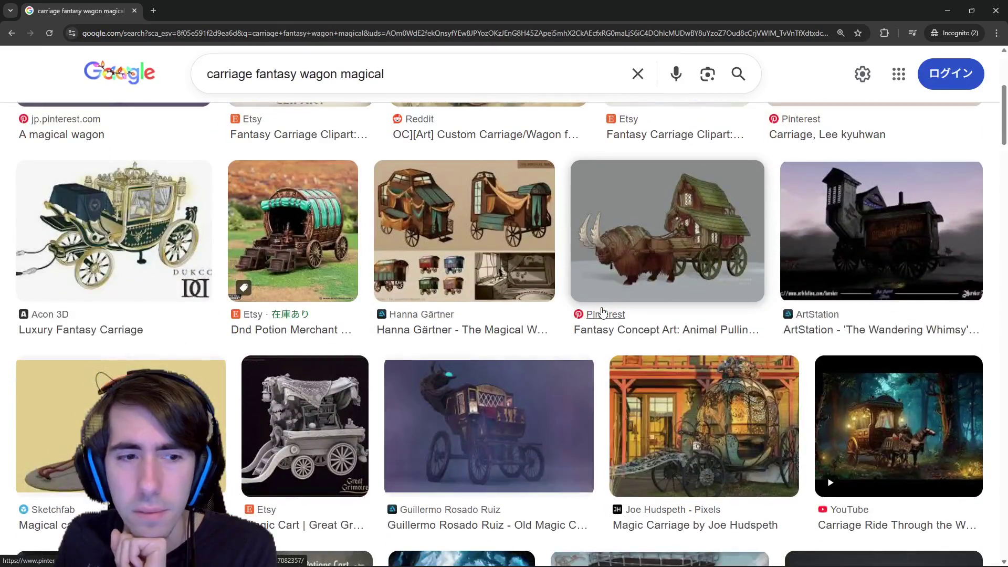
scroll(606, 312, down, 3)
scroll(476, 274, down, 3)
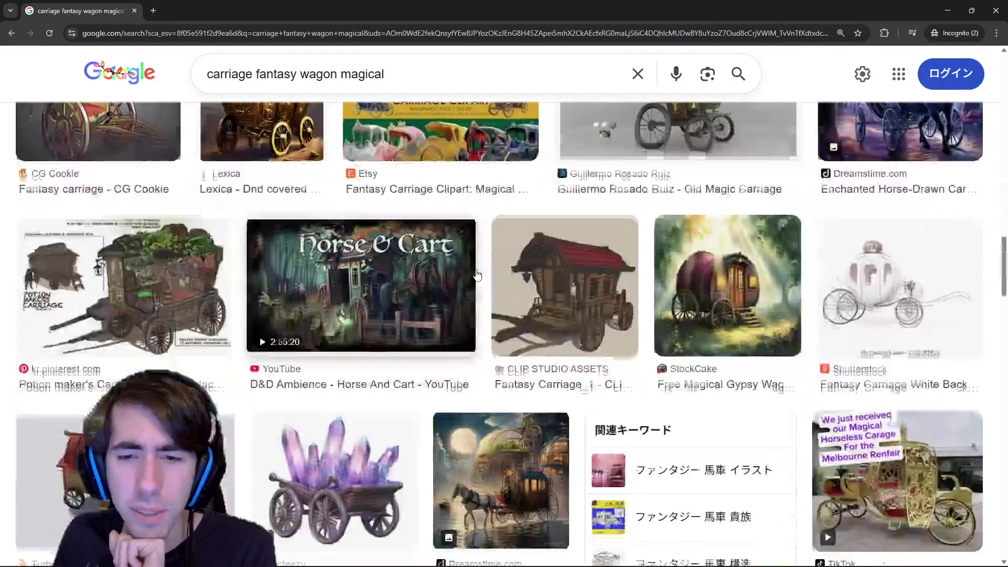
scroll(476, 274, up, 3)
scroll(477, 274, down, 2)
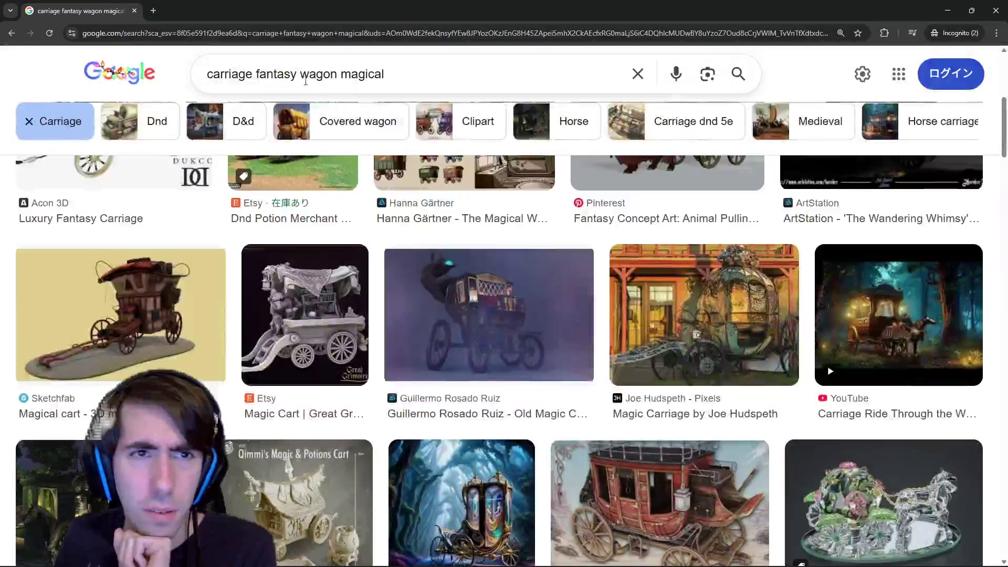
click(28, 120)
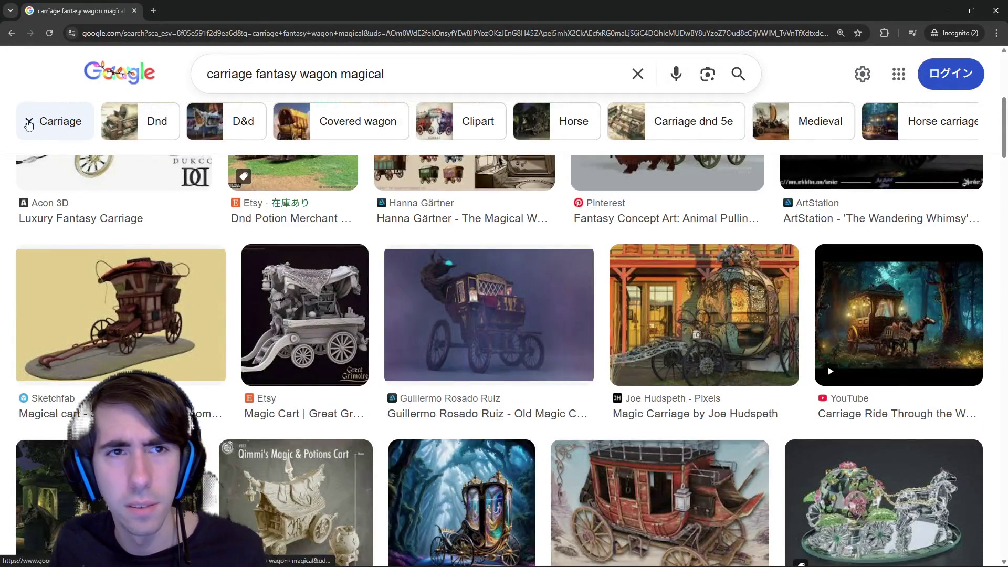
text(shop)
key(Return)
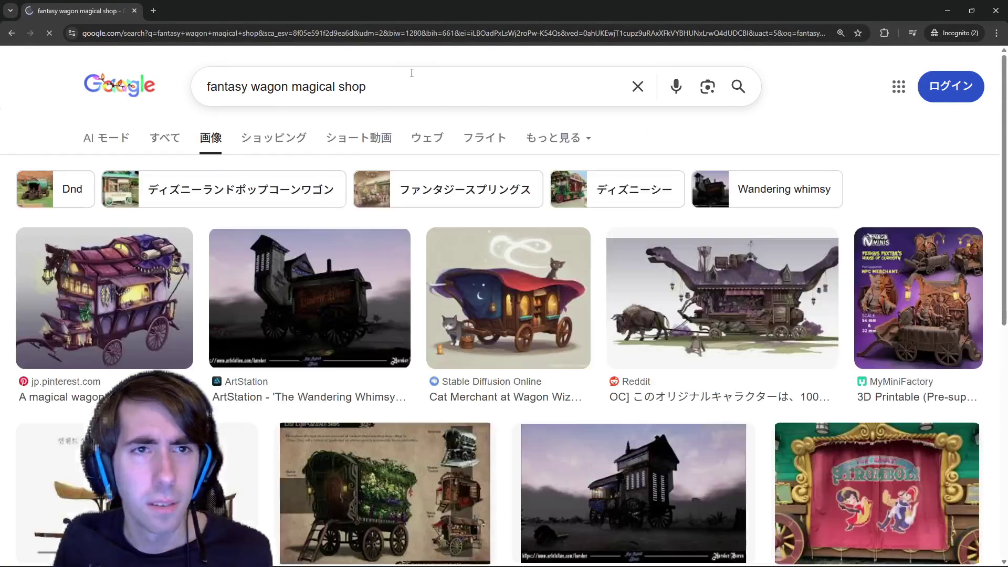
- Change the query to 'fantasy moving shop' and search
double_click(311, 86)
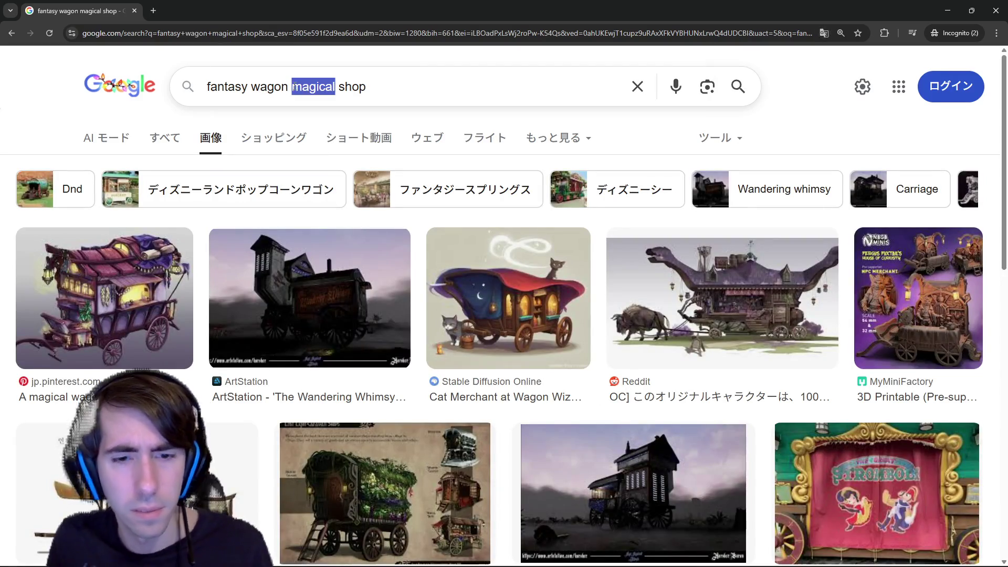
key(BackSpace)
key(ctrl+BackSpace)
text(moving)
key(Return)
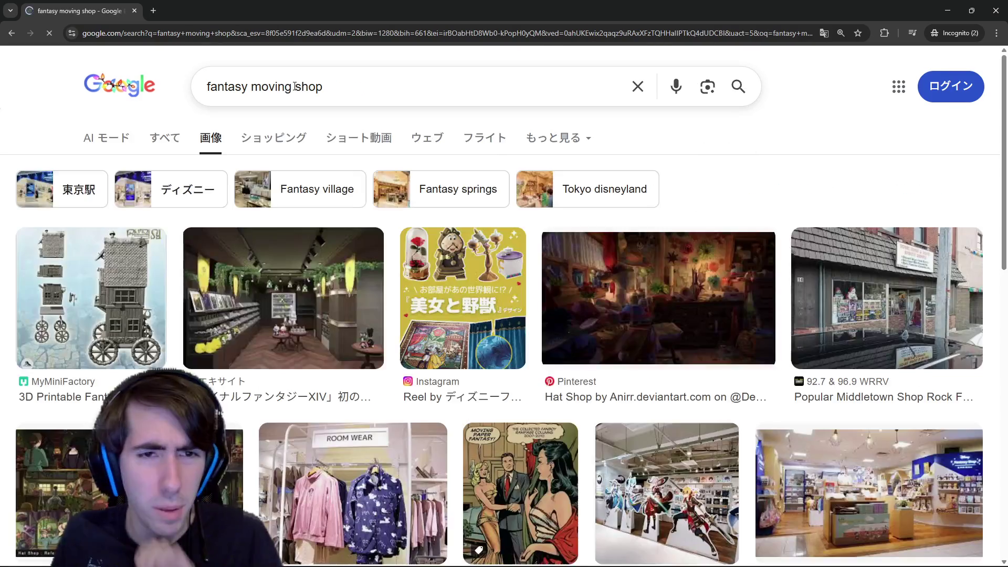
- Change the query to 'fantasy carriage shop' and search
click(250, 86)
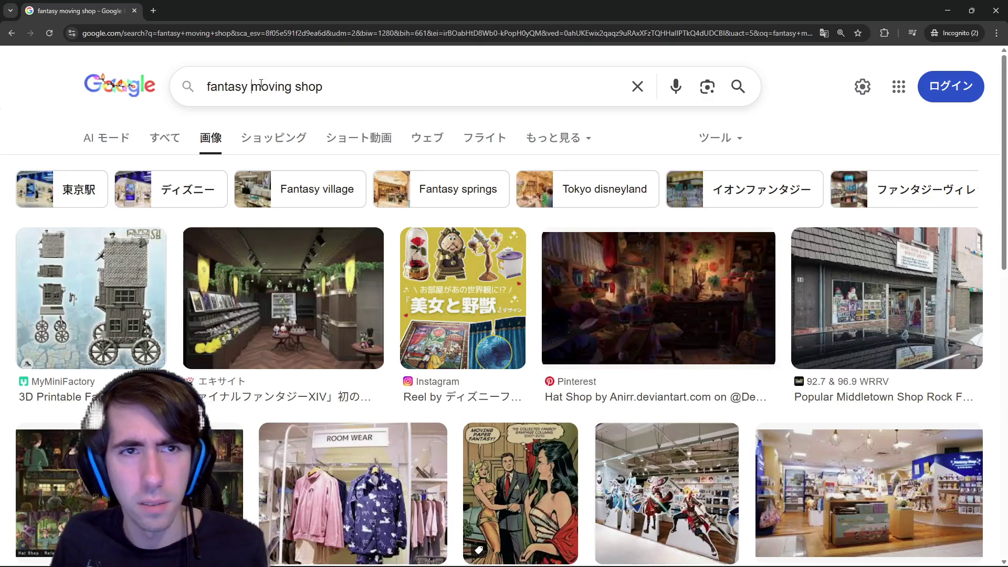
double_click(272, 87)
text(car)
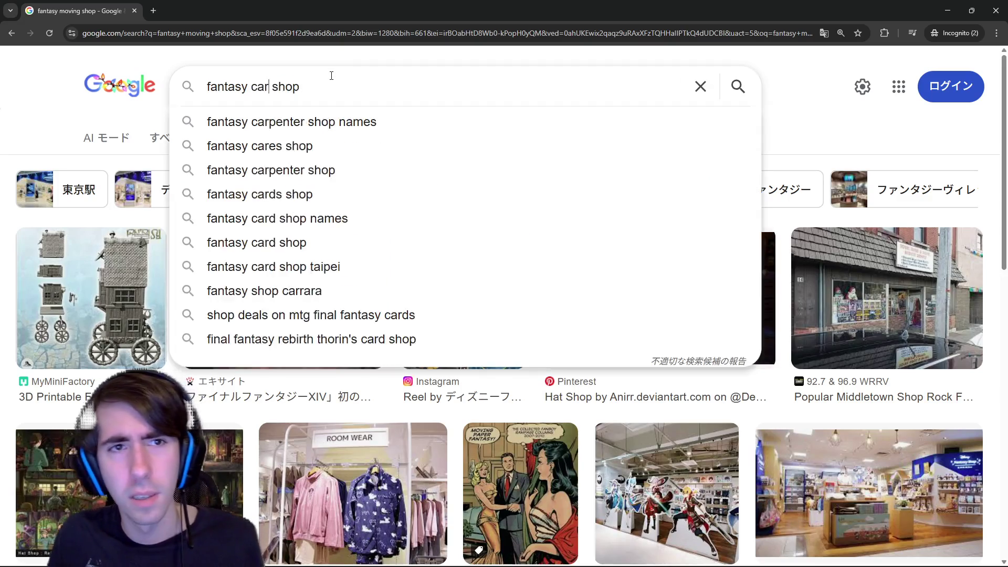
text(riage)
key(Return)
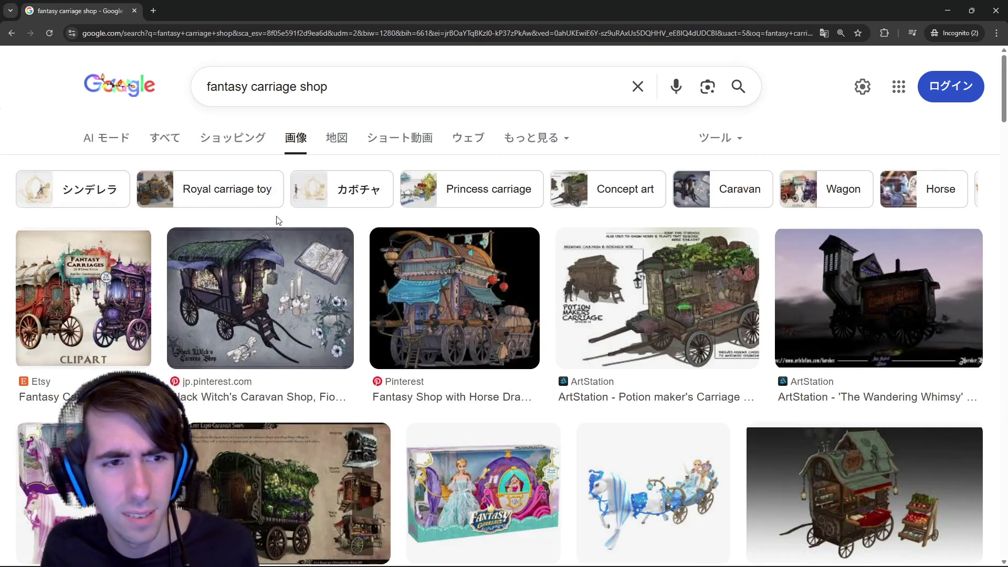
- Preview the Black Witch's Caravan Shop, then search 'fantasy caravan shop'
click(260, 297)
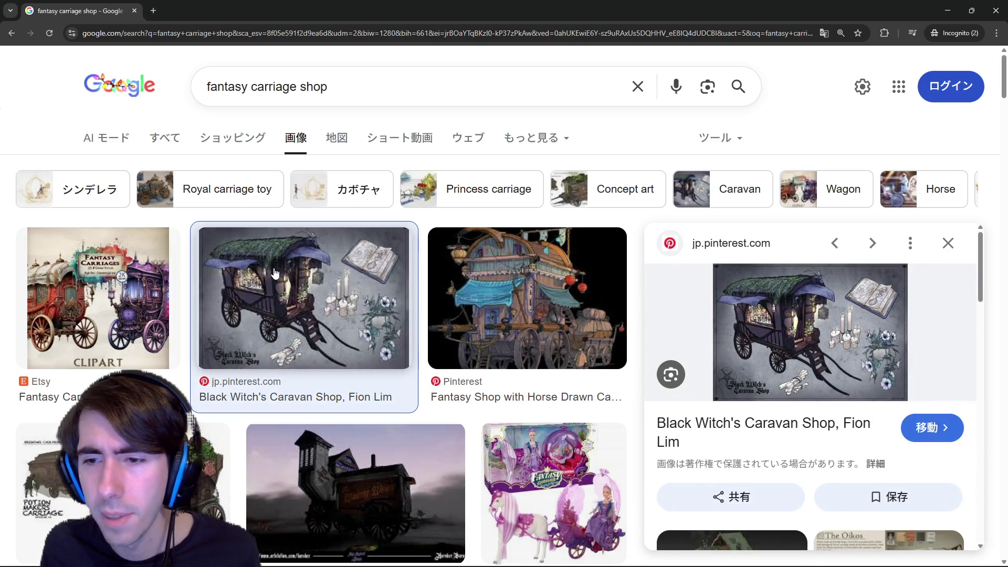
double_click(273, 87)
text(ca)
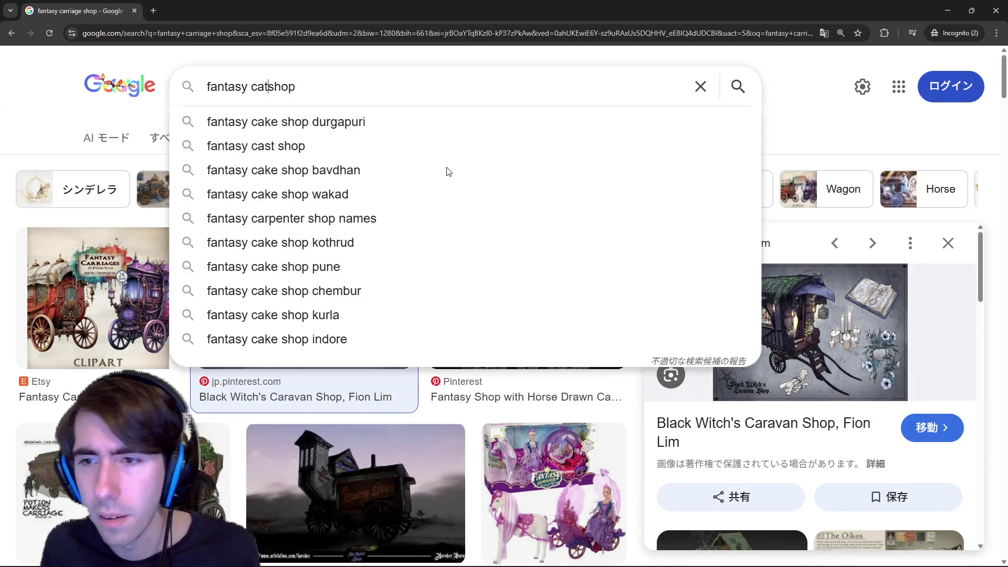
text(ravan)
key(Return)
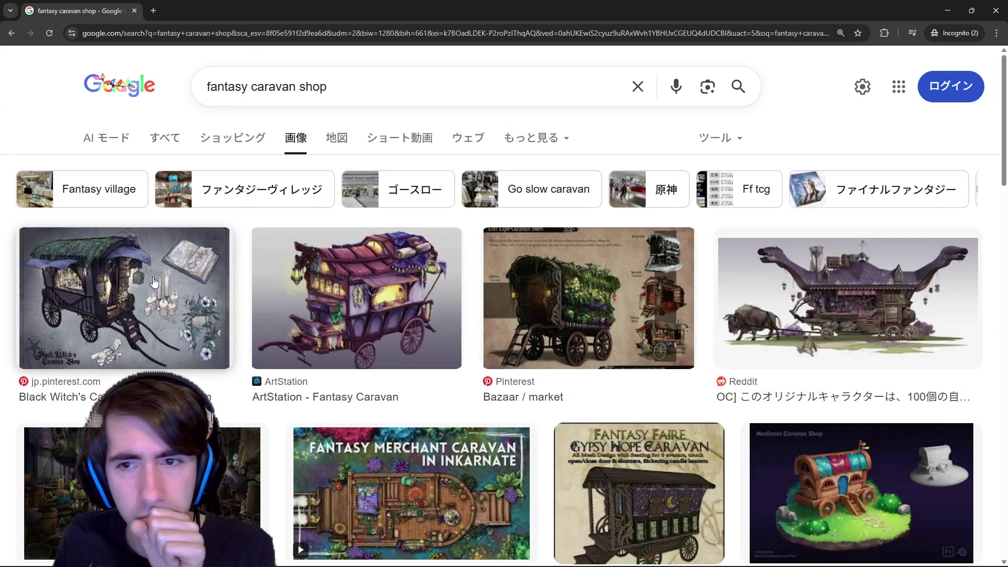
- Open the Bazaar / market image full-size in a new tab and view it
click(588, 298)
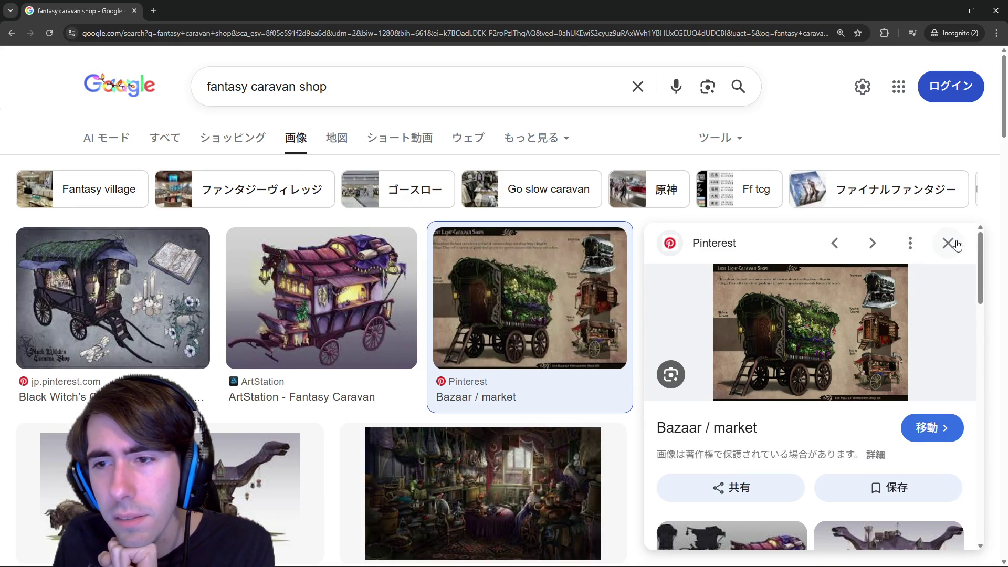
right_click(777, 332)
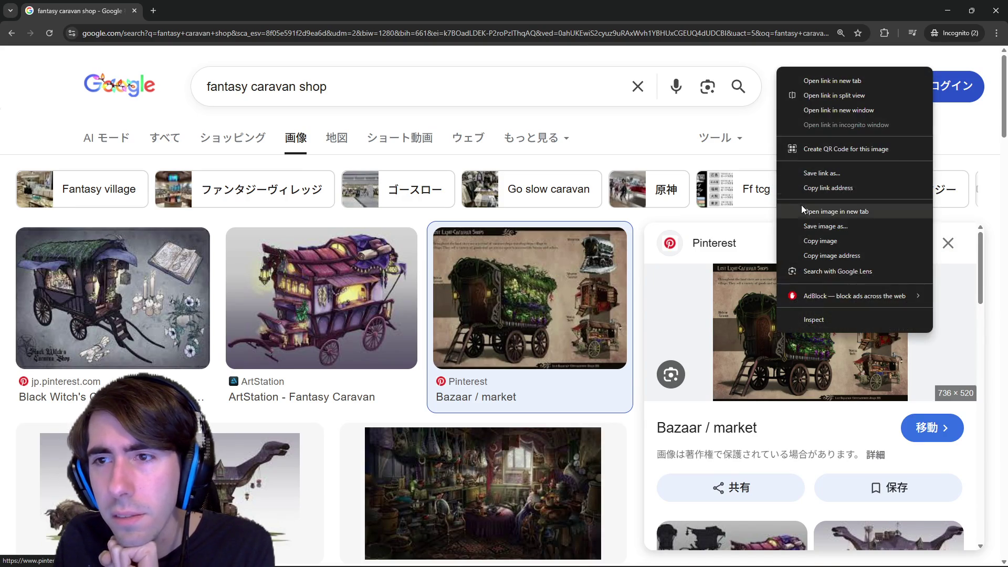
click(801, 205)
click(205, 10)
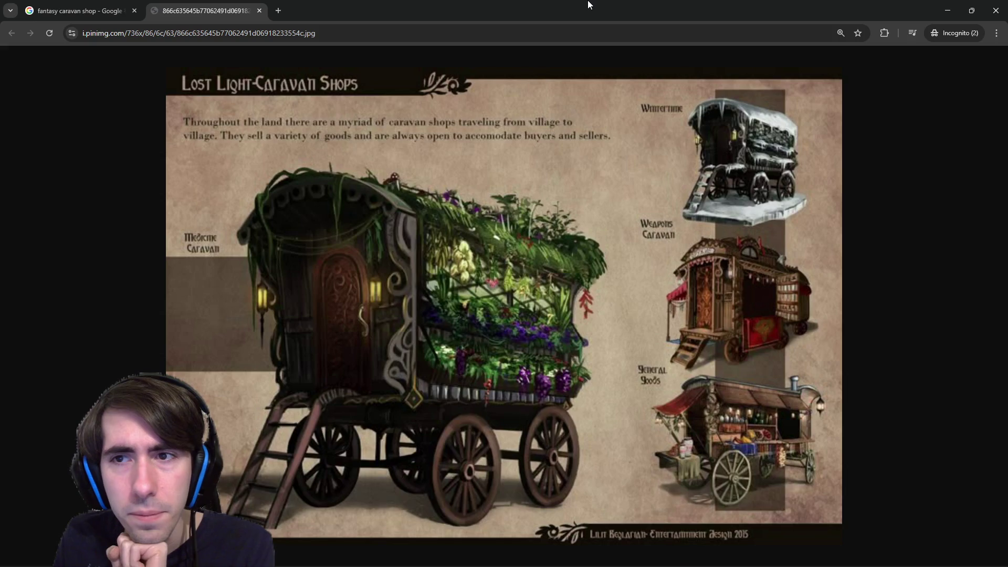
key(alt+Tab)
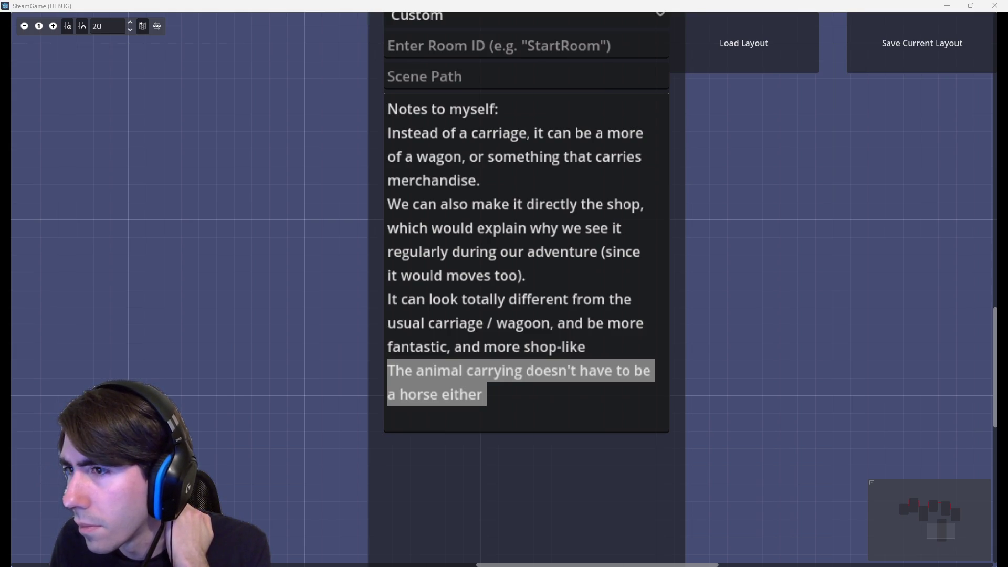
key(alt+Tab)
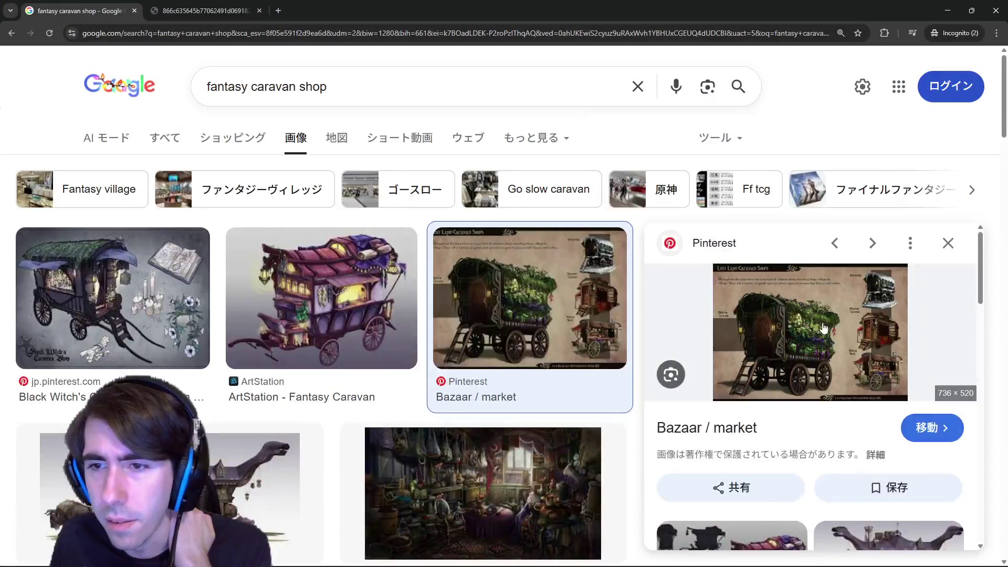
- Copy the Bazaar / market image from its preview
right_click(844, 320)
click(899, 228)
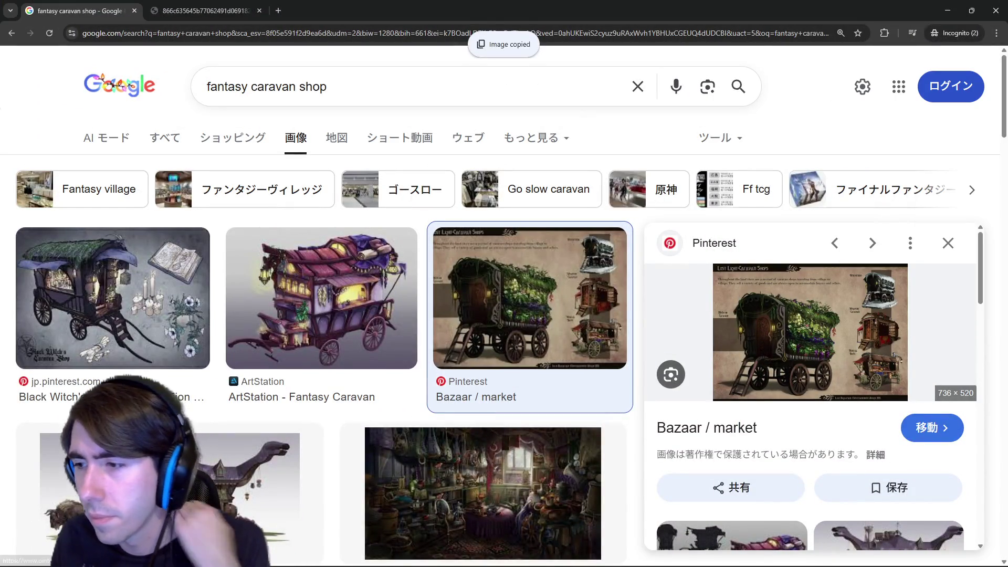
scroll(562, 321, down, 3)
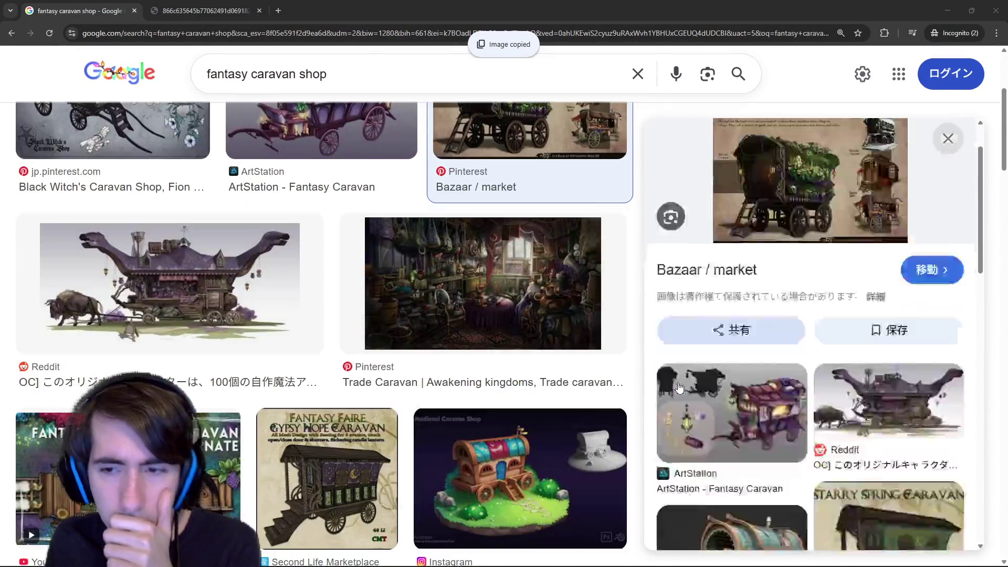
scroll(473, 307, down, 3)
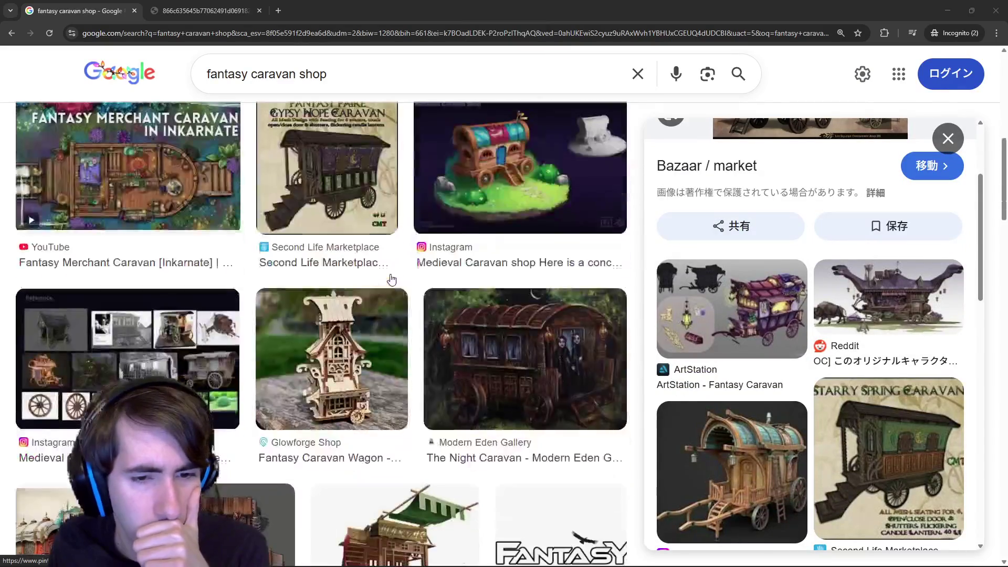
scroll(389, 288, down, 3)
scroll(388, 289, up, 5)
scroll(388, 288, up, 3)
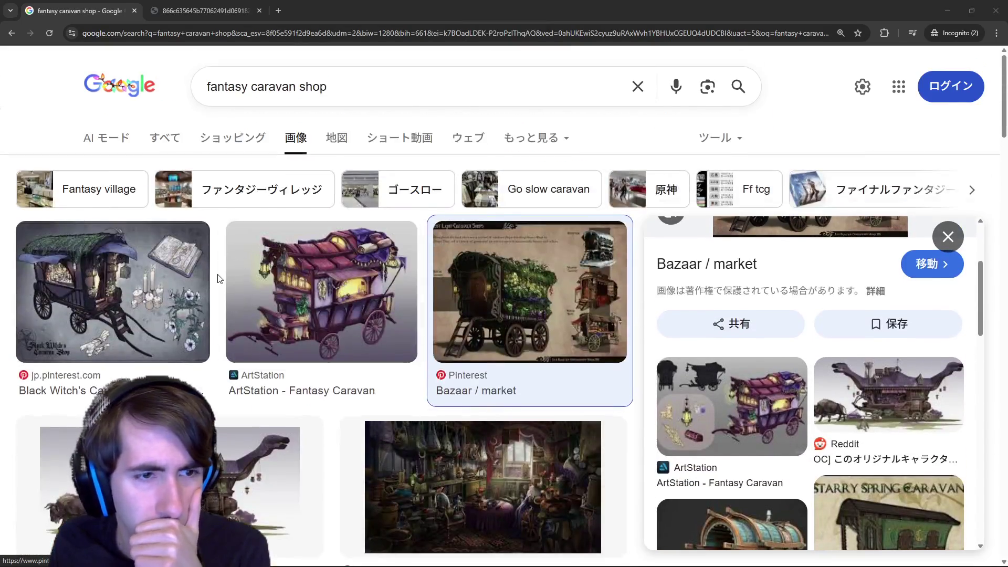
- Copy the Black Witch's Caravan Shop image and return to the search box
click(121, 292)
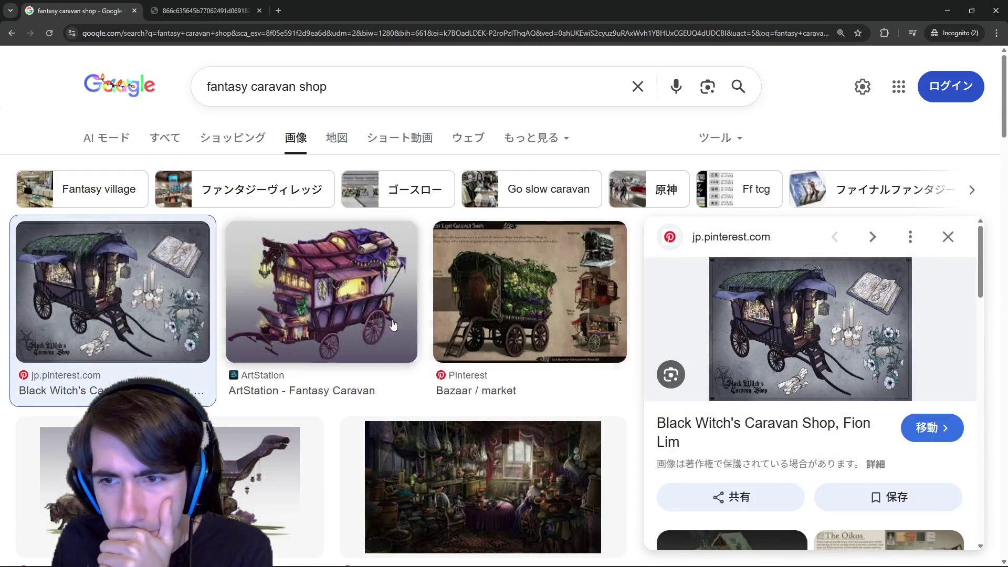
right_click(809, 317)
click(859, 234)
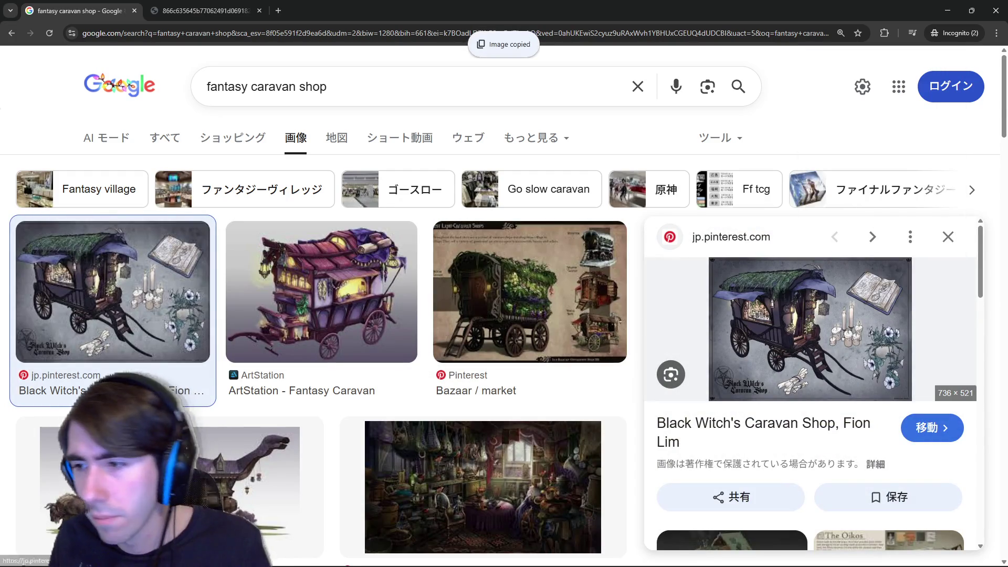
key(ctrl+minus)
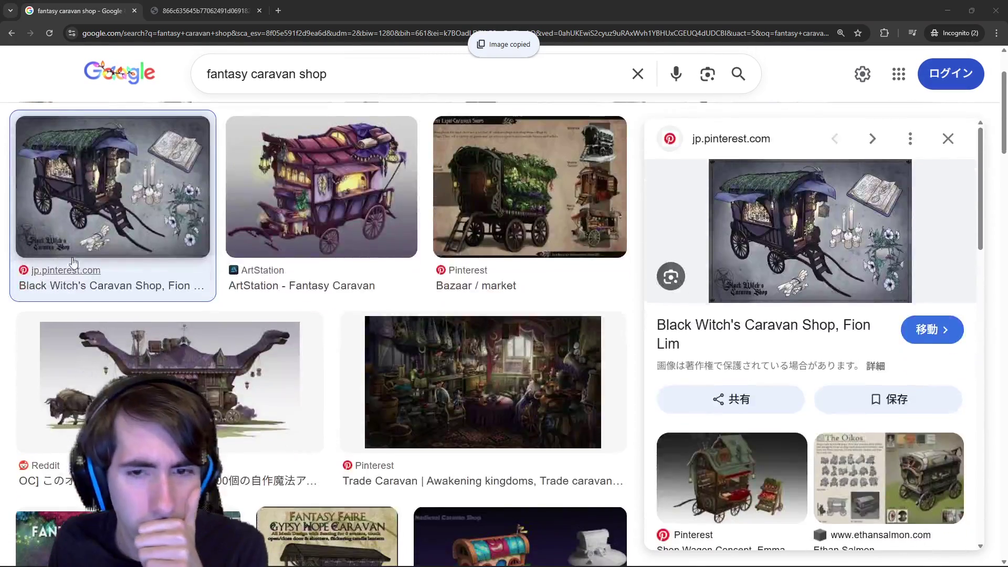
key(ctrl+plus)
click(382, 86)
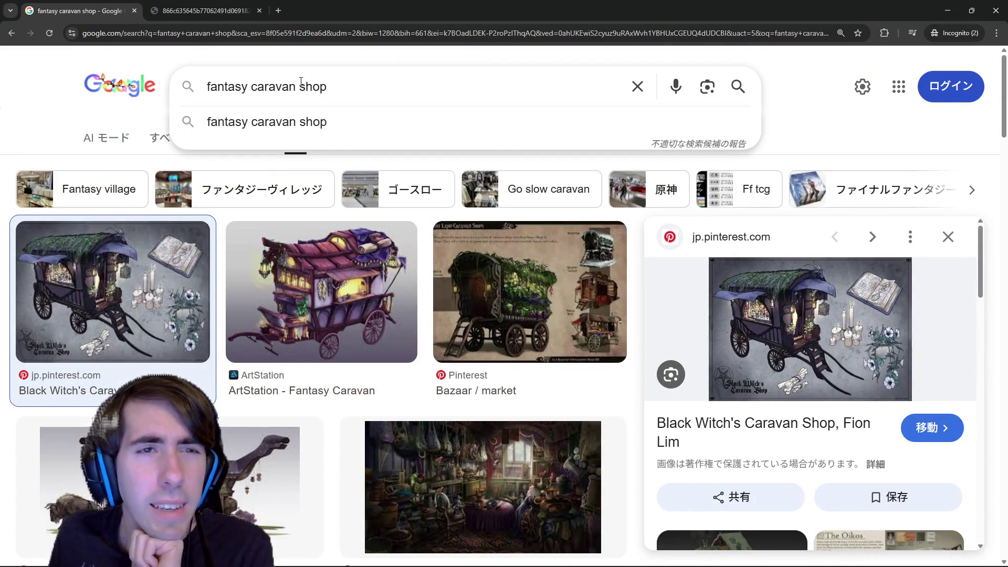
text( re zero carriag)
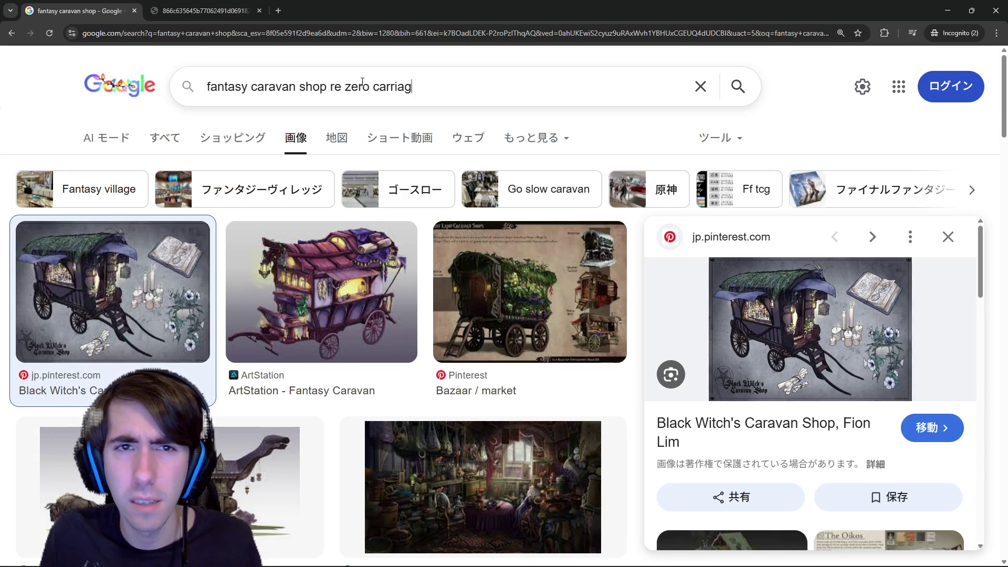
text(e)
- Replace 'fantasy caravan shop' with 're zero carriage' and browse the results
key(Return)
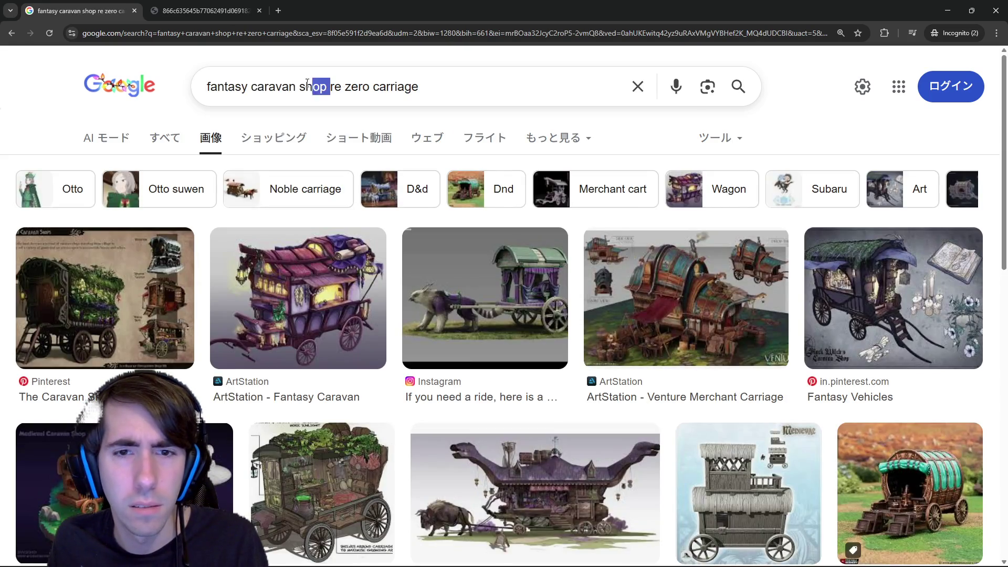
drag(307, 84, 191, 105)
key(BackSpace)
key(Return)
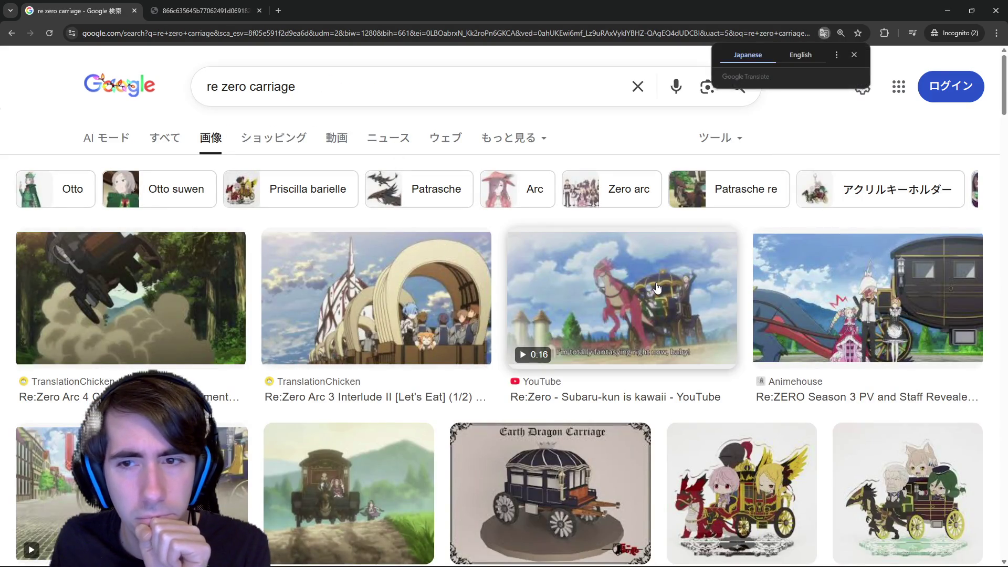
scroll(658, 288, down, 3)
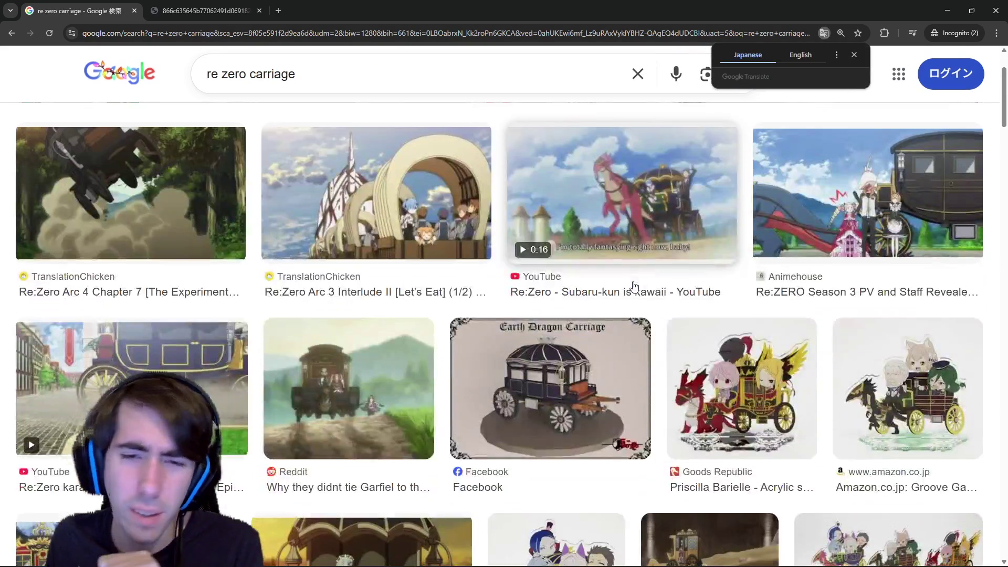
scroll(621, 352, down, 2)
scroll(582, 349, down, 1)
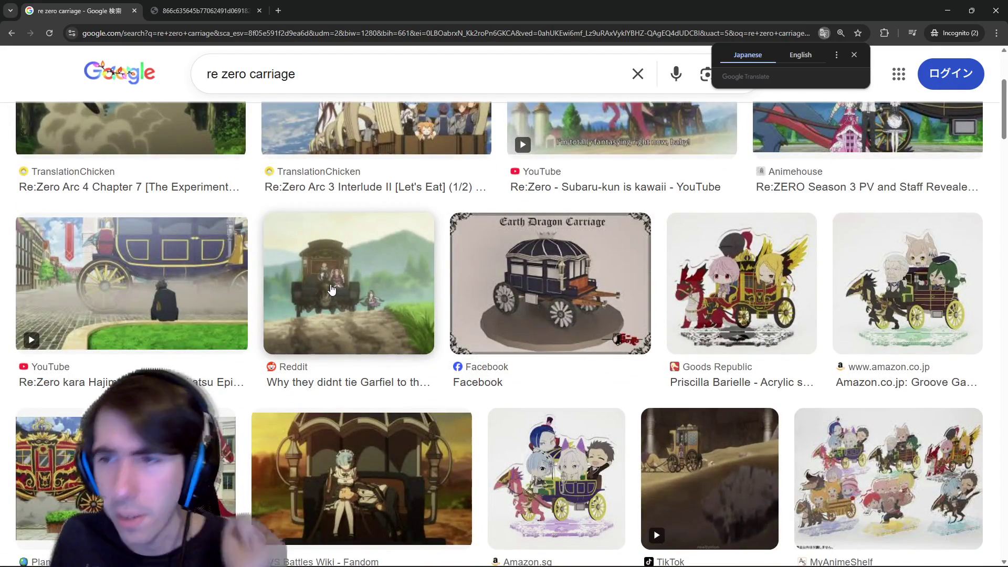
scroll(332, 292, down, 2)
scroll(355, 284, down, 2)
scroll(384, 268, down, 2)
scroll(384, 268, down, 1)
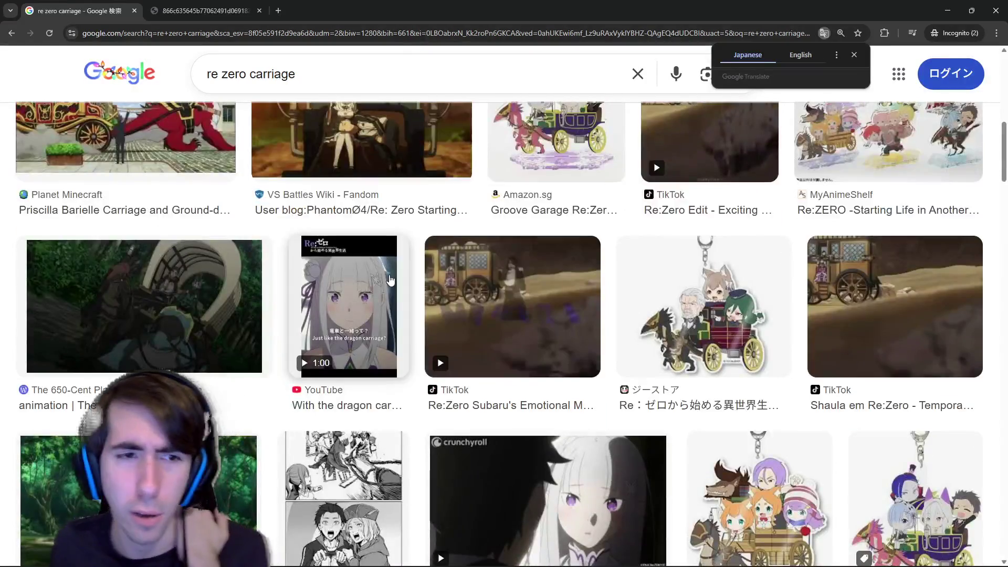
scroll(386, 241, down, 3)
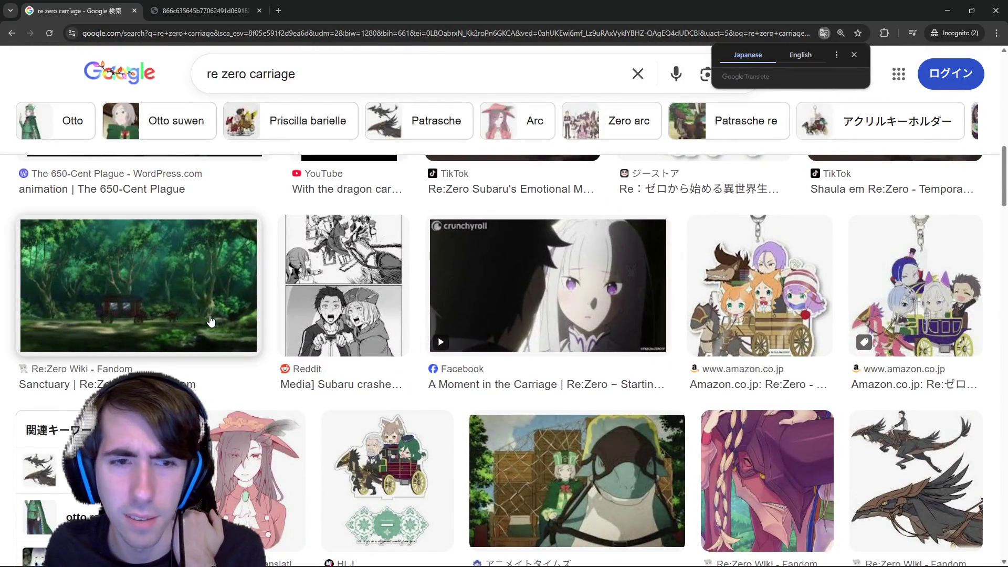
scroll(211, 321, down, 1)
scroll(395, 315, down, 3)
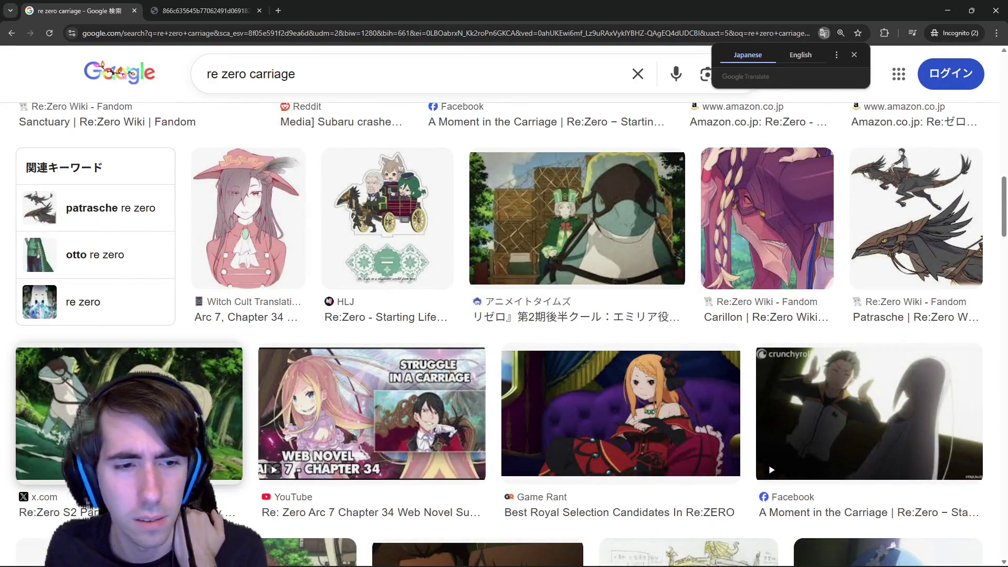
scroll(236, 354, down, 2)
scroll(313, 393, down, 1)
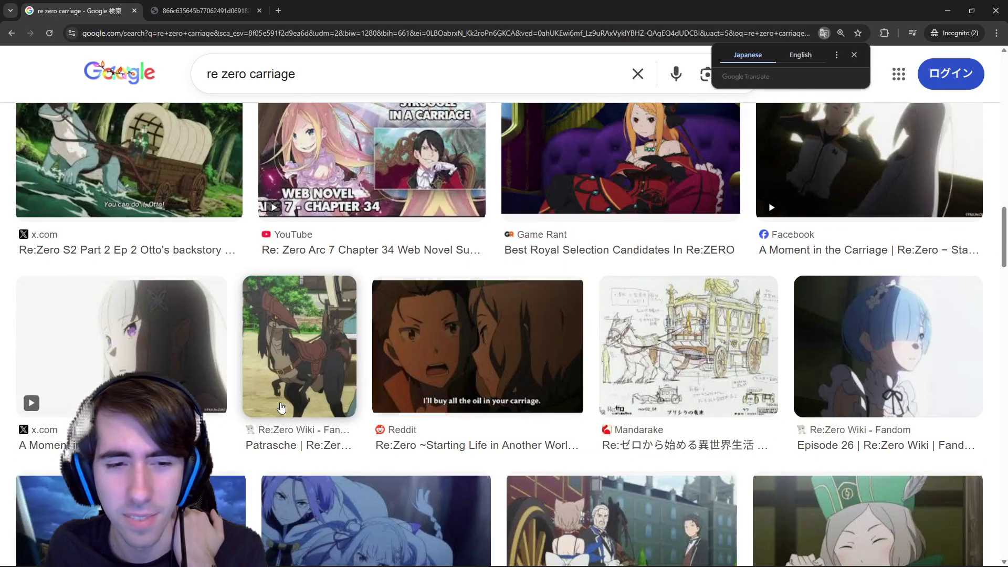
scroll(290, 407, down, 2)
scroll(290, 407, down, 1)
scroll(291, 408, up, 5)
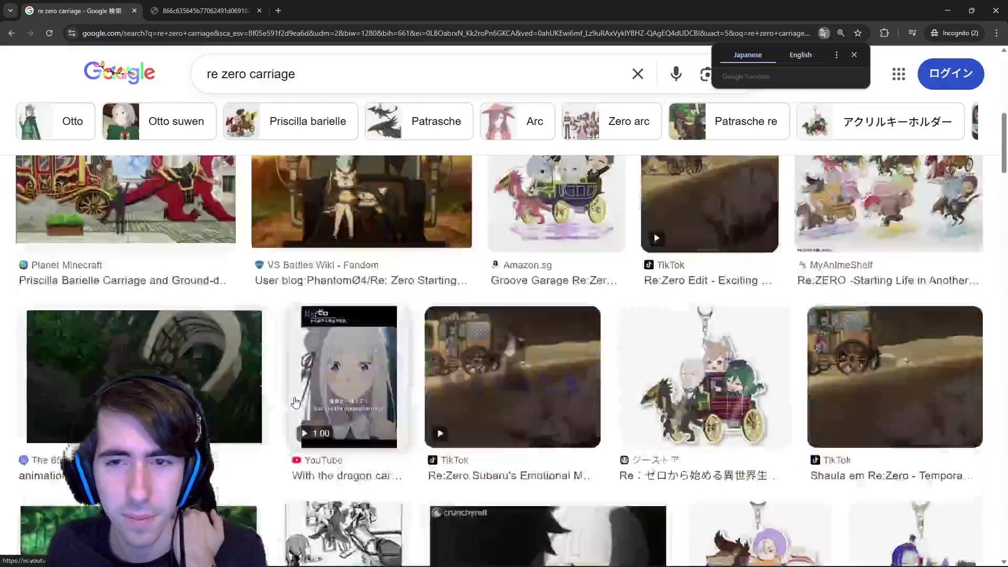
scroll(290, 315, up, 5)
click(382, 74)
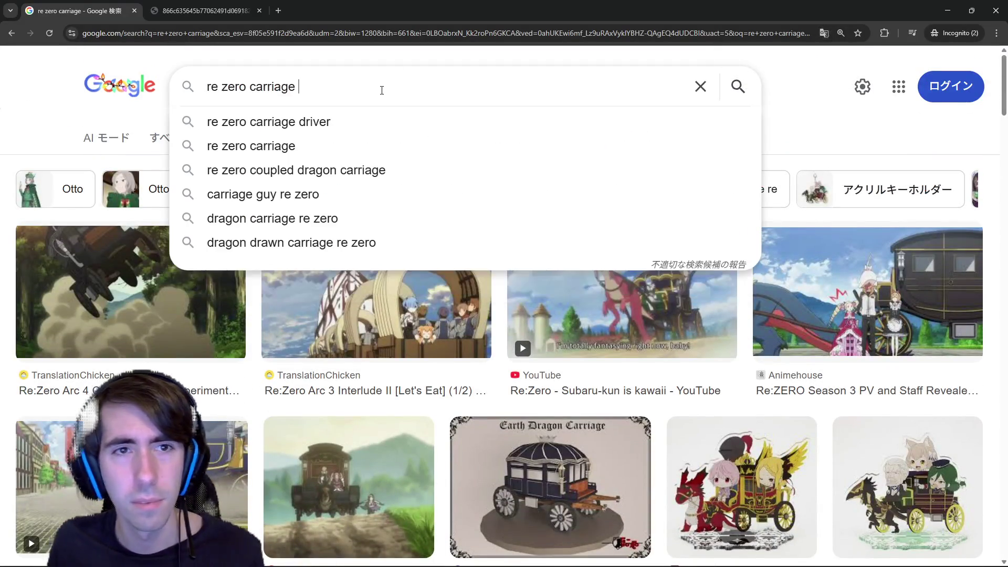
text(pulling)
- Search 're zero carriage pulling' and preview the TikTok and YouTube results
key(Return)
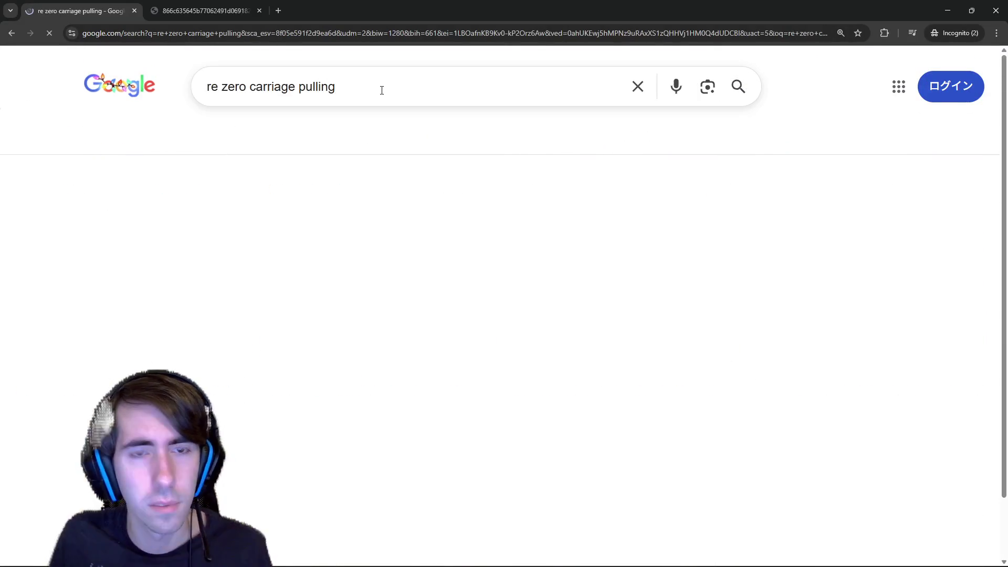
click(297, 254)
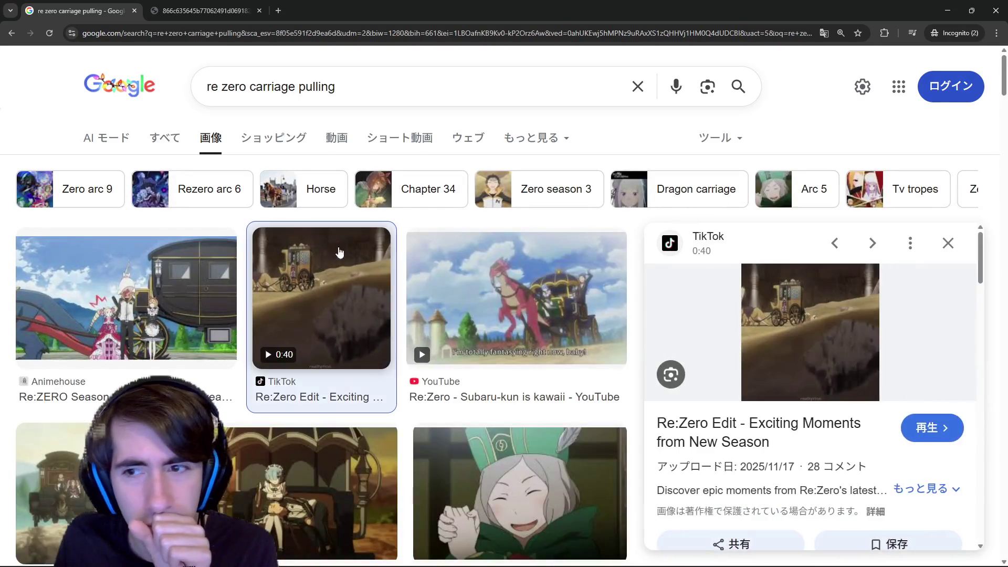
click(949, 243)
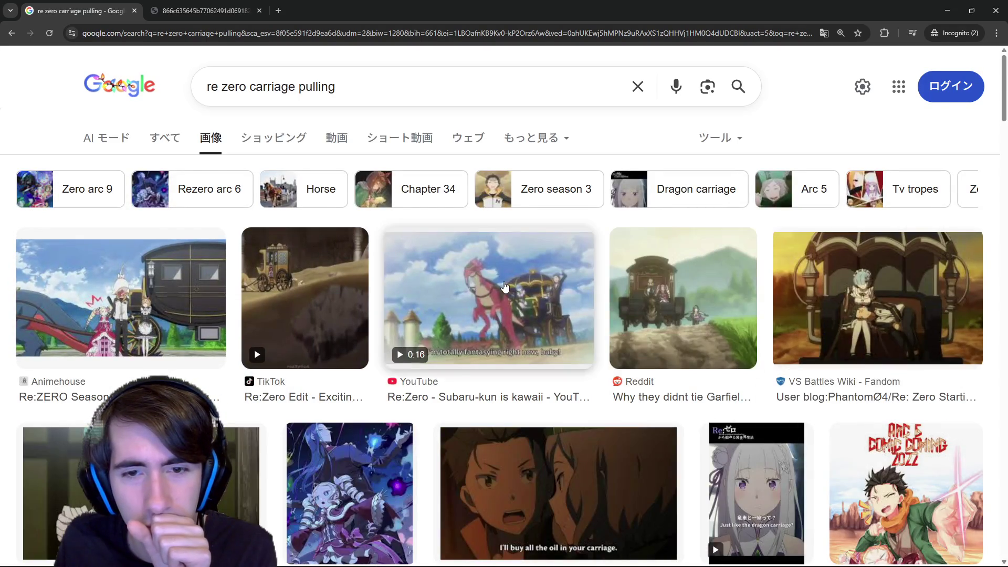
click(488, 300)
click(949, 243)
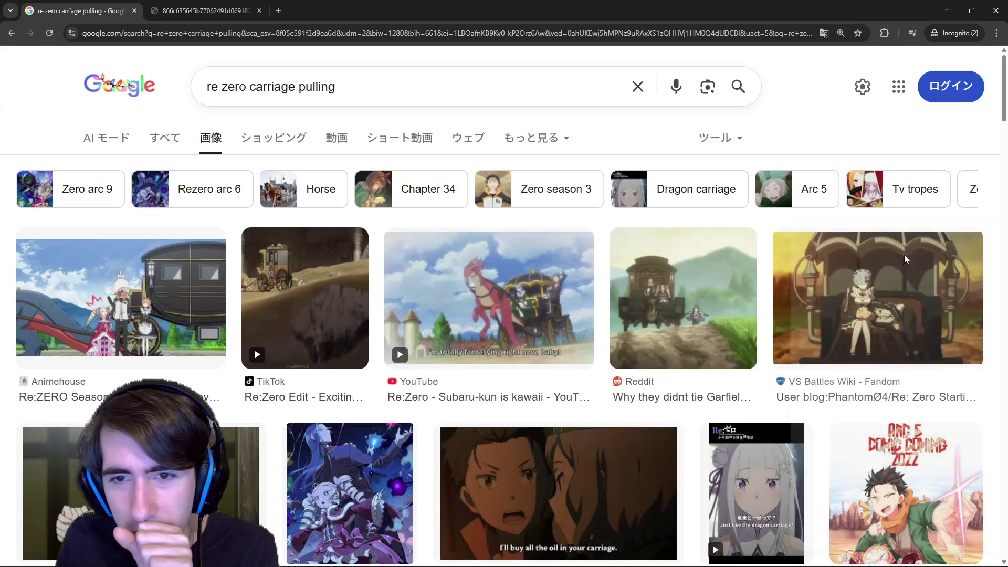
- Preview the Reddit Garfiel carriage image and its related Re:Zero Fandom picture
click(693, 296)
scroll(987, 182, down, 1)
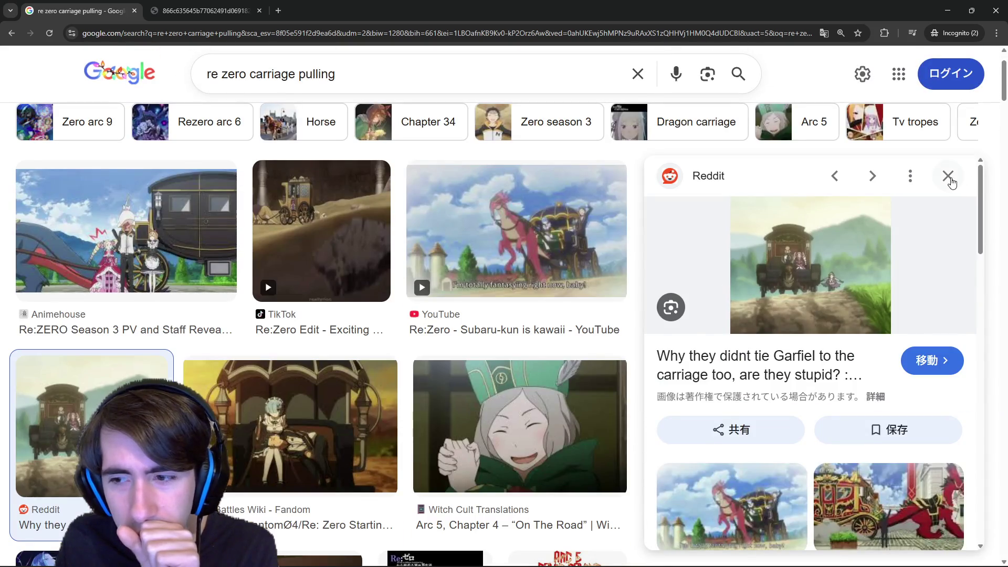
click(949, 180)
scroll(709, 236, down, 1)
click(713, 228)
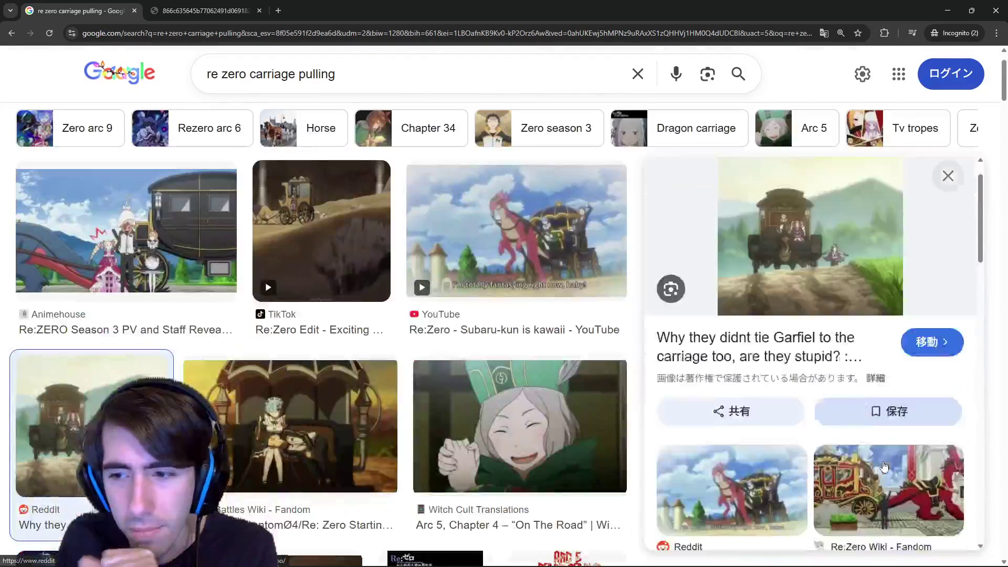
click(884, 467)
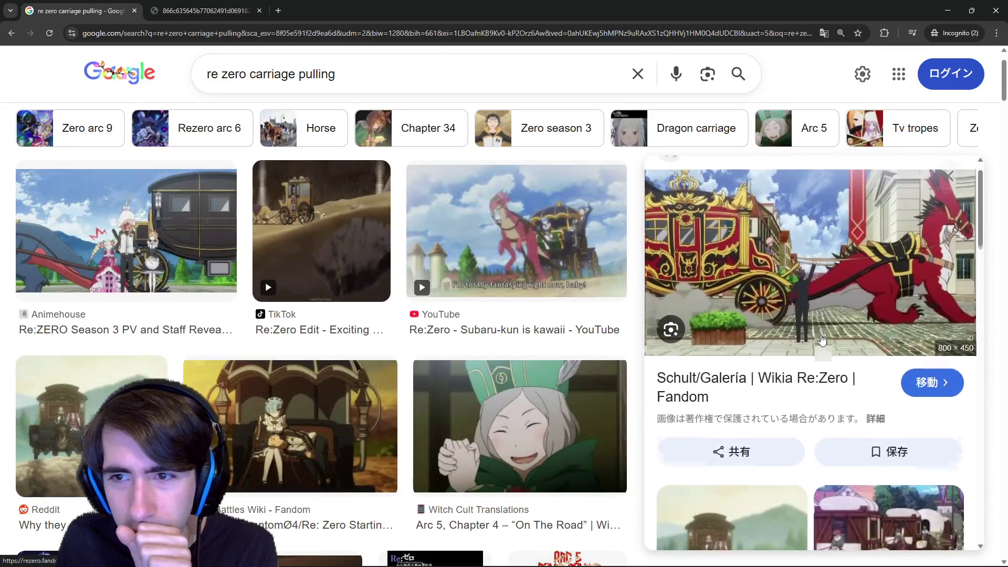
scroll(849, 374, down, 2)
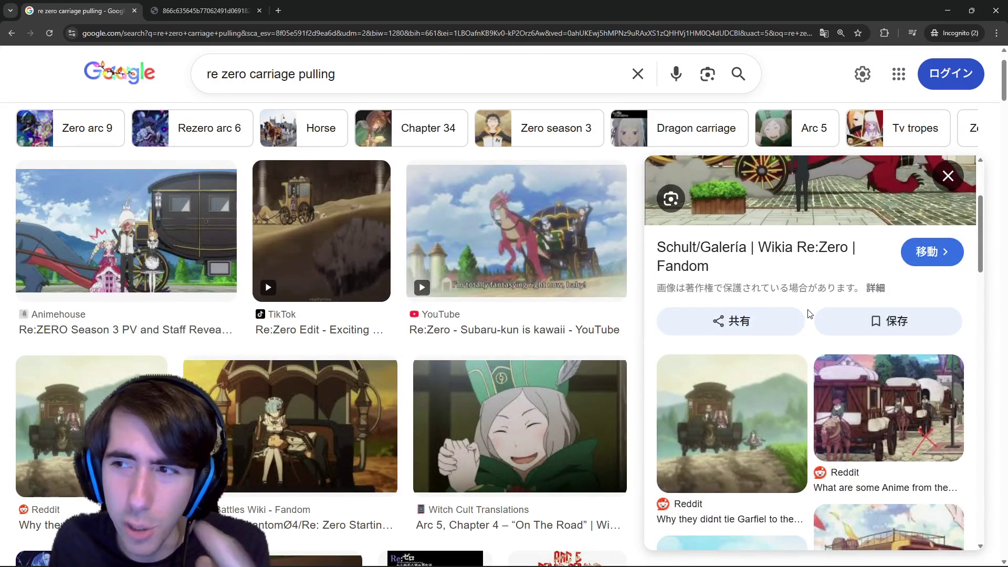
scroll(809, 314, down, 2)
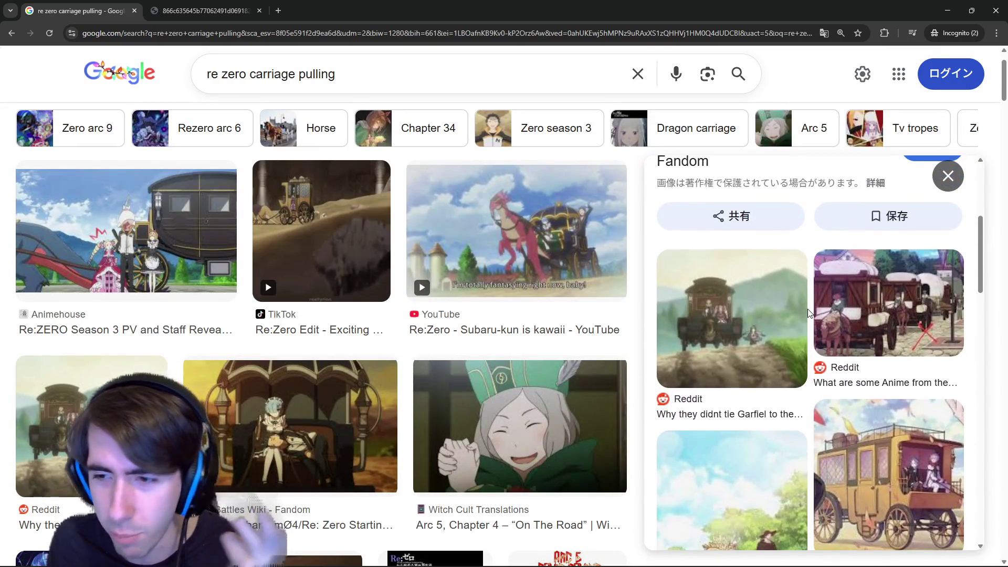
scroll(807, 311, down, 2)
scroll(806, 310, down, 2)
scroll(473, 316, down, 3)
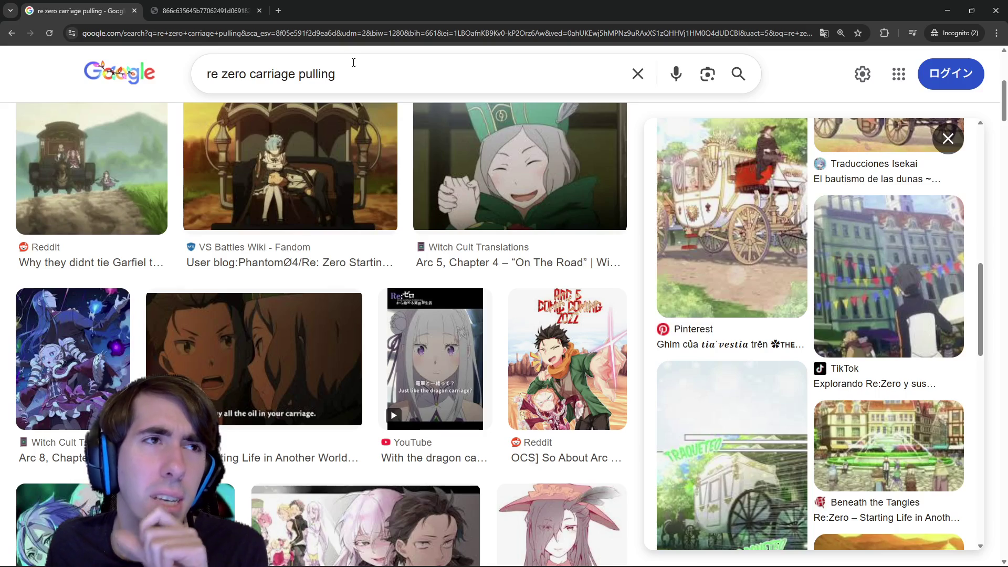
click(372, 73)
text(wild woods)
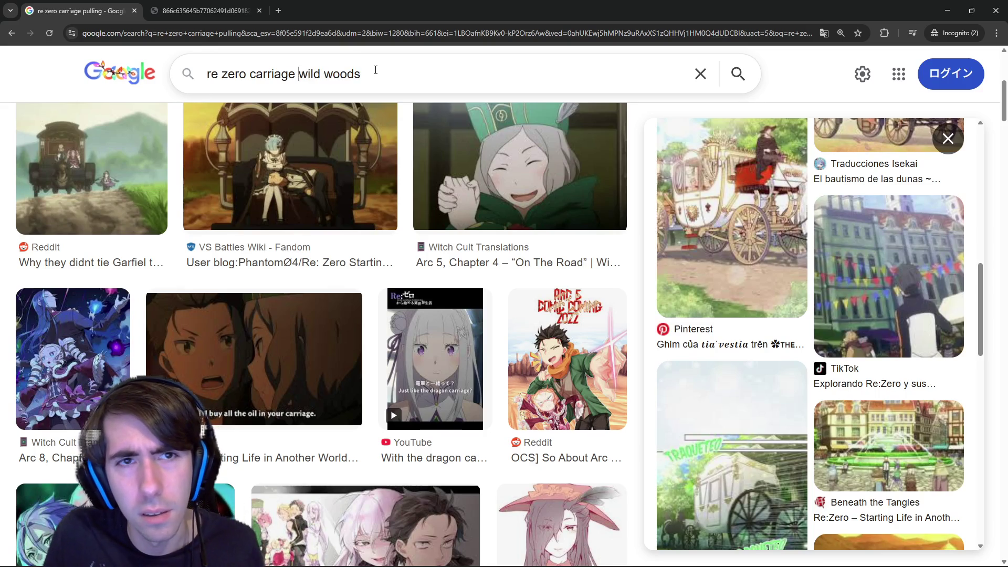
- Search 'wild woods' and preview the Steam, review, celebration and Game*Spark images
key(shift+Home)
key(BackSpace)
key(Return)
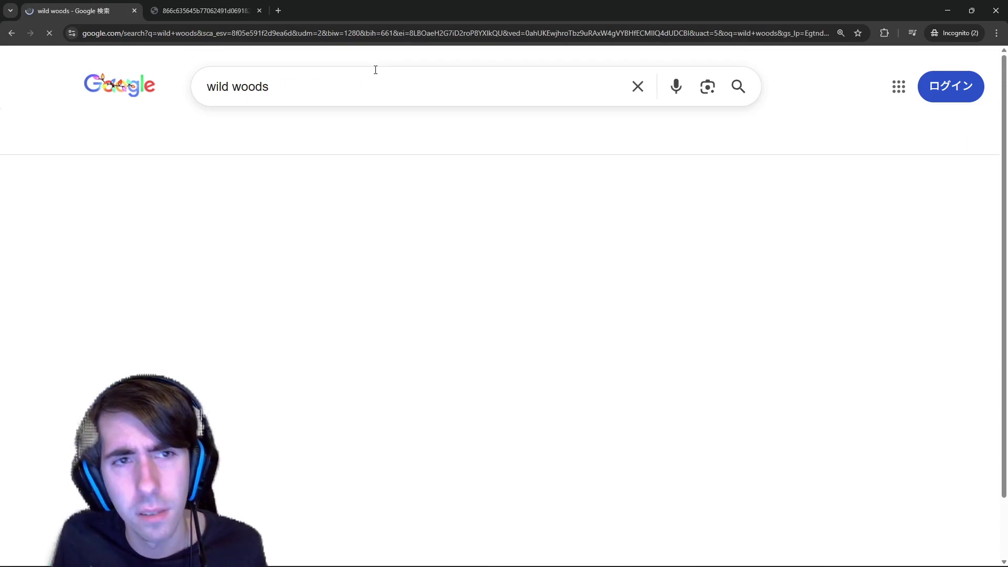
click(370, 355)
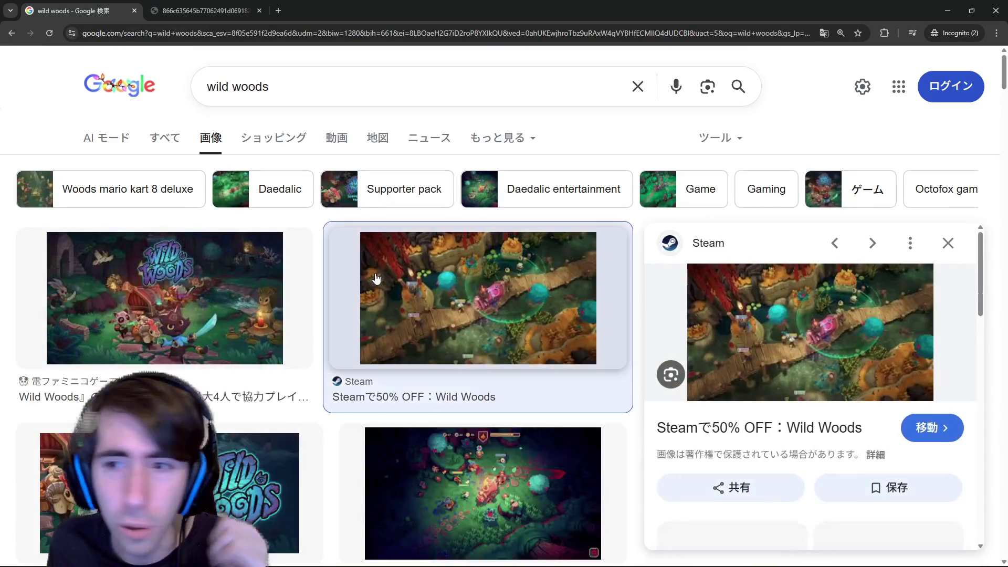
scroll(377, 290, down, 2)
click(399, 305)
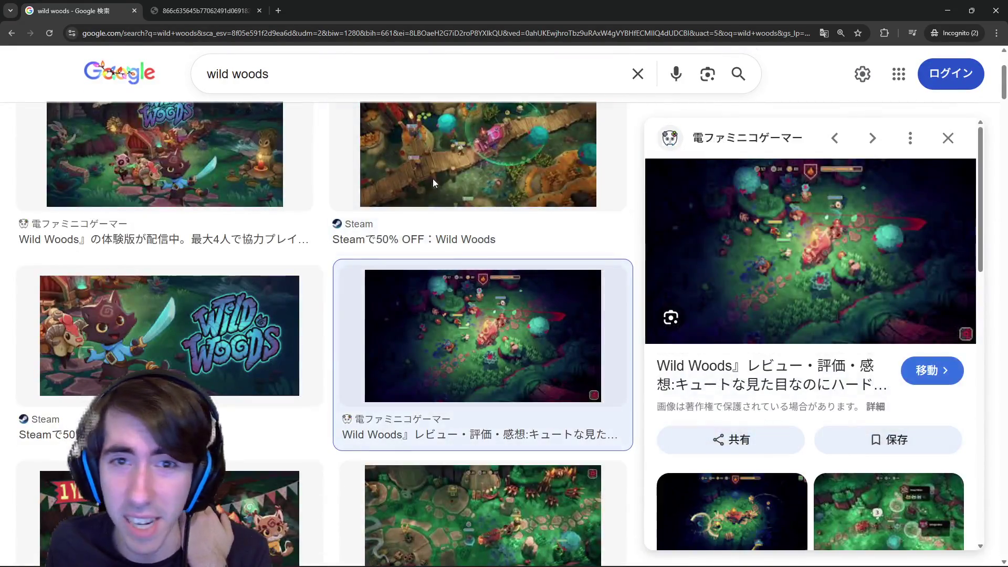
click(433, 179)
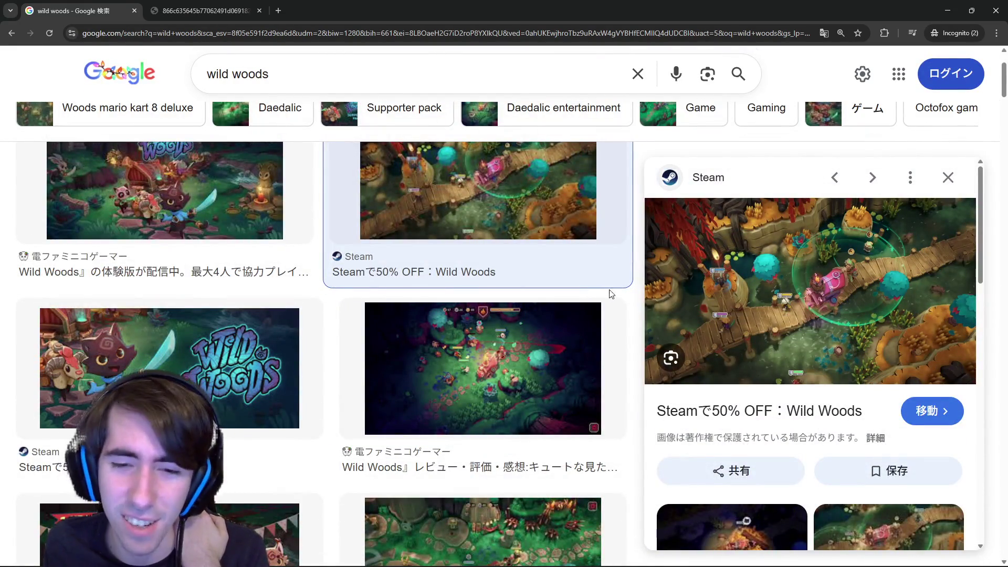
scroll(601, 295, down, 3)
click(293, 305)
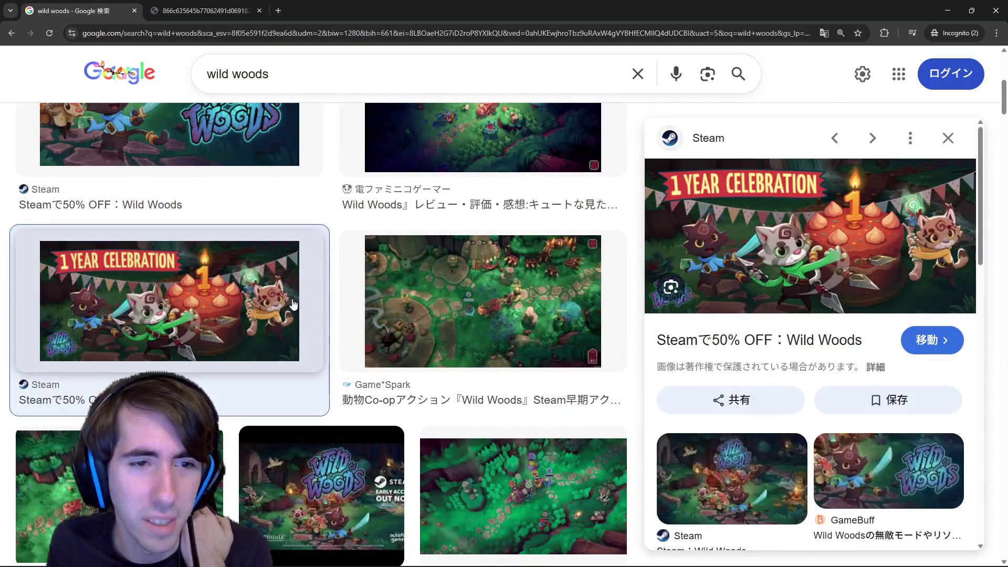
mouse_move(810, 236)
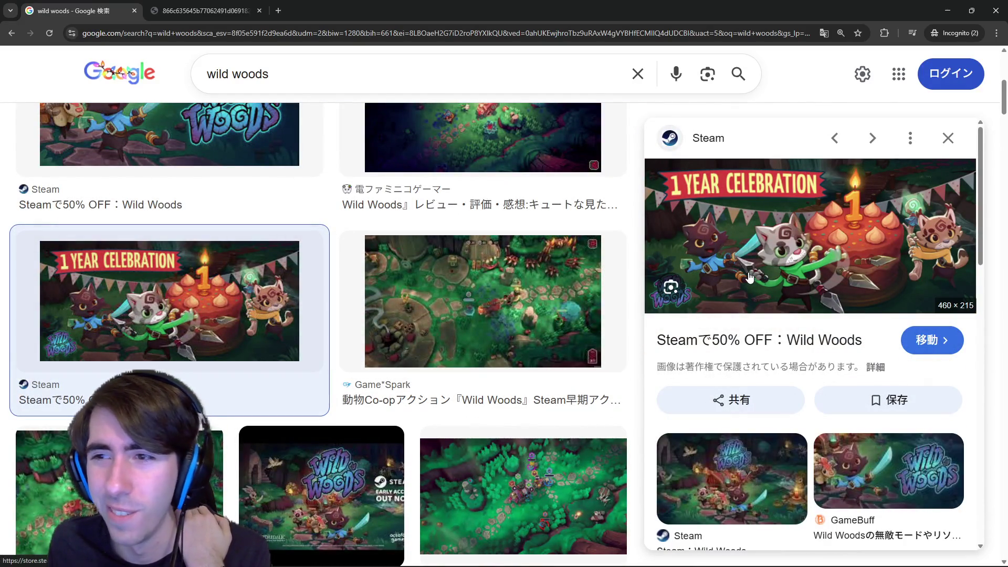
click(423, 326)
scroll(497, 351, down, 2)
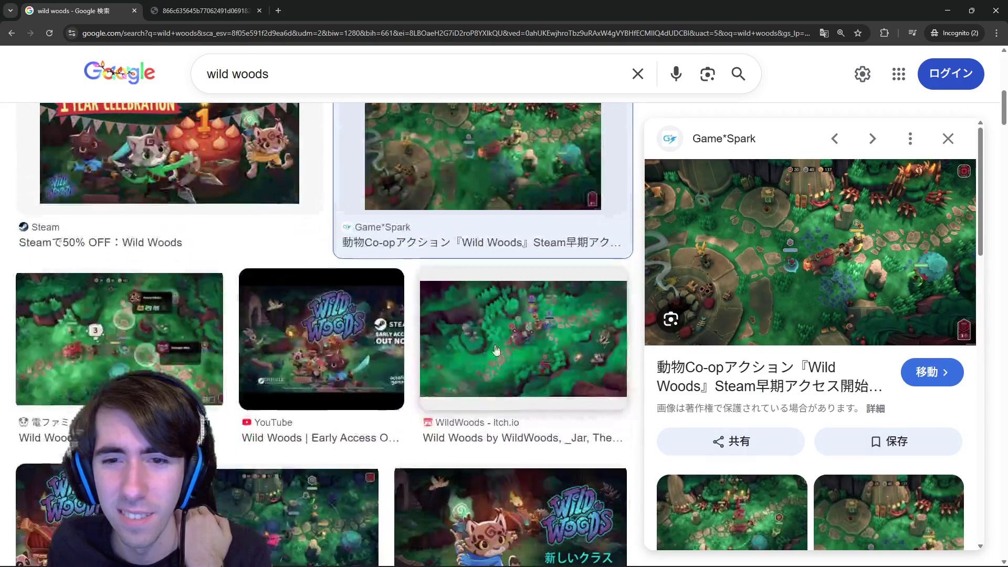
- Preview more Wild Woods gameplay, cover and store images from various sites
click(523, 339)
click(118, 339)
scroll(186, 329, down, 2)
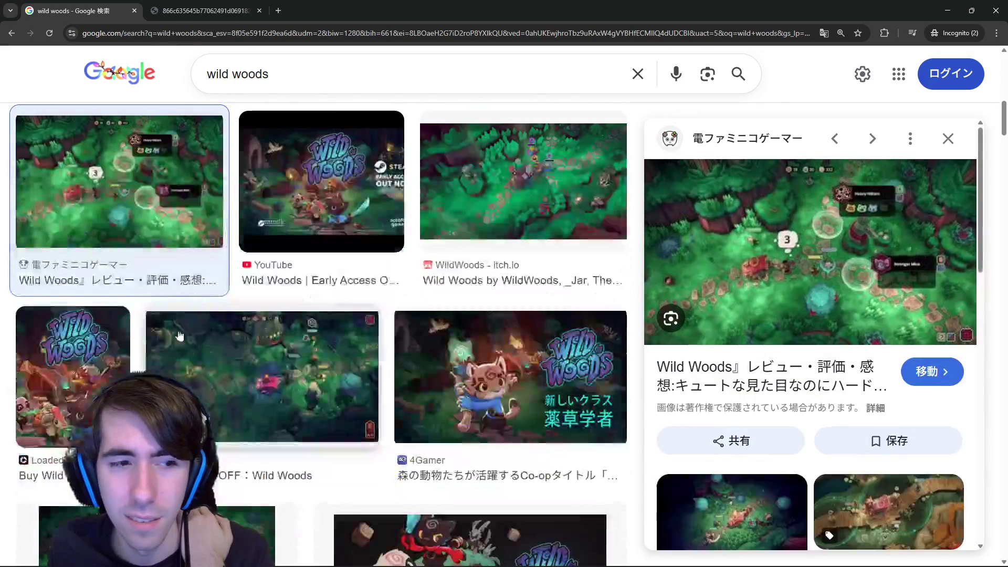
click(95, 346)
click(233, 341)
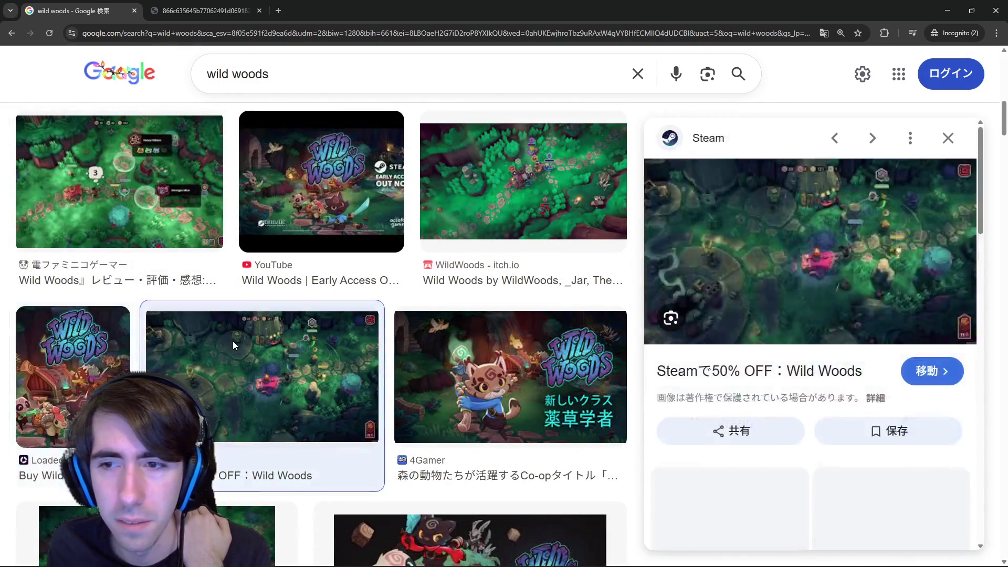
click(72, 346)
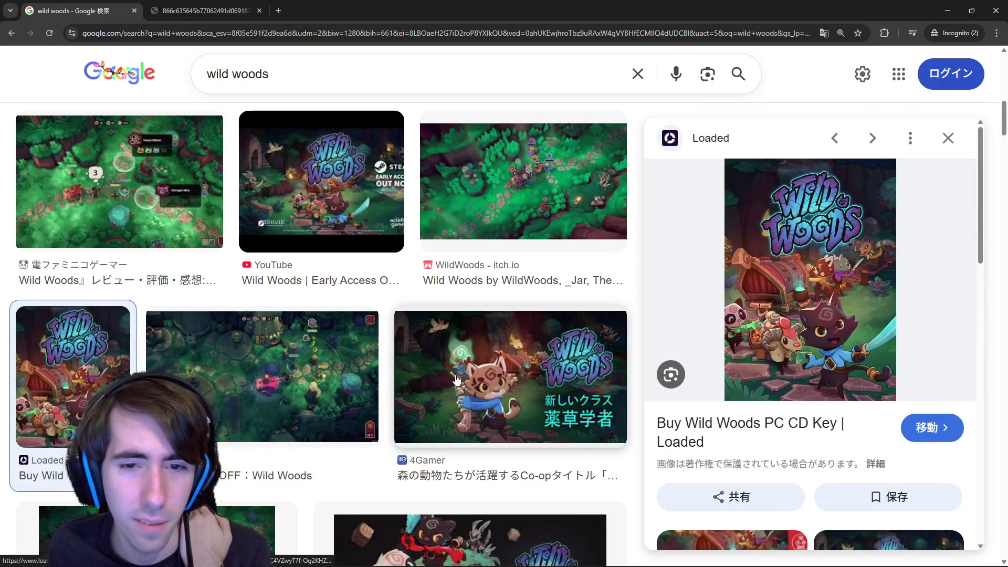
click(457, 380)
click(259, 376)
scroll(194, 275, up, 2)
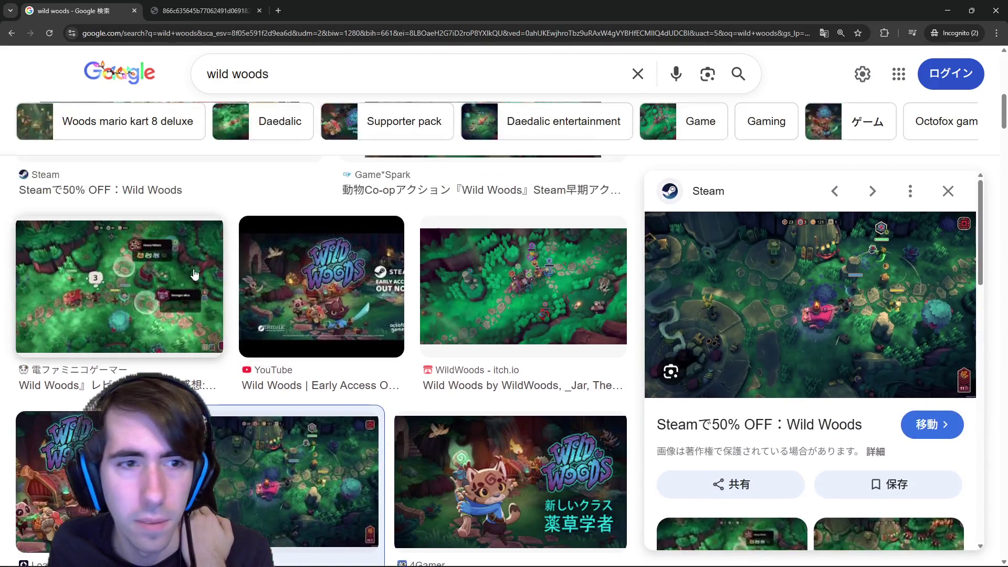
click(195, 275)
scroll(378, 377, down, 3)
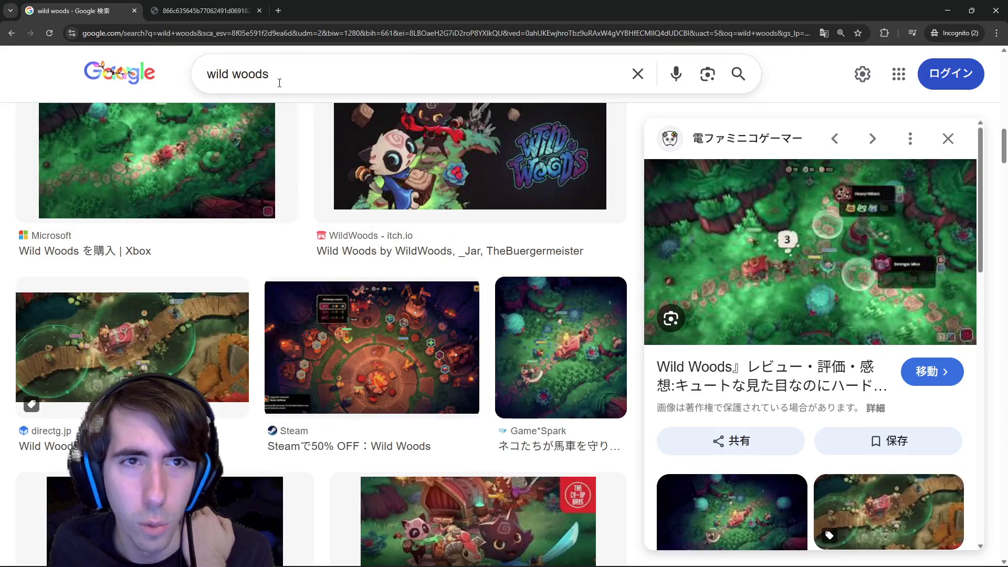
- Search 'wild woods side view' and reopen the query for editing
click(283, 74)
text(side view)
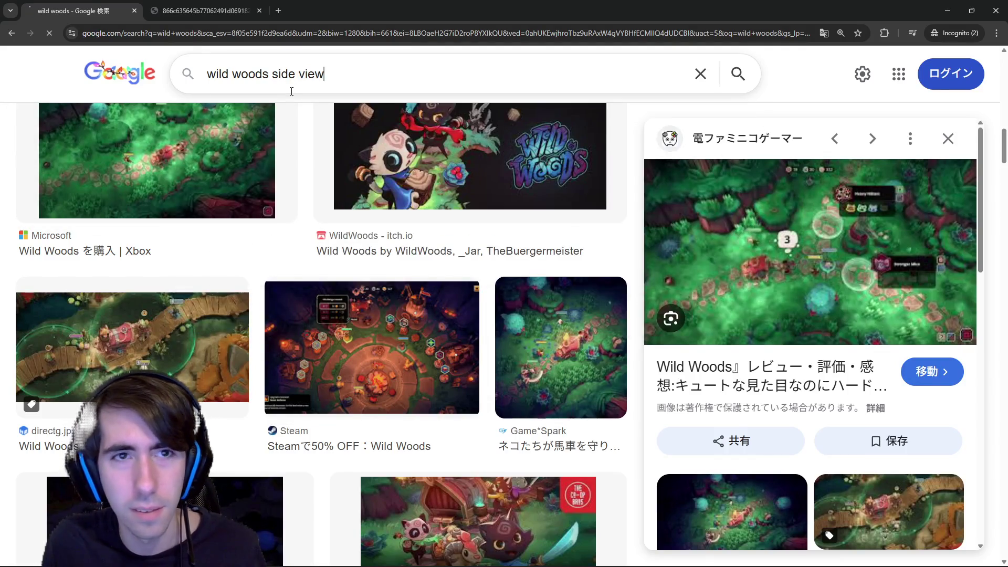
key(Return)
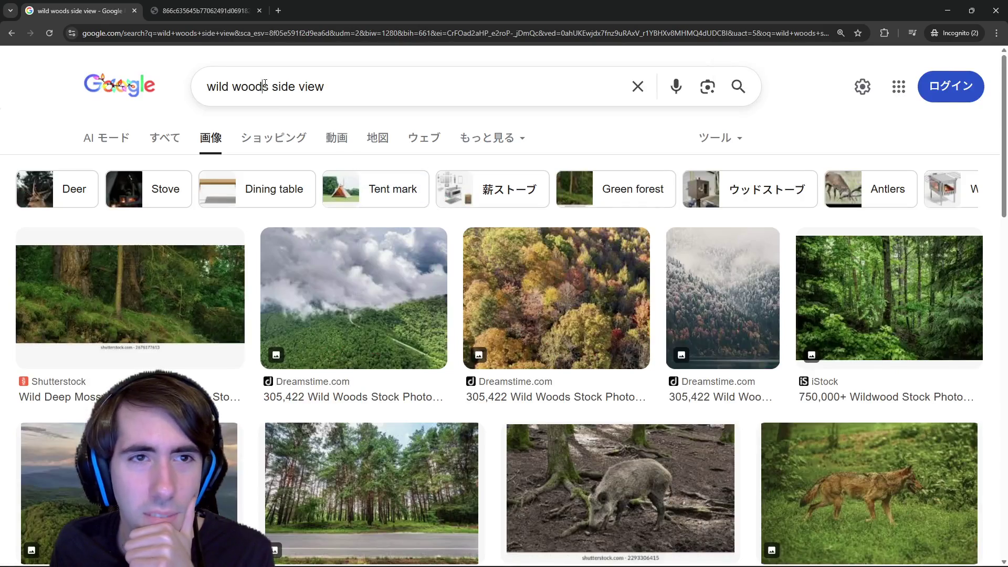
click(269, 86)
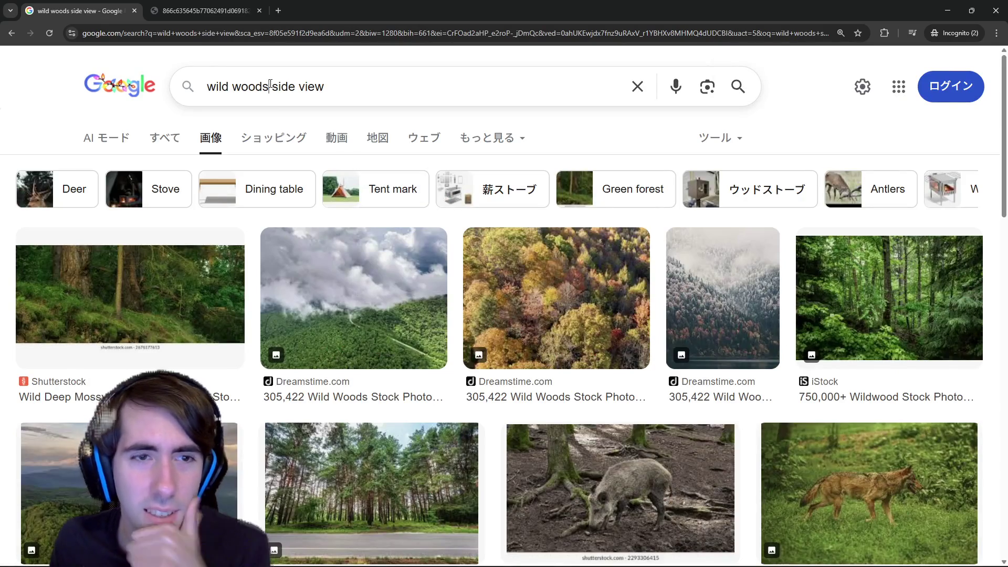
text(game)
- Search 'wild woods game side view' and open the Bleeding Cool main art in a new tab
key(Return)
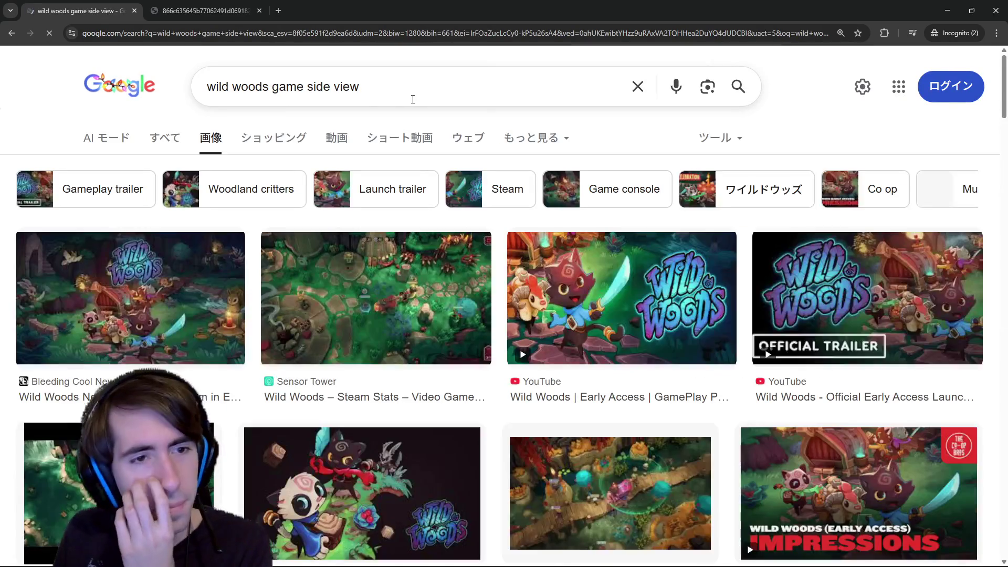
click(176, 296)
right_click(781, 314)
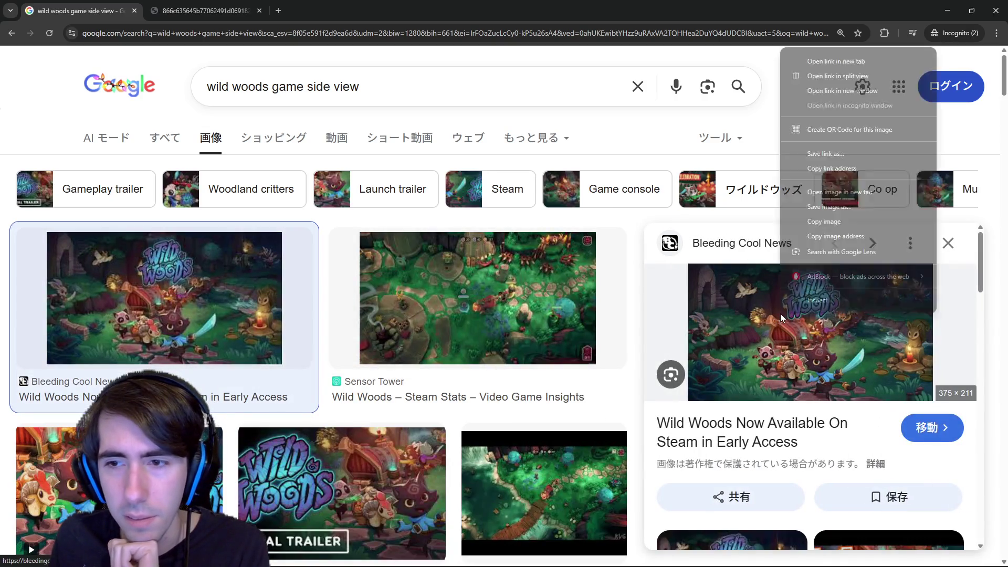
click(854, 192)
scroll(732, 355, down, 5)
scroll(685, 380, down, 5)
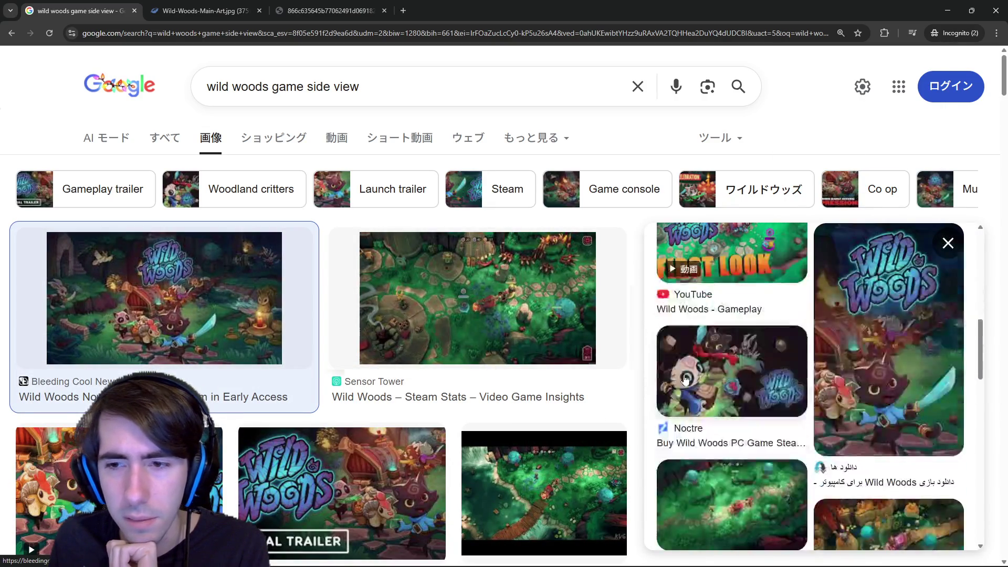
scroll(686, 380, down, 3)
scroll(365, 345, down, 4)
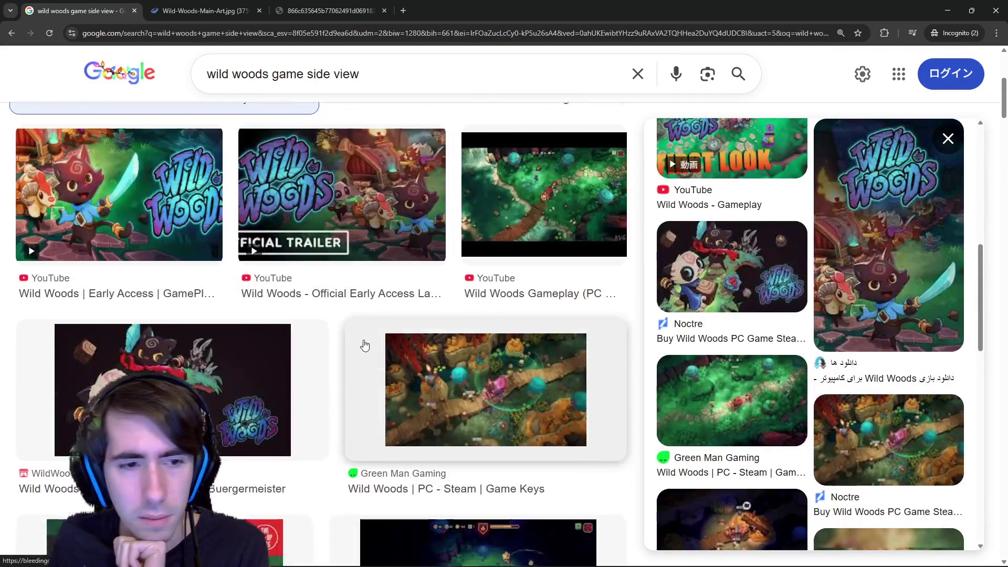
scroll(365, 345, down, 4)
- Preview the Co-Op Impressions and Instagram Dev Log results, then view the main art tab
click(165, 305)
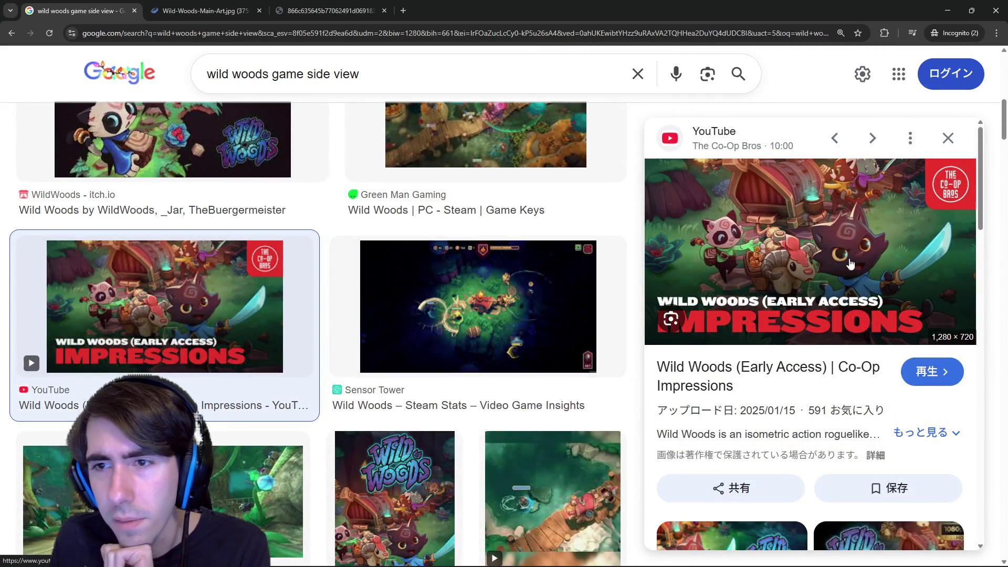
scroll(781, 263, down, 3)
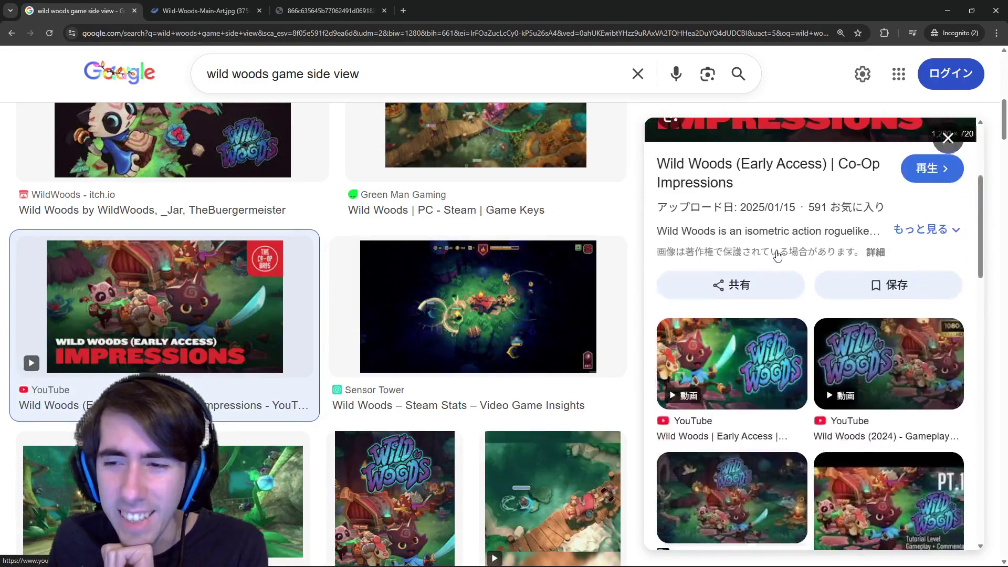
scroll(406, 314, down, 2)
scroll(407, 313, down, 3)
scroll(315, 275, down, 3)
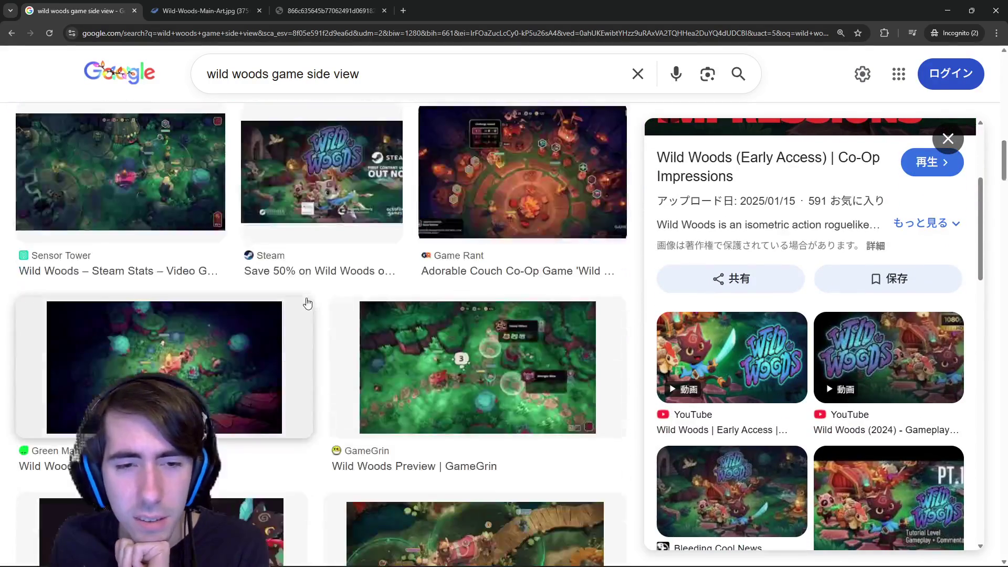
scroll(289, 260, down, 3)
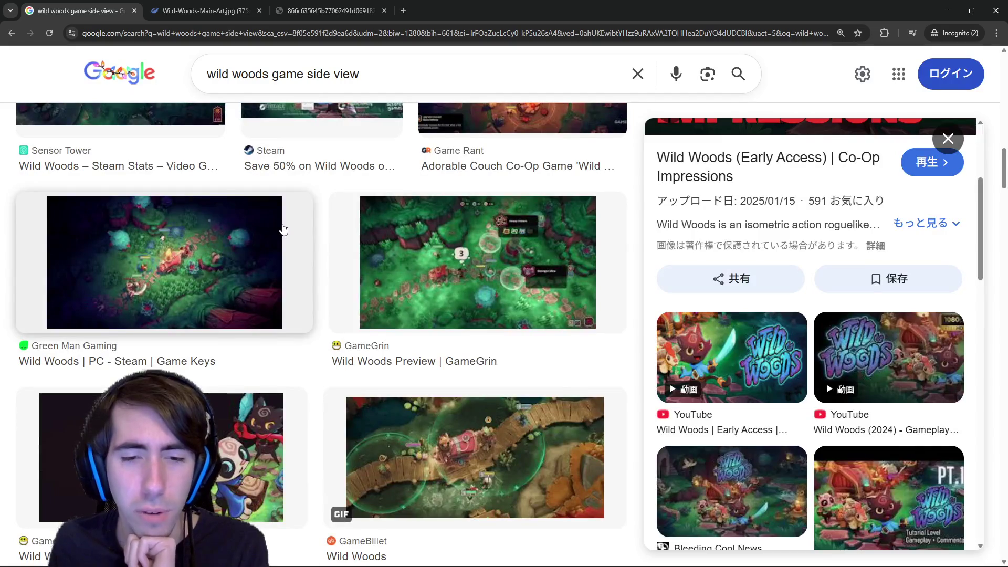
scroll(779, 316, down, 3)
scroll(394, 276, down, 2)
scroll(473, 300, down, 3)
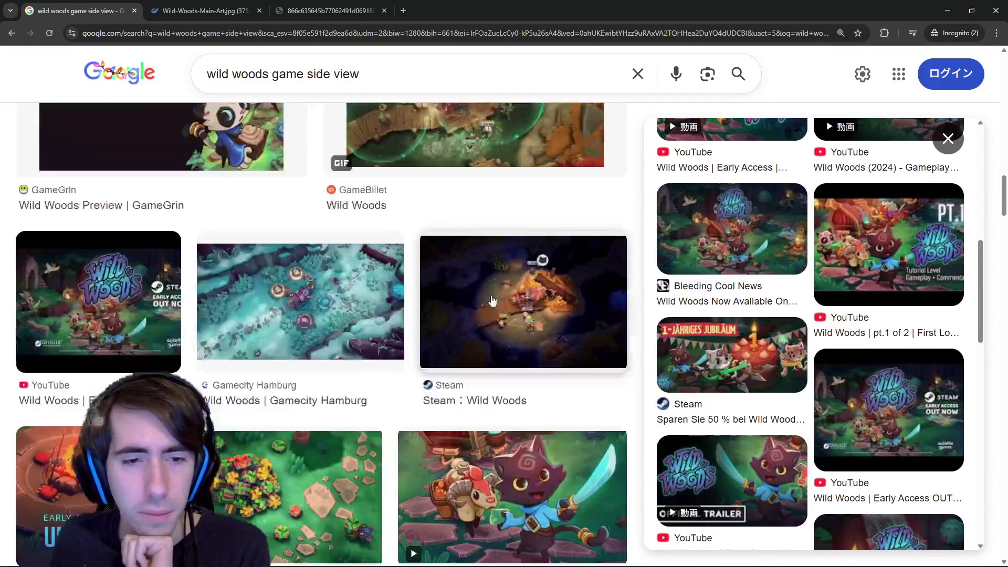
scroll(491, 301, down, 1)
scroll(315, 378, down, 3)
scroll(307, 410, down, 2)
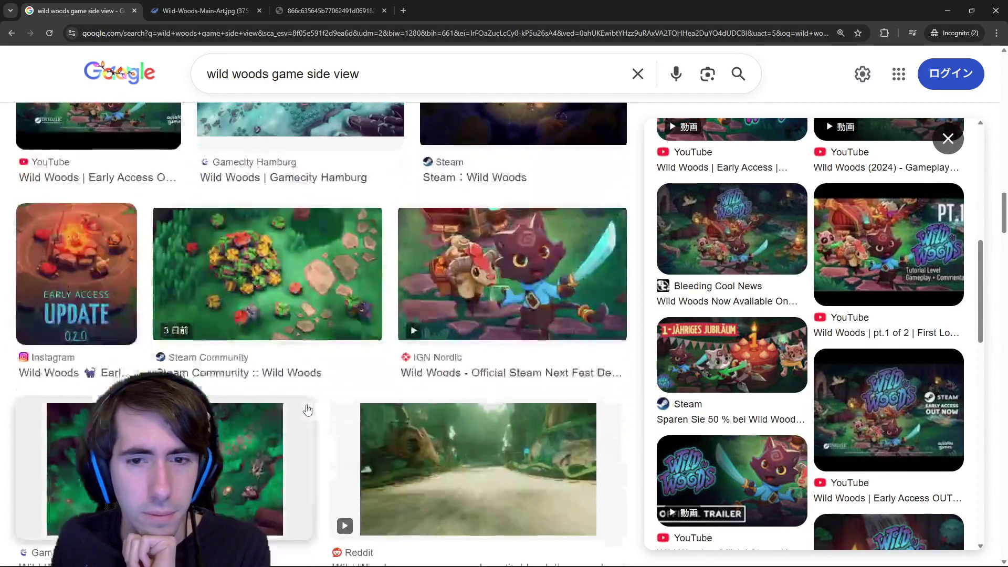
scroll(308, 409, down, 3)
scroll(308, 410, down, 2)
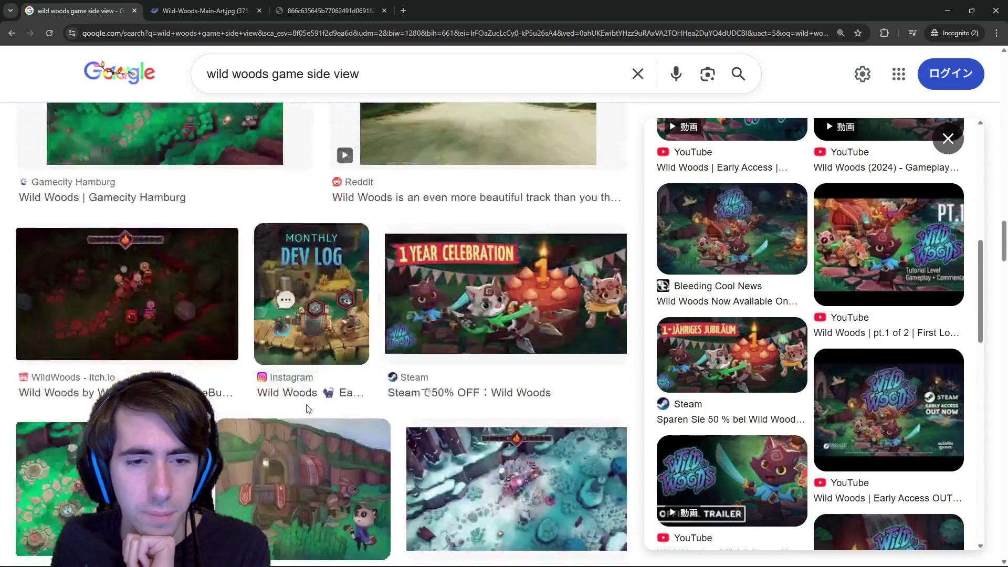
scroll(299, 406, down, 3)
scroll(300, 406, down, 2)
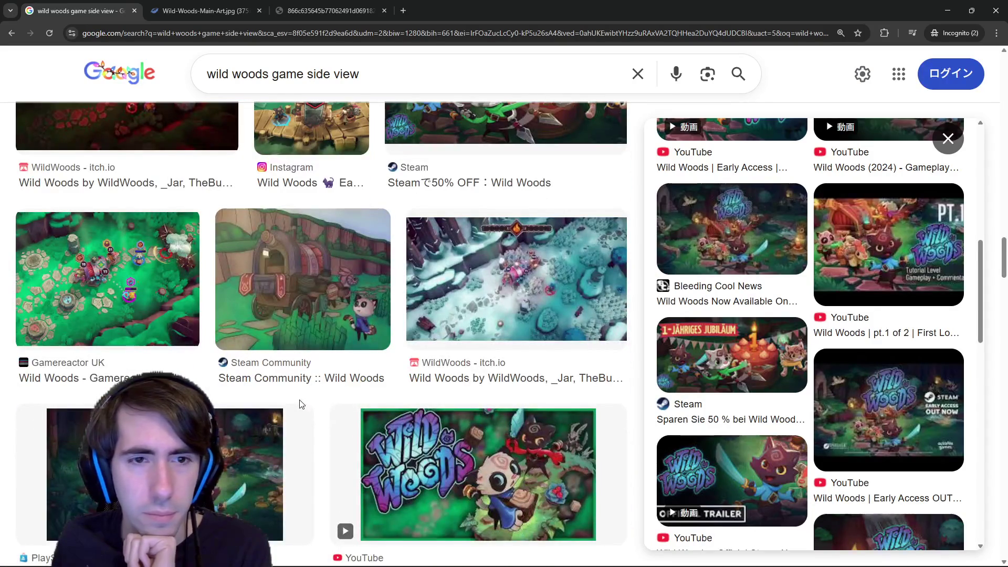
scroll(299, 404, down, 4)
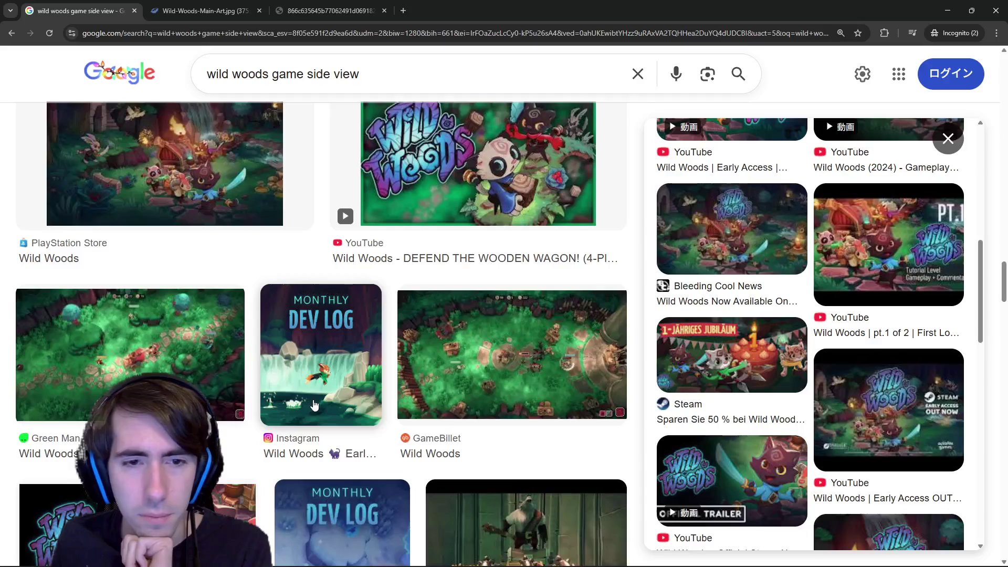
click(313, 406)
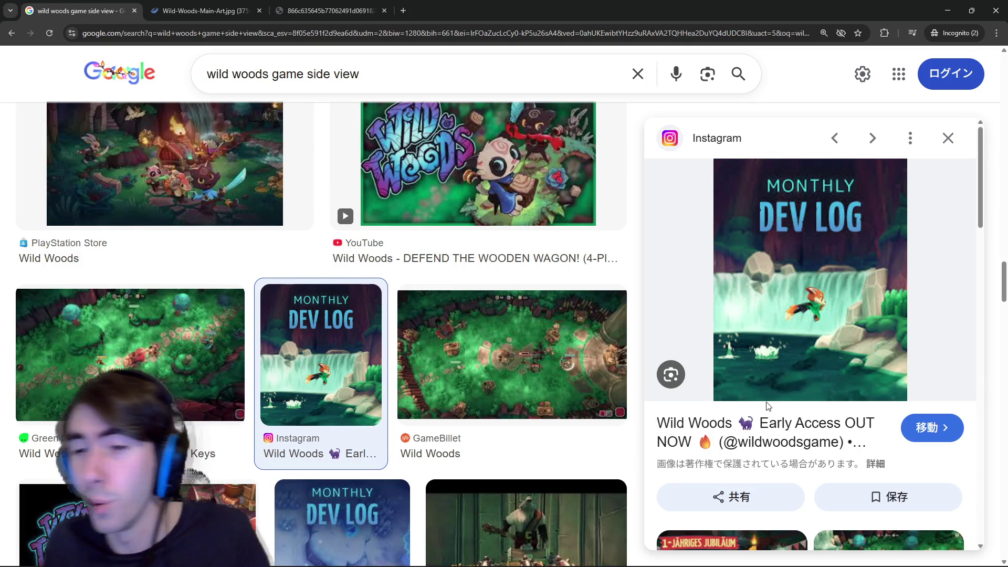
scroll(768, 406, down, 2)
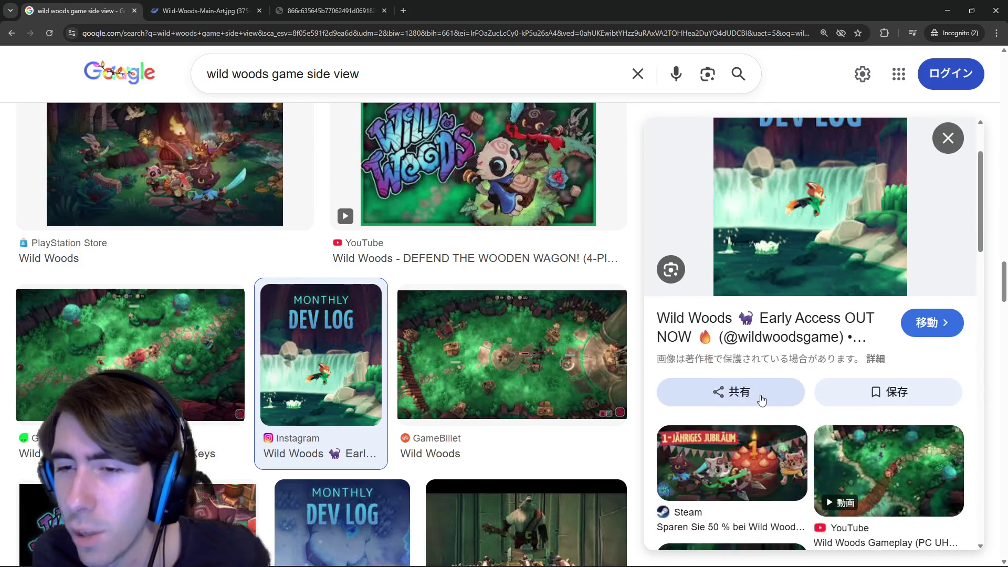
scroll(785, 449, down, 2)
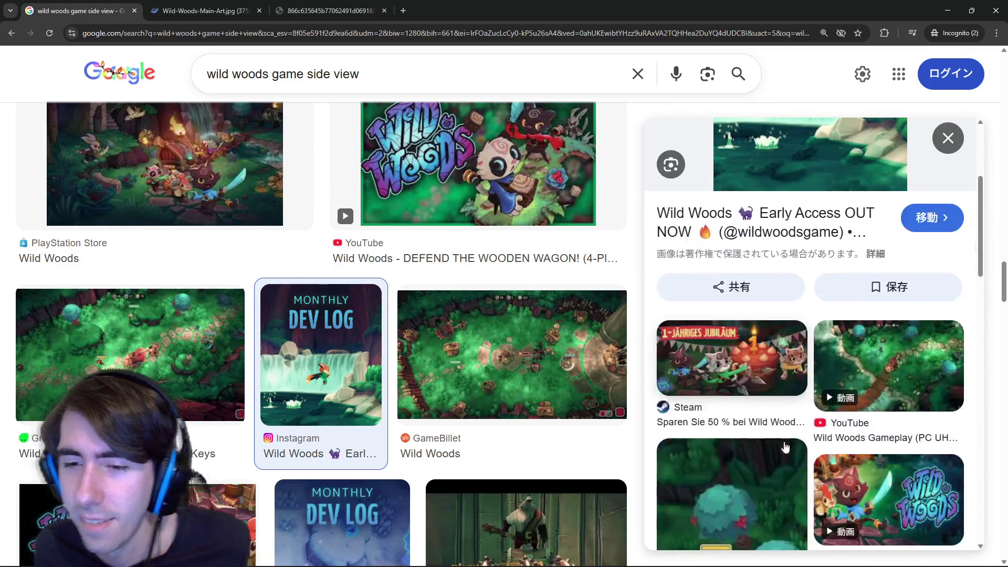
scroll(784, 449, down, 2)
scroll(393, 305, down, 2)
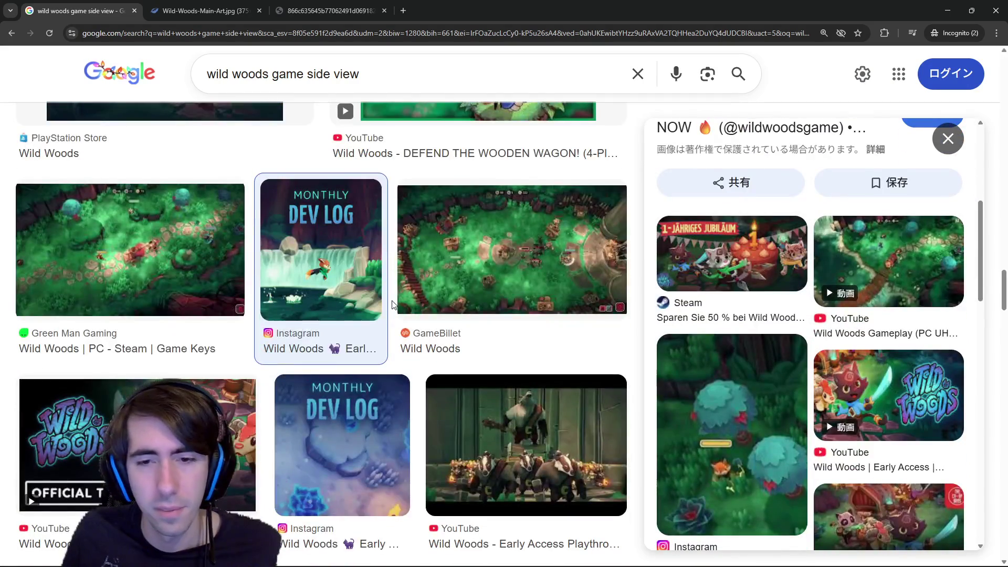
scroll(393, 305, down, 3)
scroll(393, 305, down, 3)
click(200, 11)
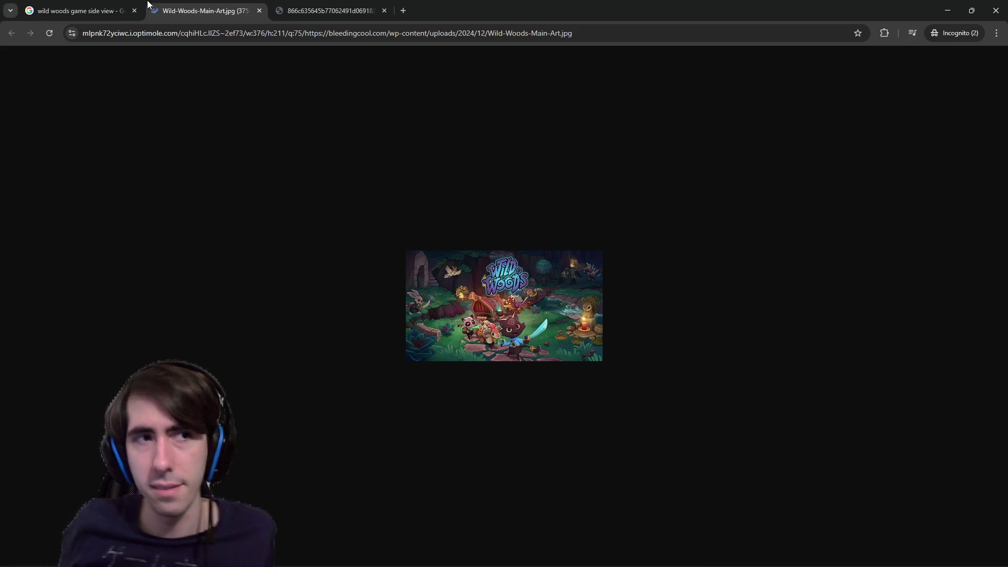
- Minimize Chrome and select all paragraphs in the game's 'Notes to myself' entry
click(971, 10)
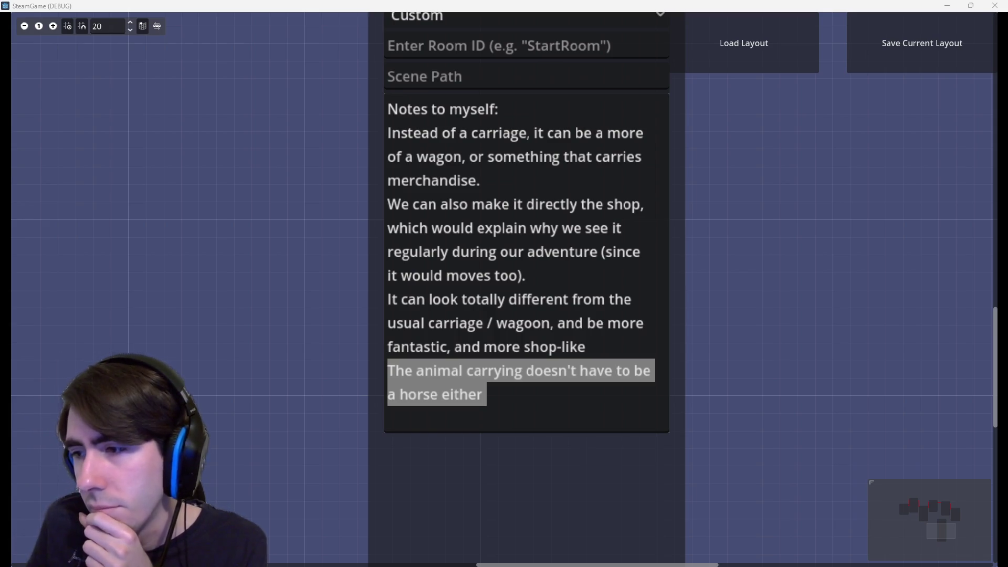
drag(484, 398, 361, 141)
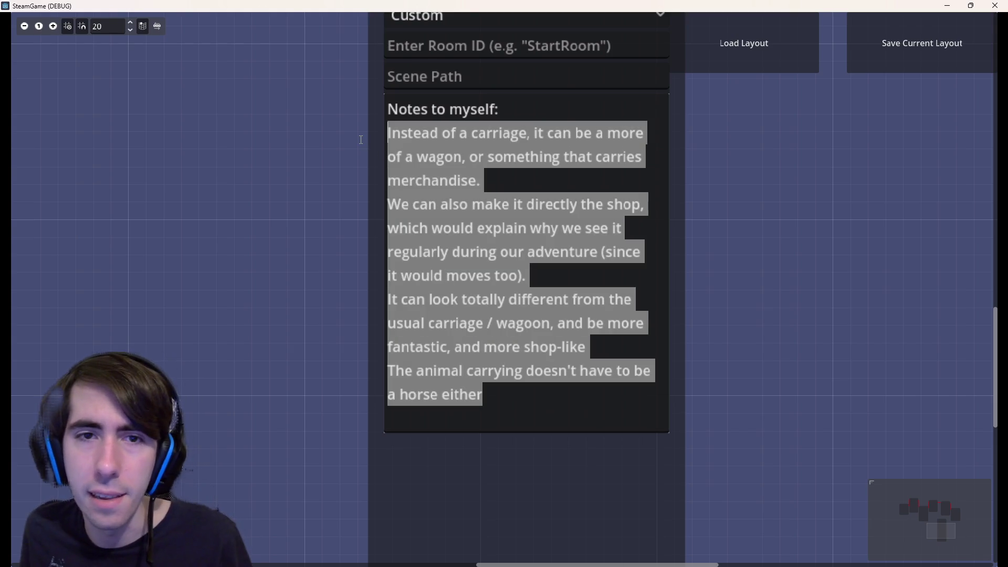
- Rewrite the note: after the sister is saved, they get brought back to the hotspring village for safety
key(BackSpace)
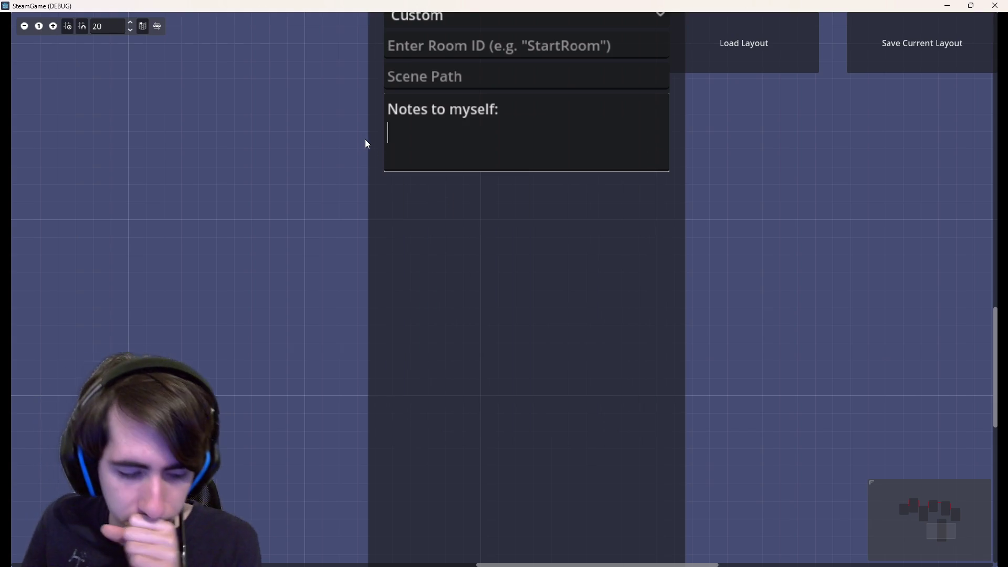
text(after )
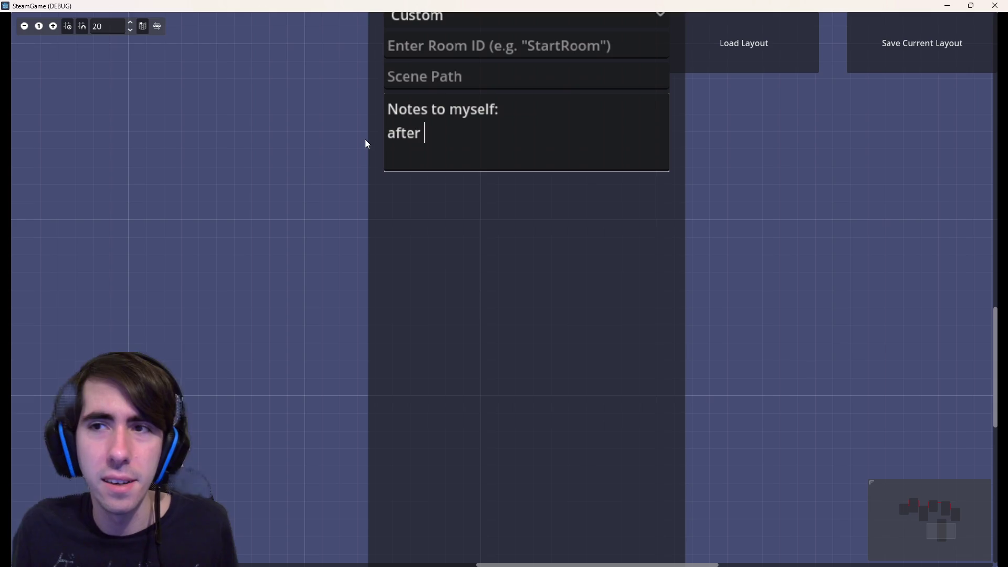
text(the )
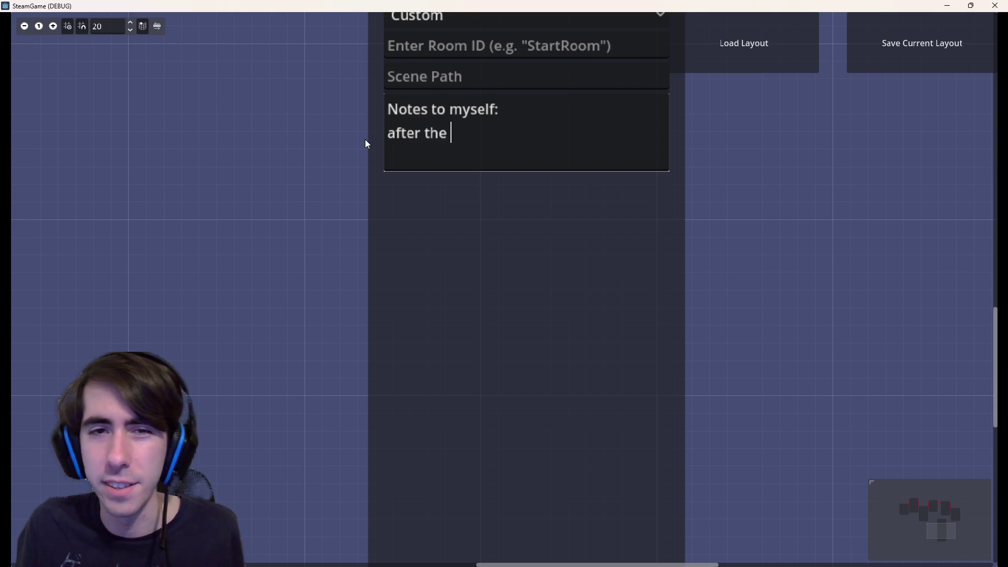
text(sister is saved,)
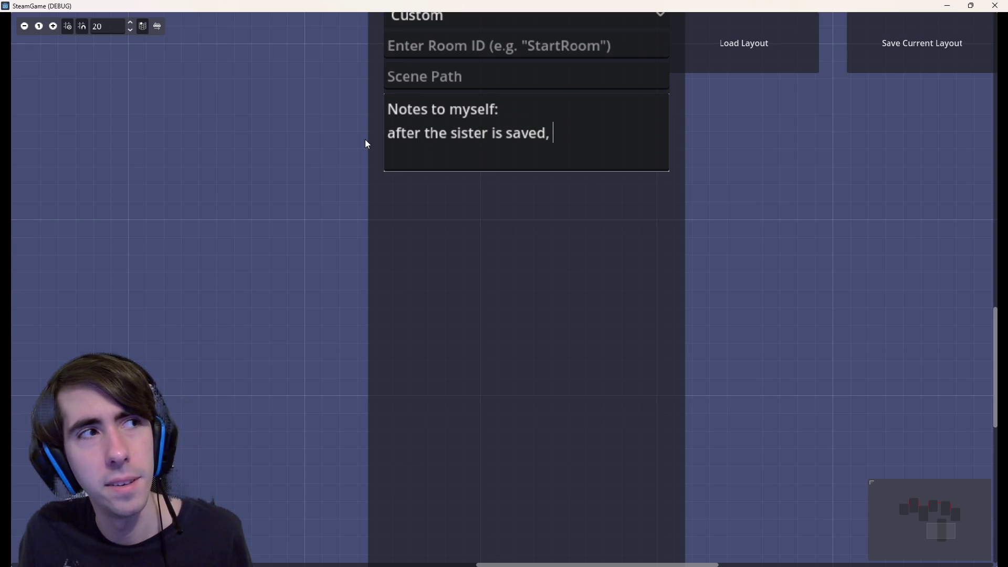
text(they c)
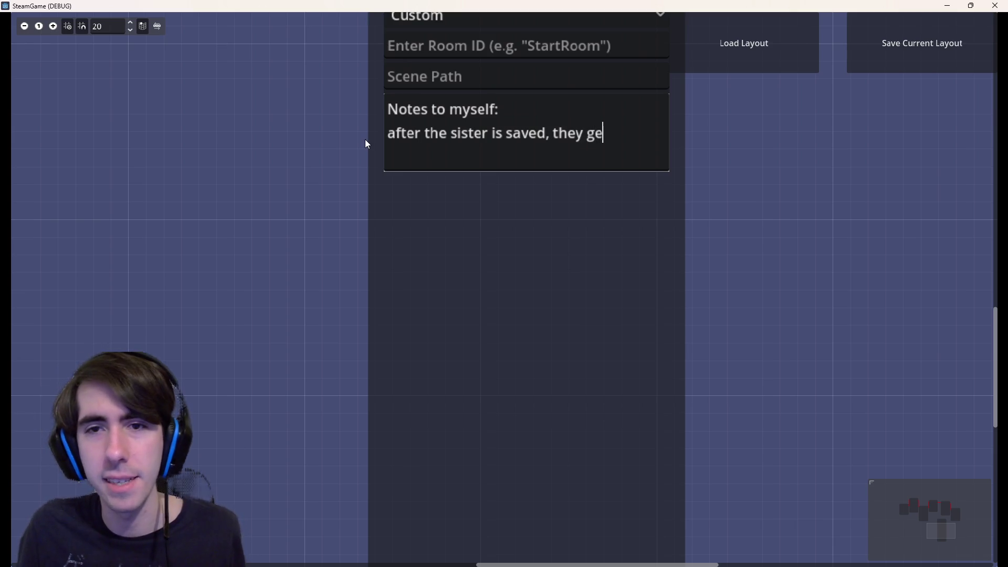
text(t brought back the vi)
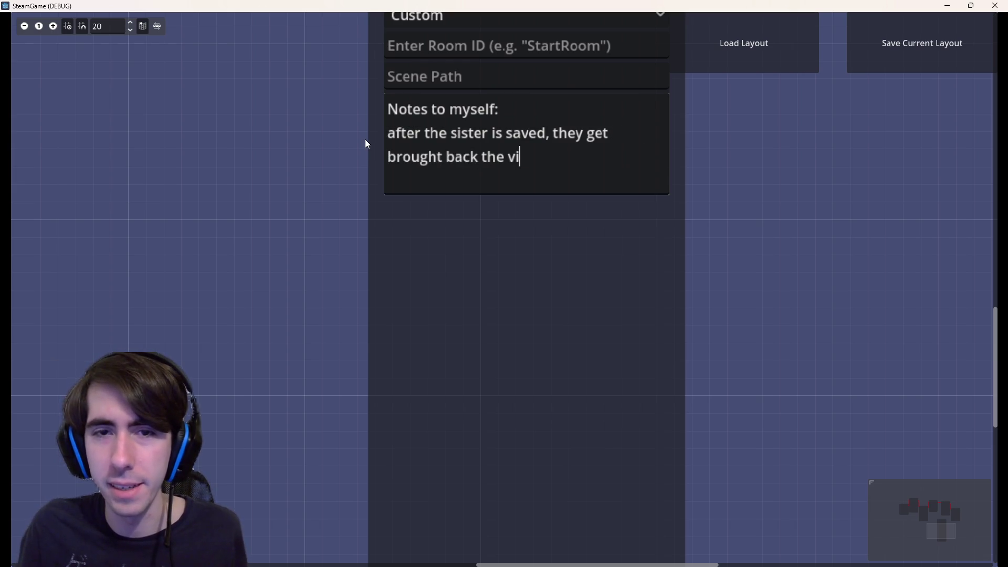
text(llage)
key(Return)
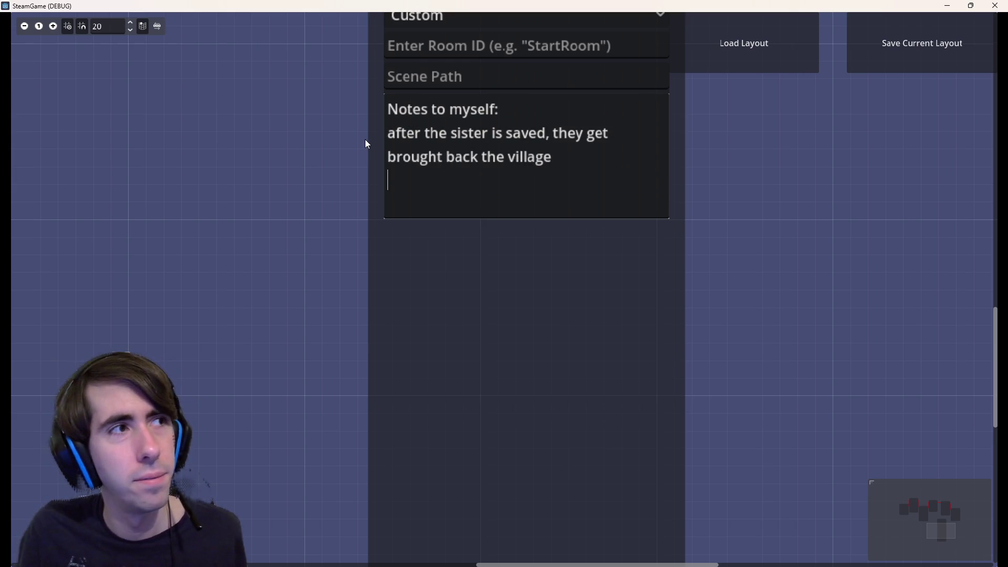
key(BackSpace)
key(BackSpace)
key(BackSpace)
key(BackSpace)
text(v)
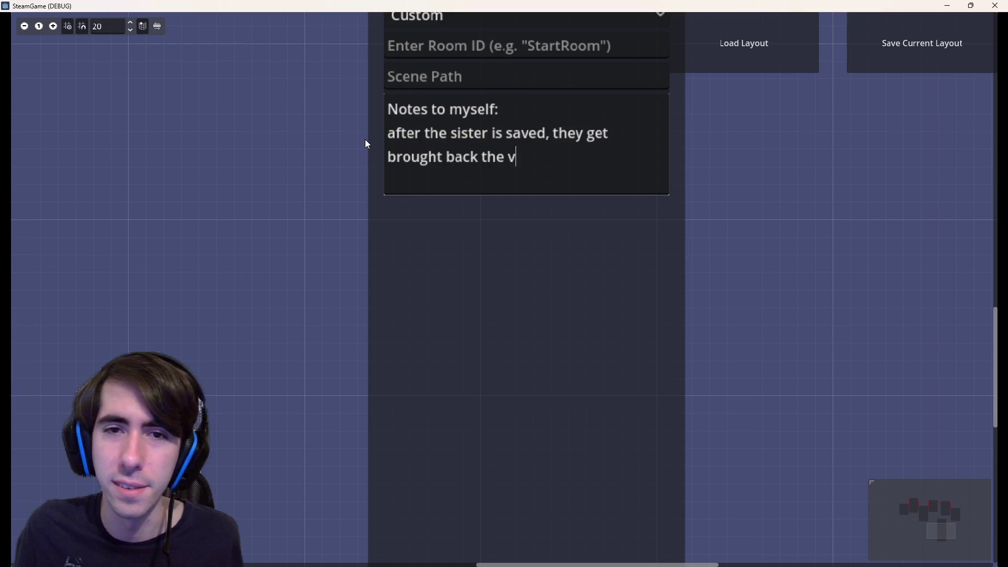
text(illage /)
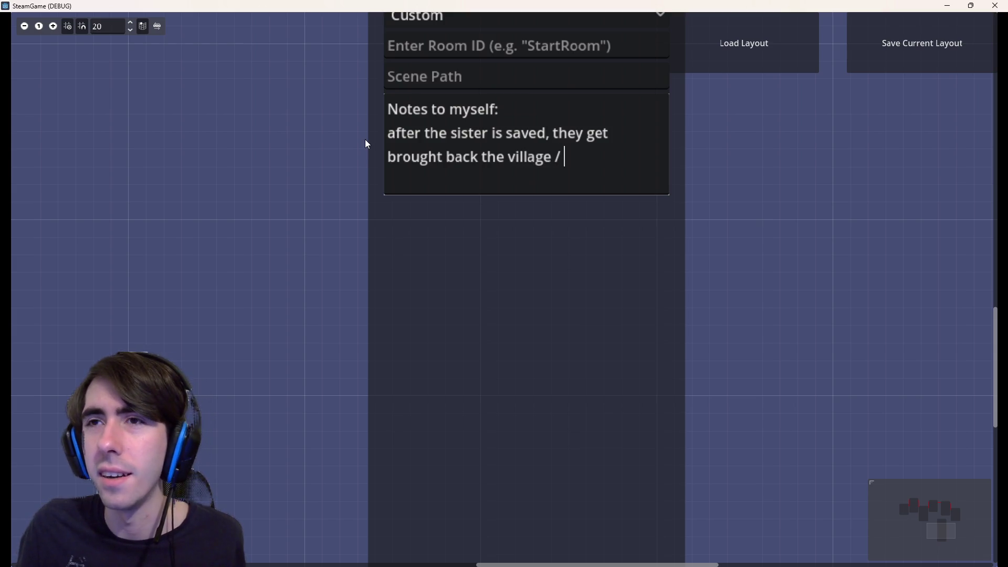
key(BackSpace)
key(BackSpace)
key(BackSpace)
text(ho)
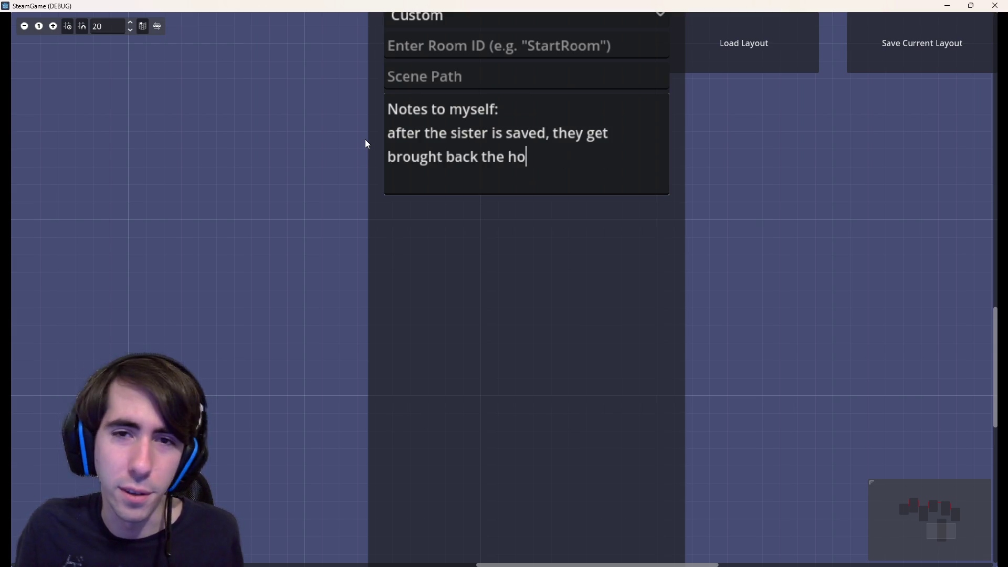
text(t sp)
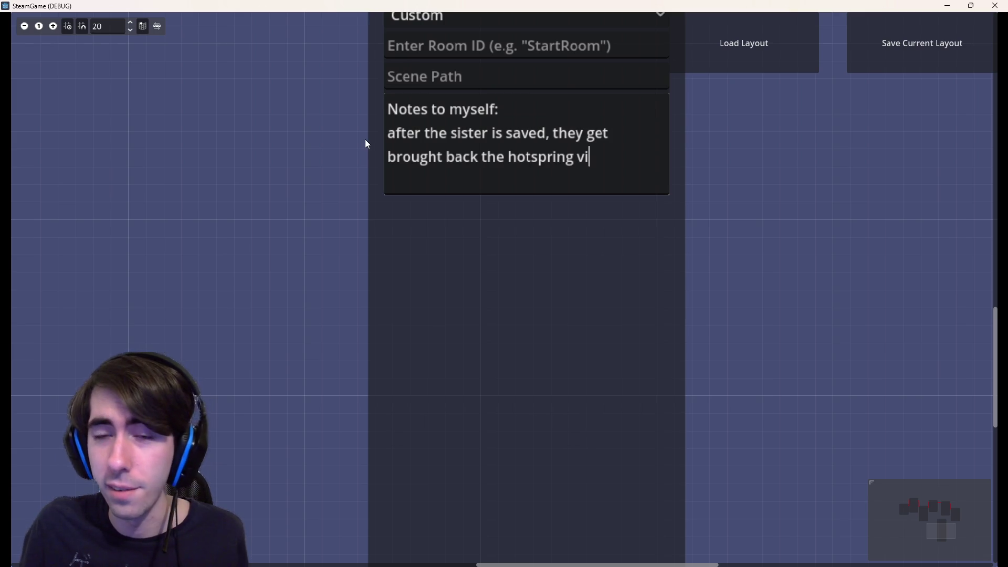
text(afey)
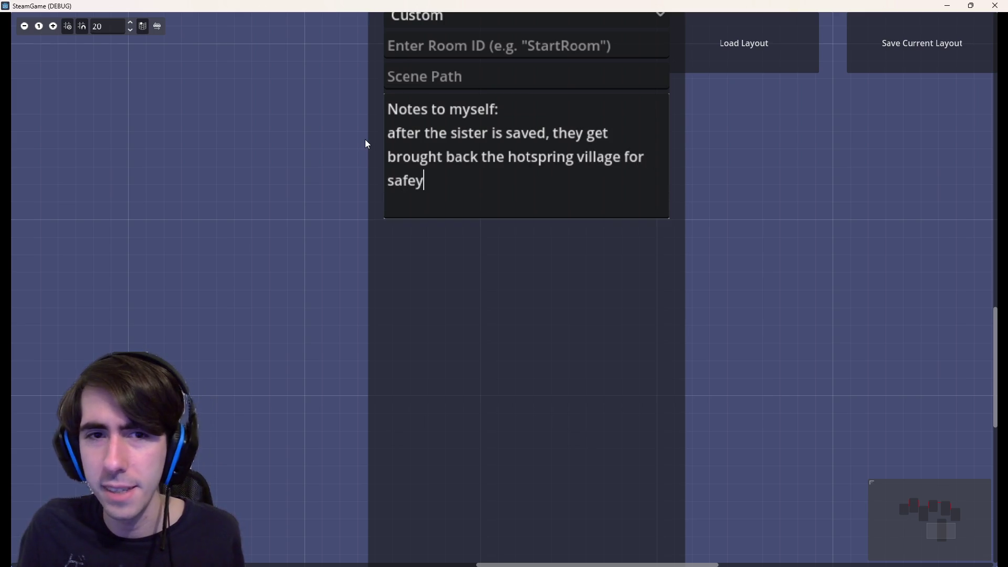
key(BackSpace)
text(ty,)
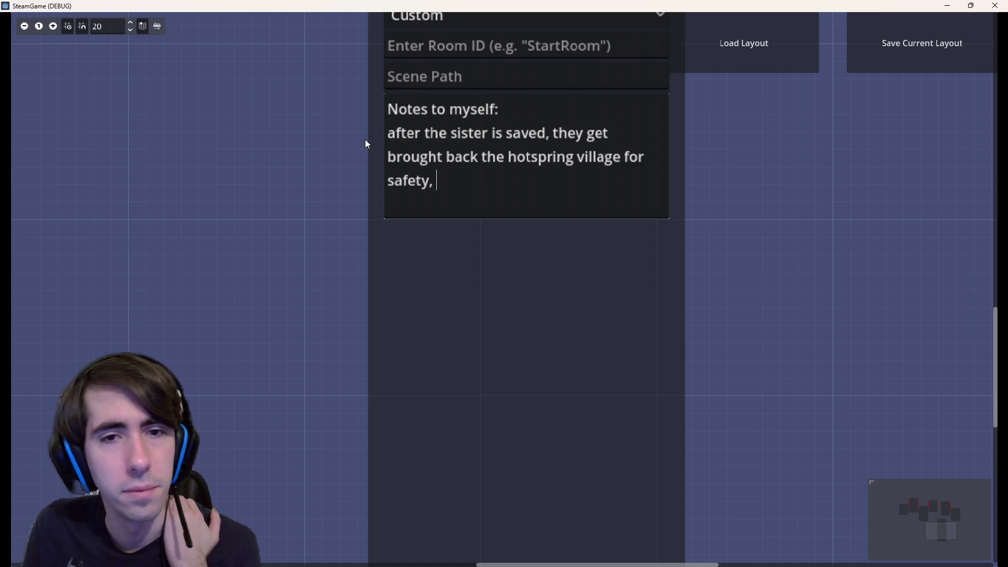
key(BackSpace)
key(BackSpace)
text(. T)
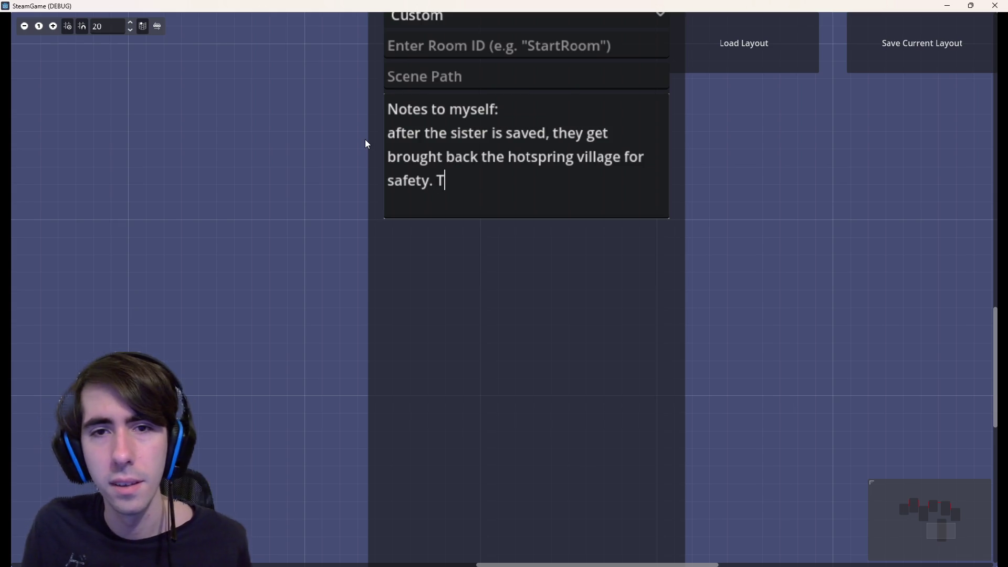
text(he olde)
key(ctrl+z)
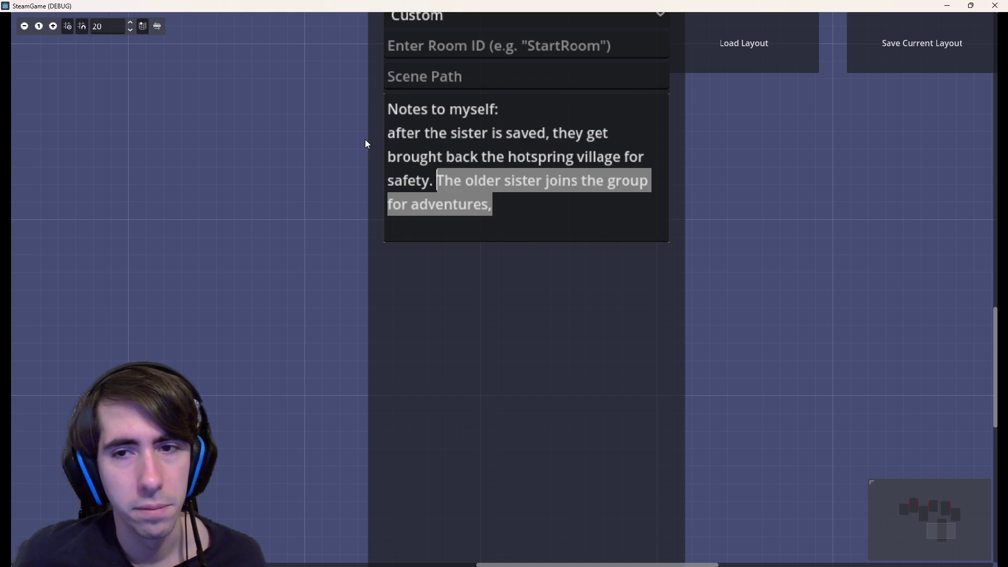
- Finish the sentence that the older sister joins the group for adventures
key(End)
key(BackSpace)
text(.)
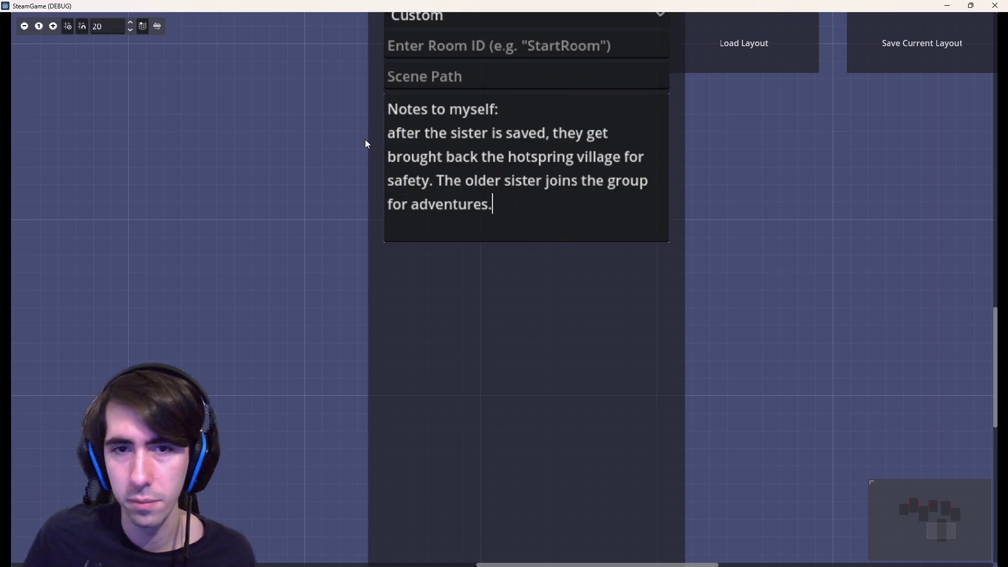
key(Return)
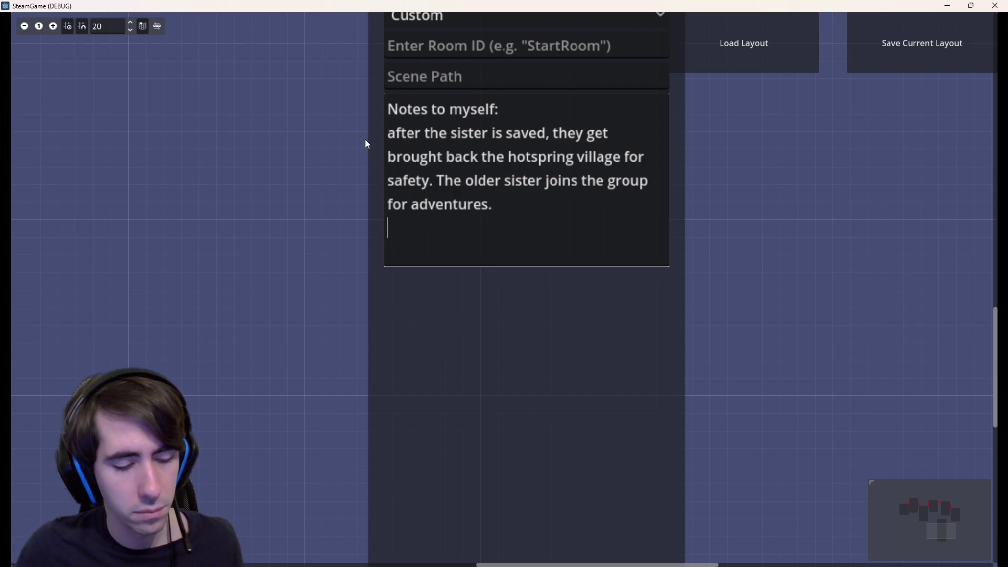
text(Wa)
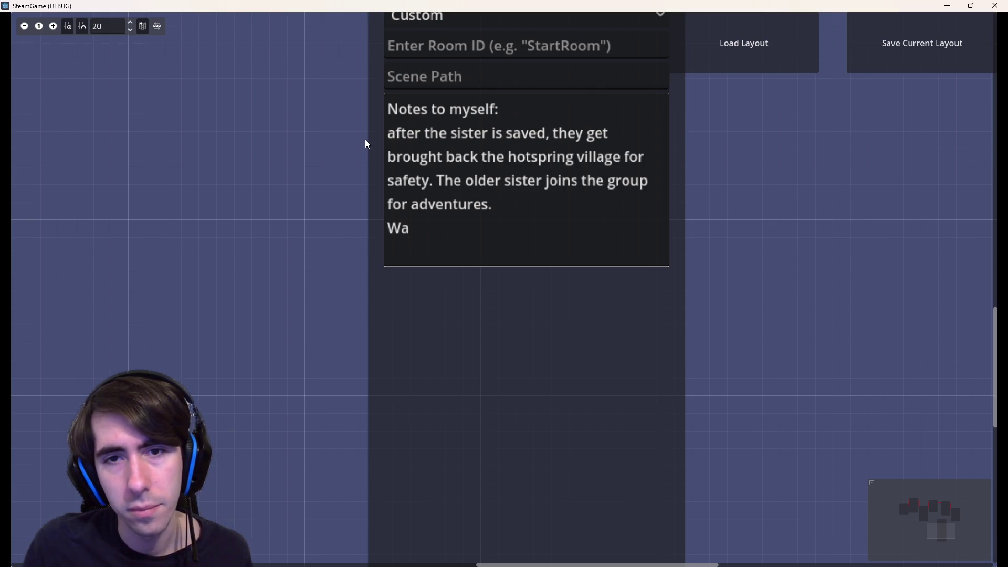
text(s the older sister )
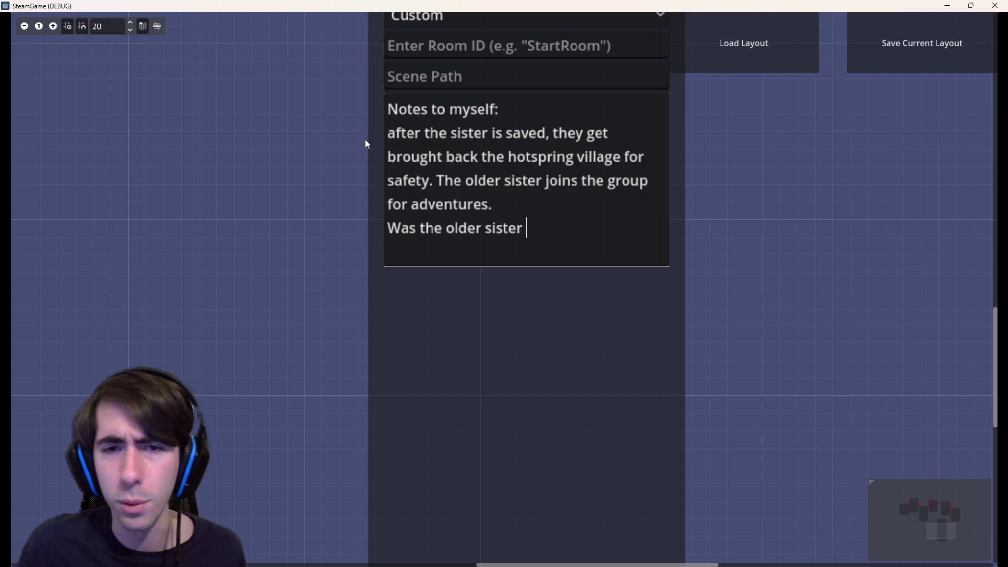
text(with someone else )
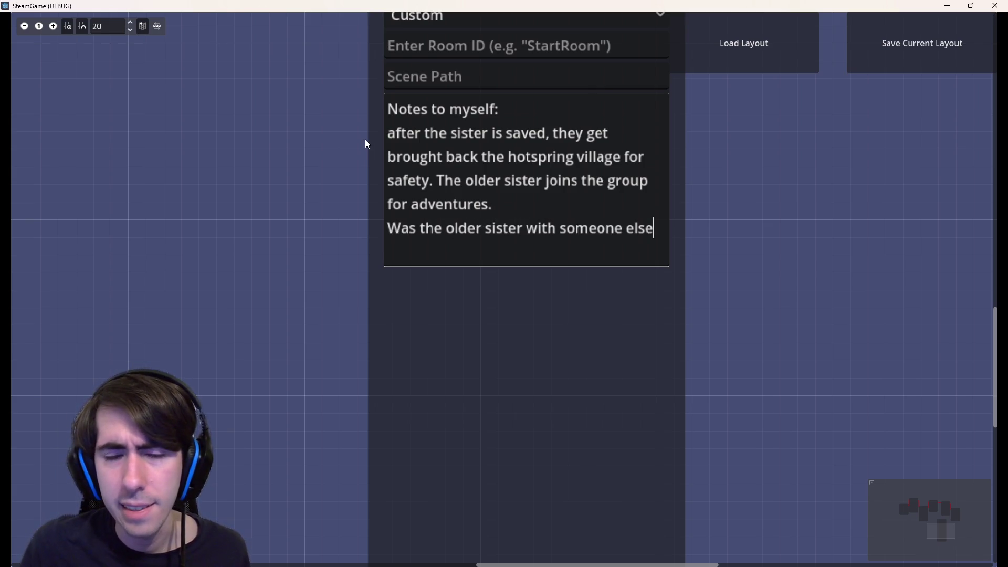
text(of the family)
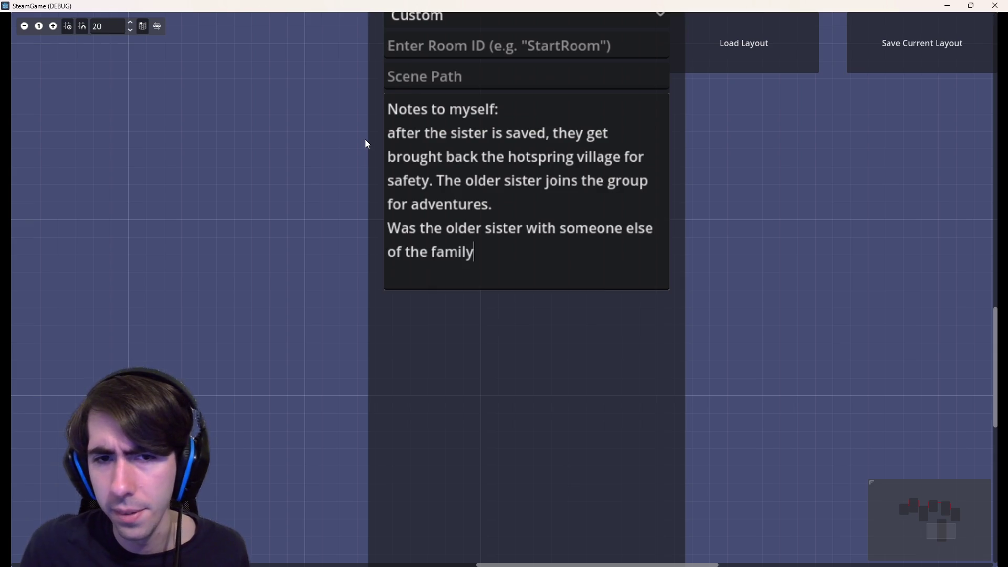
text(?)
- Add the question whether the older sister was with other family members, then select all notes
key(Return)
text(That w)
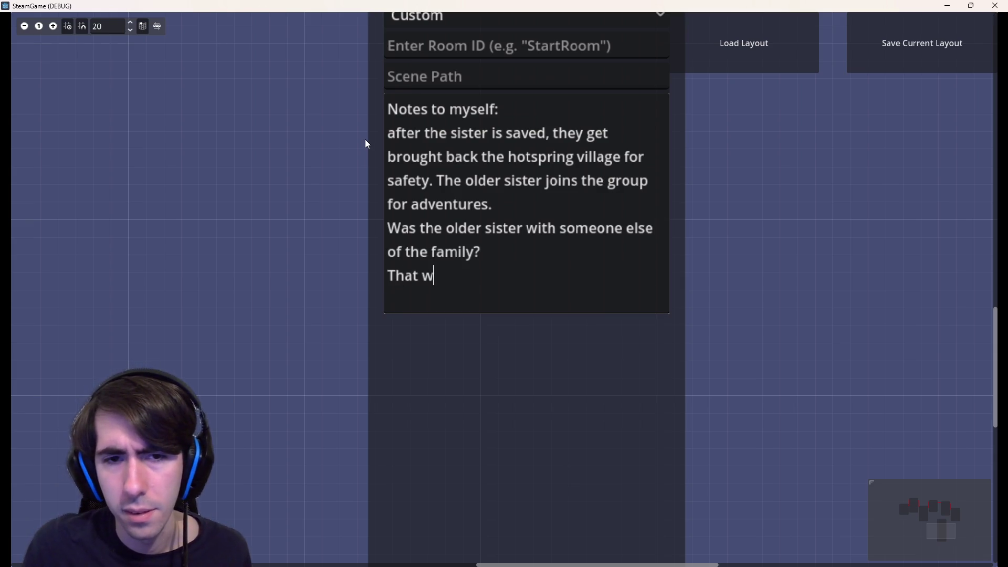
text(ould)
key(BackSpace)
key(BackSpace)
key(BackSpace)
key(BackSpace)
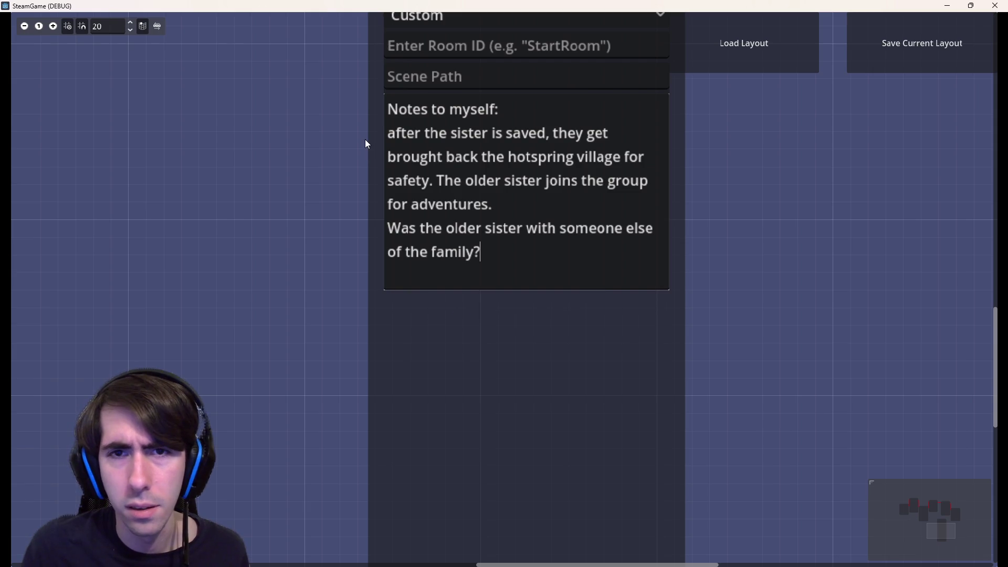
key(Return)
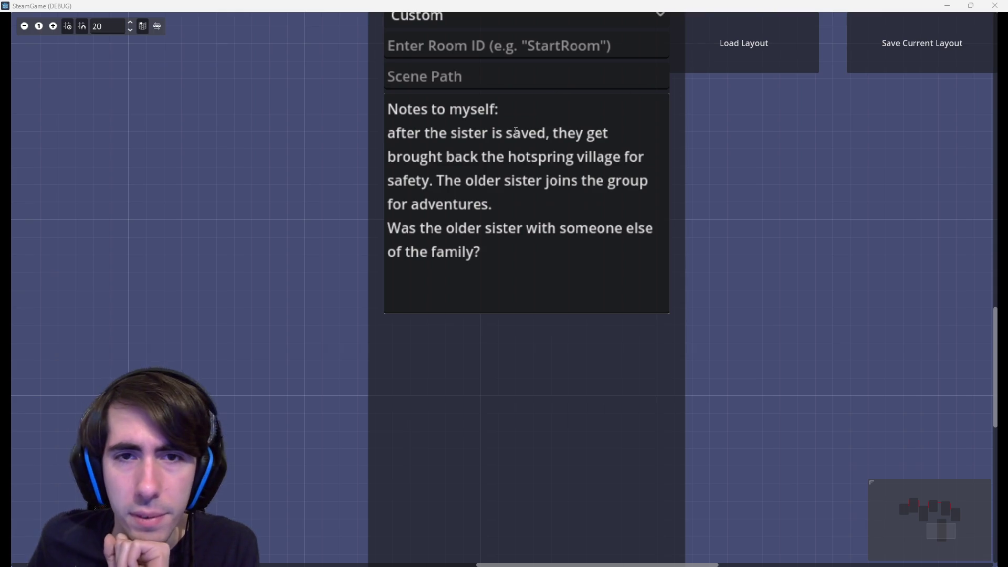
click(534, 246)
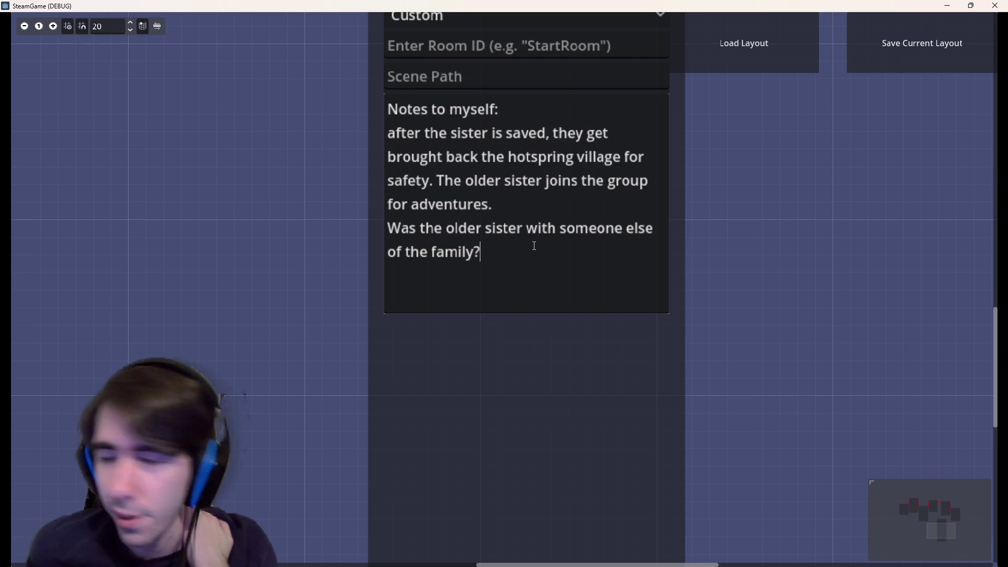
key(ctrl+a)
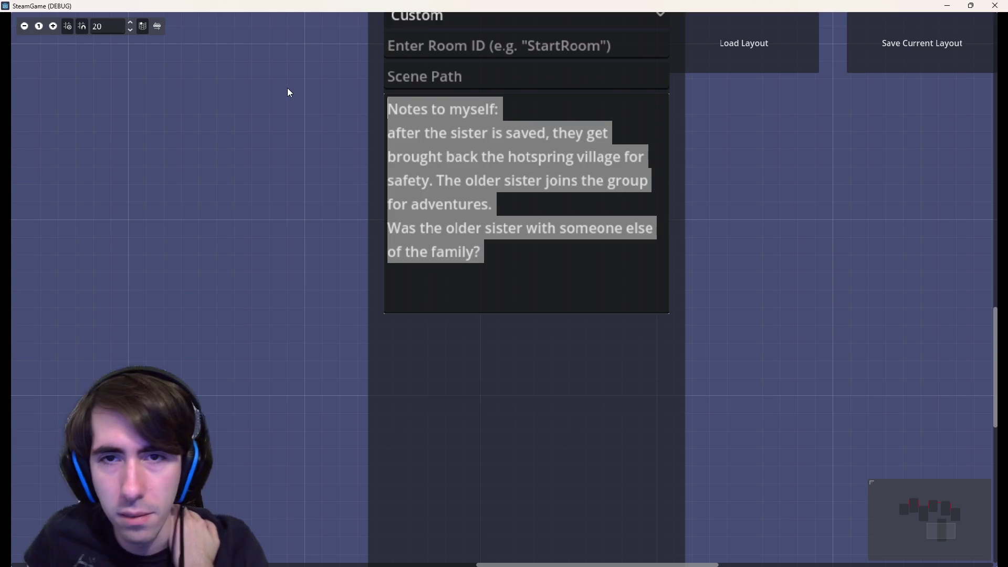
- Delete all the notes text and remove the emptied Room node from the graph
key(Delete)
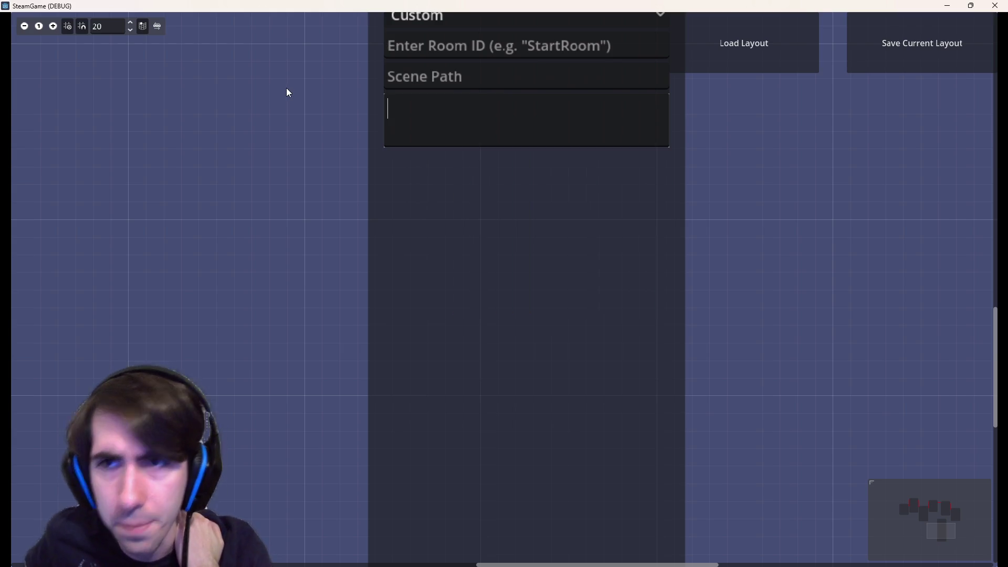
scroll(407, 156, down, 2)
scroll(354, 384, down, 2)
scroll(353, 380, down, 2)
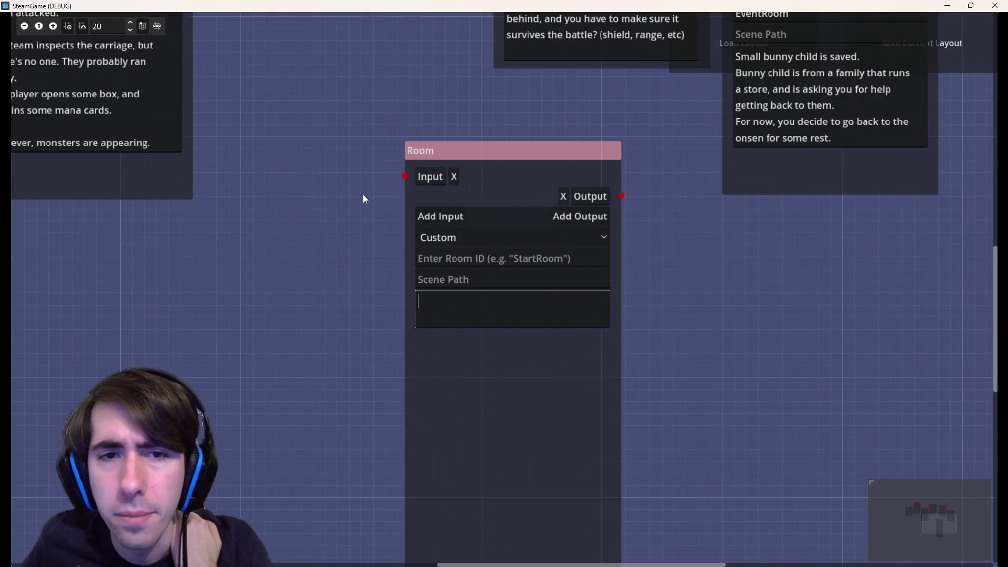
click(475, 290)
key(Delete)
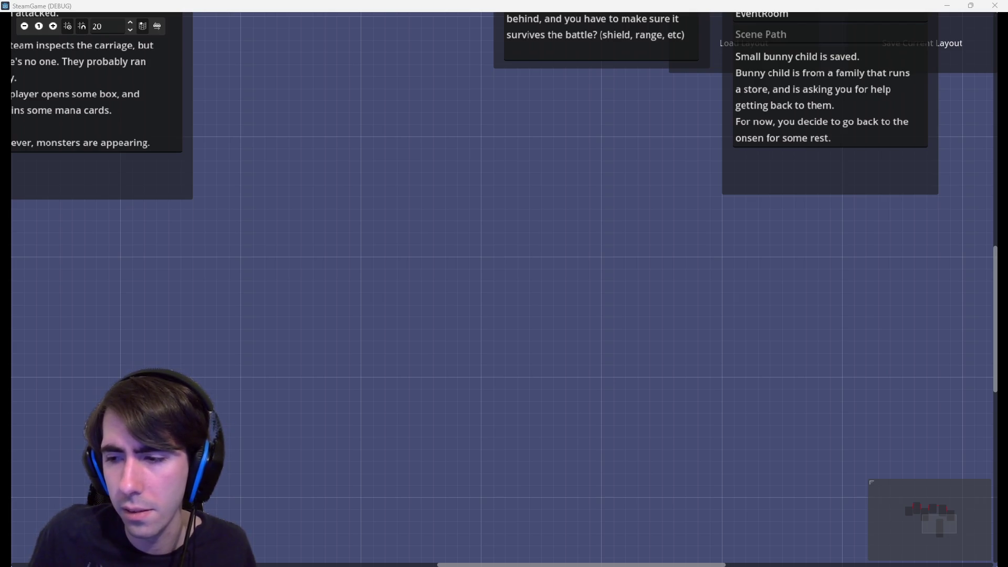
- Add a new Room node noting that after the rescue they discuss the artist customer who can explain the situation
right_click(507, 167)
click(543, 442)
text(After)
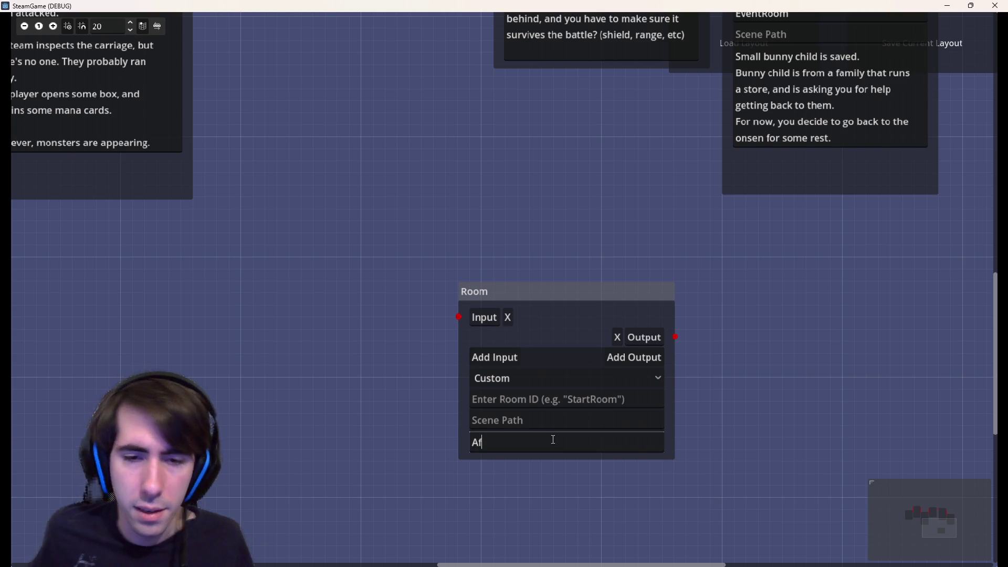
scroll(493, 326, up, 3)
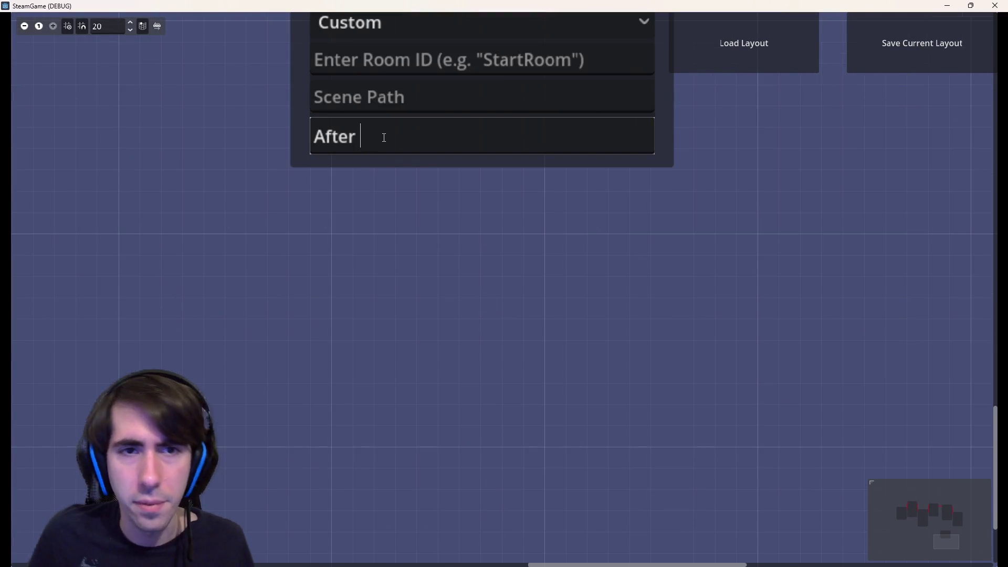
text(getting rescued, t)
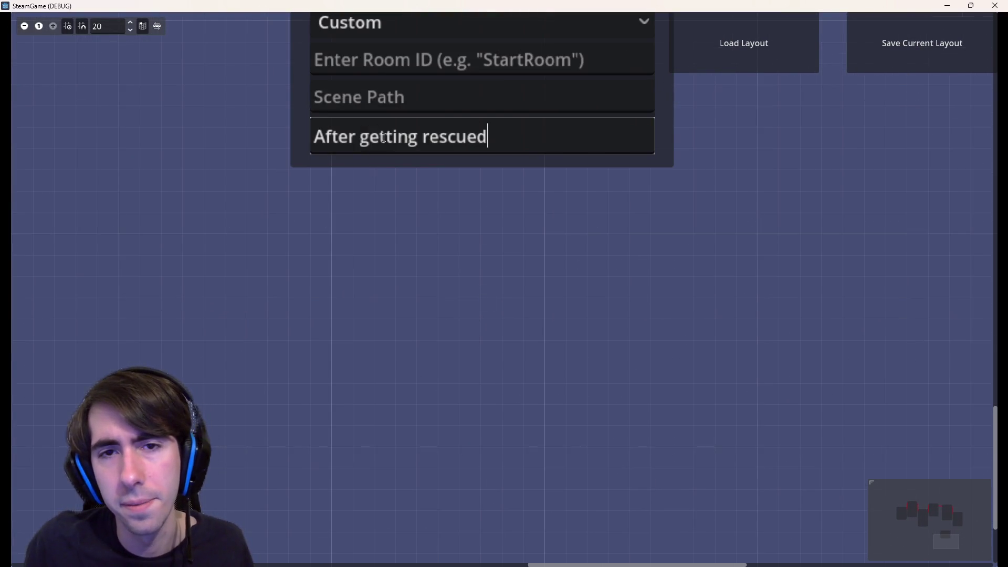
text(hey ta)
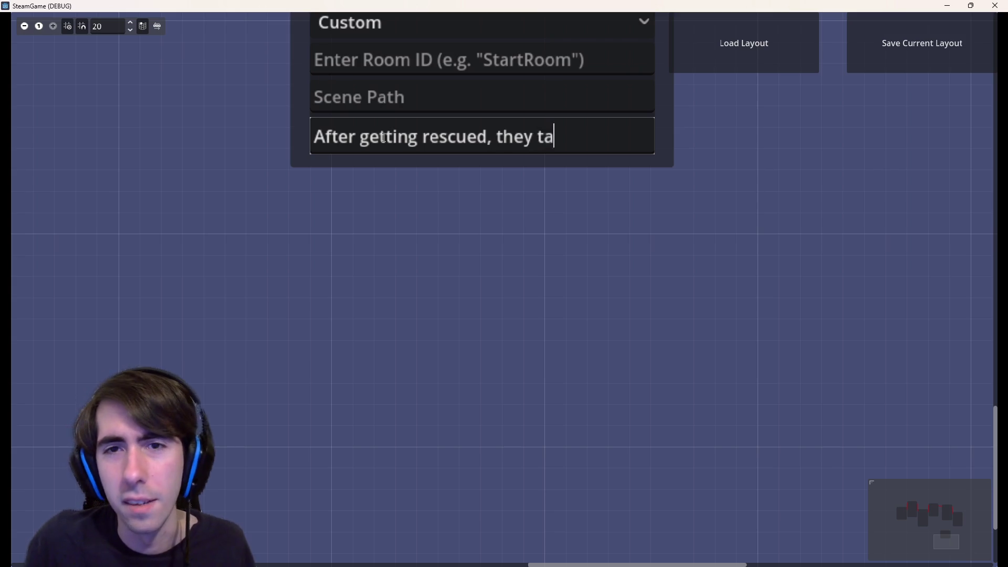
text(lk about)
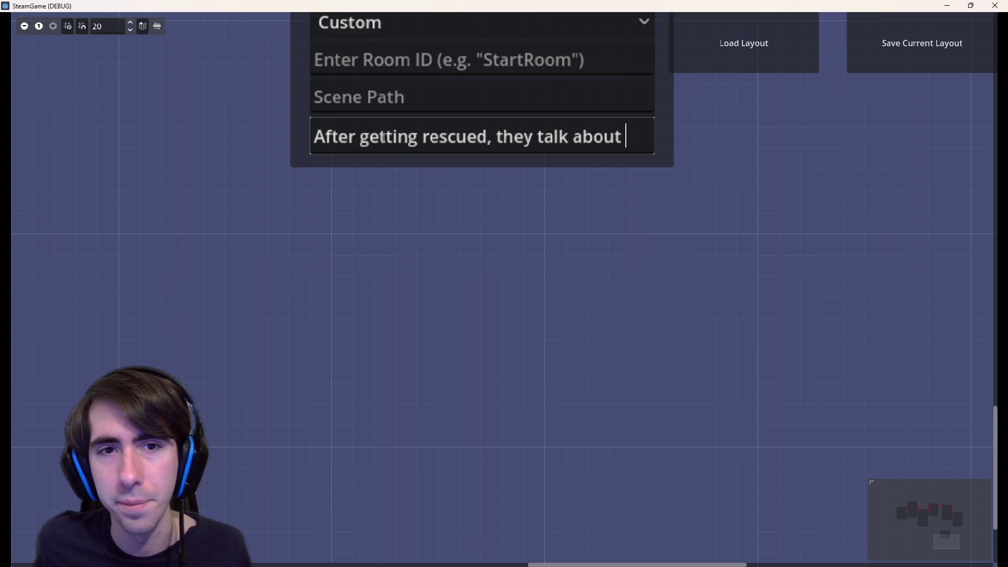
scroll(424, 274, down, 2)
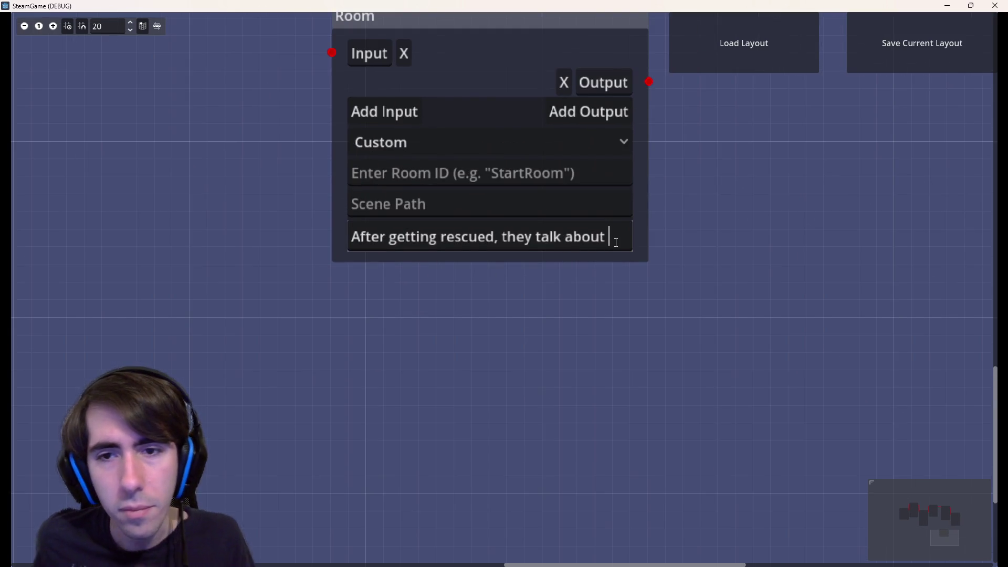
click(610, 237)
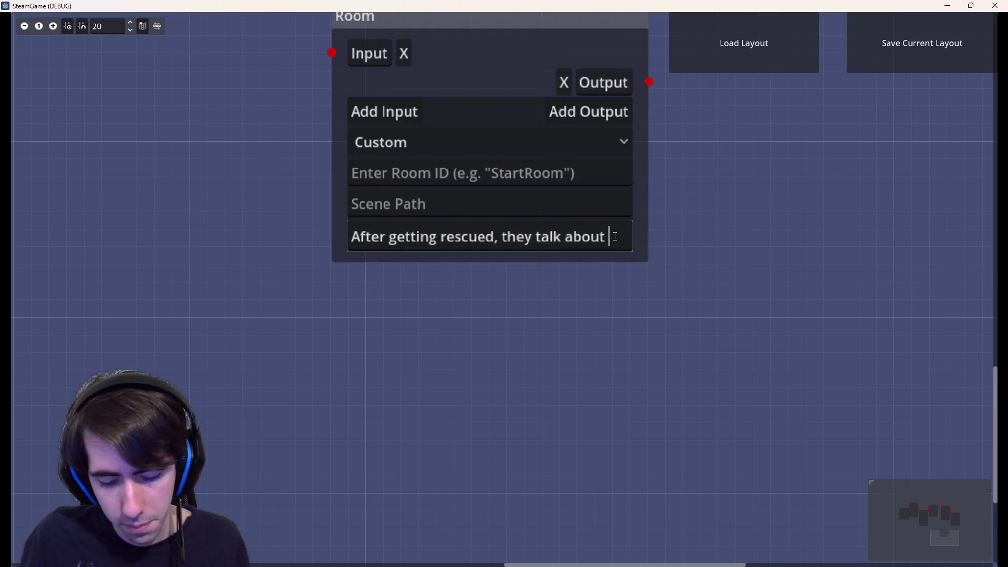
text(the artist )
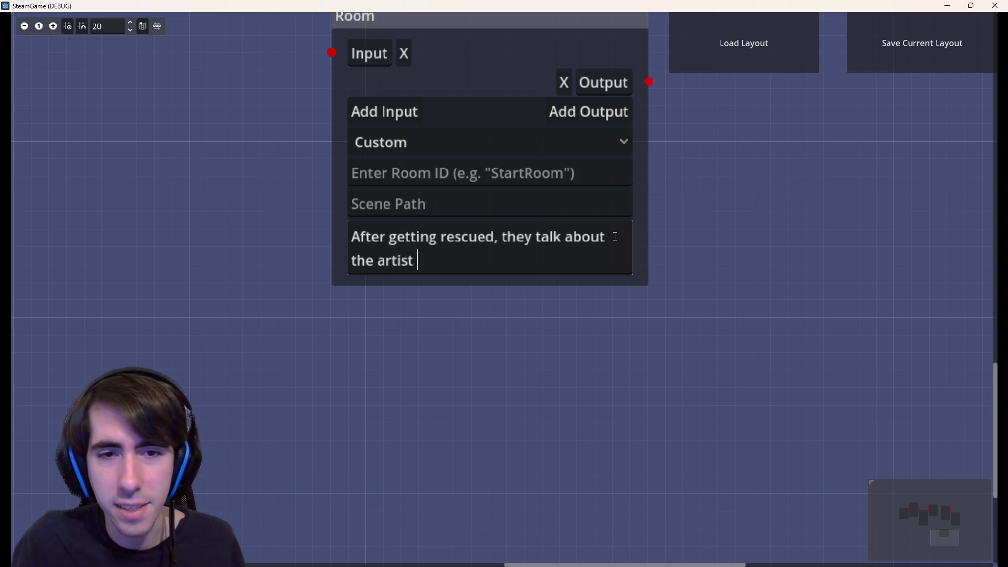
text(that can )
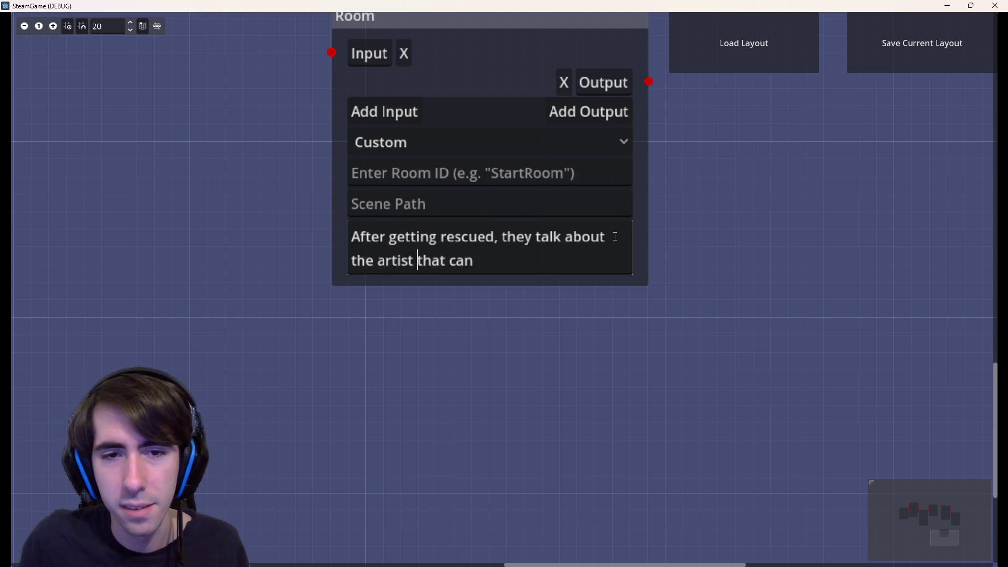
text(customer )
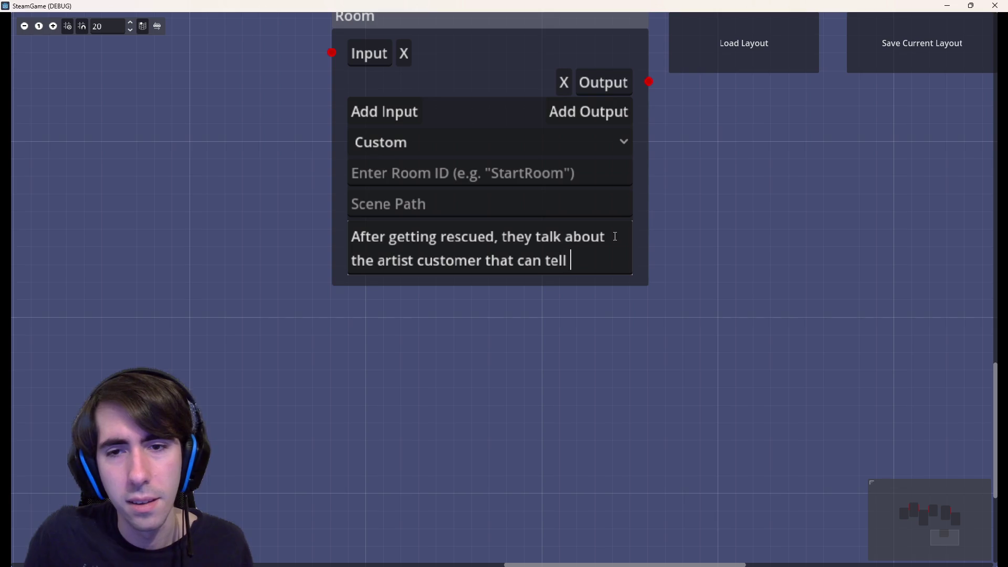
text(us more about the i)
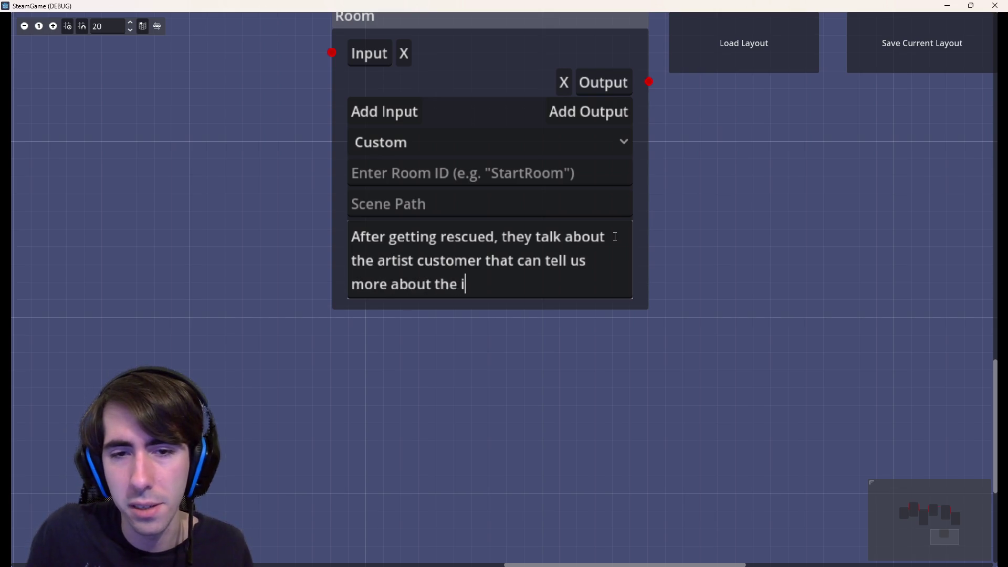
key(BackSpace)
text(situation.)
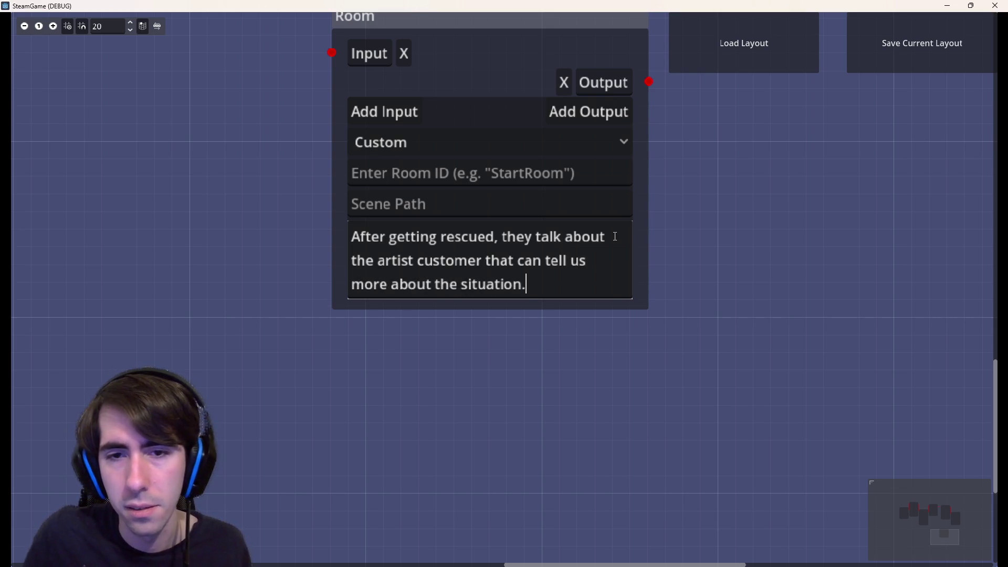
key(ctrl+a)
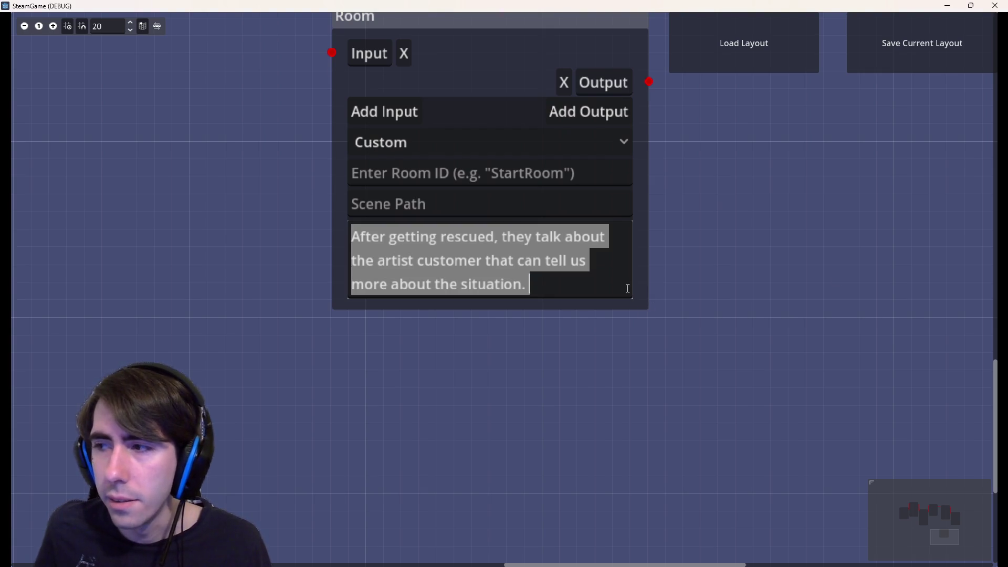
- Delete the newly written rescue follow-up Room node from the graph
drag(628, 315, 581, 359)
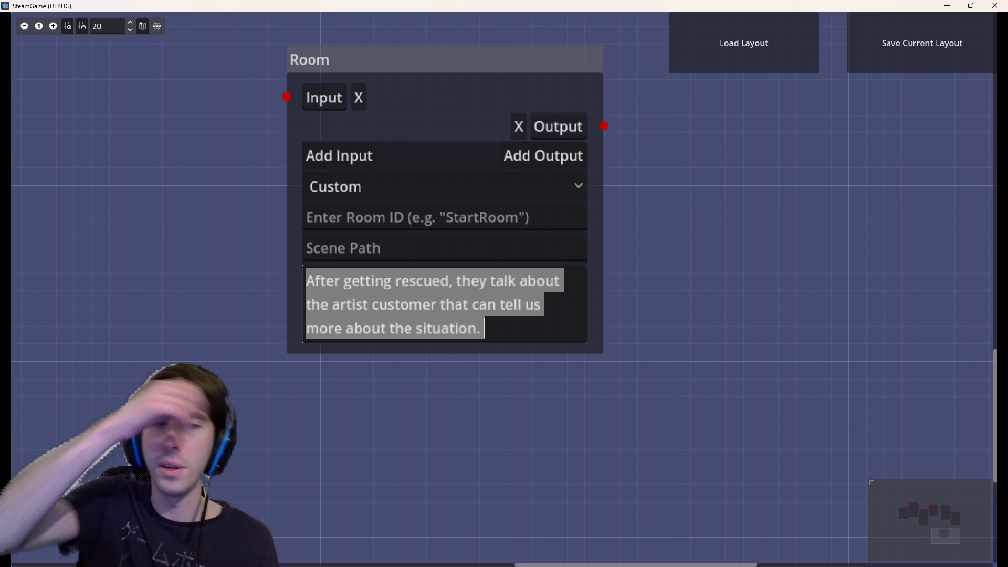
click(570, 352)
scroll(310, 169, down, 1)
scroll(309, 197, down, 1)
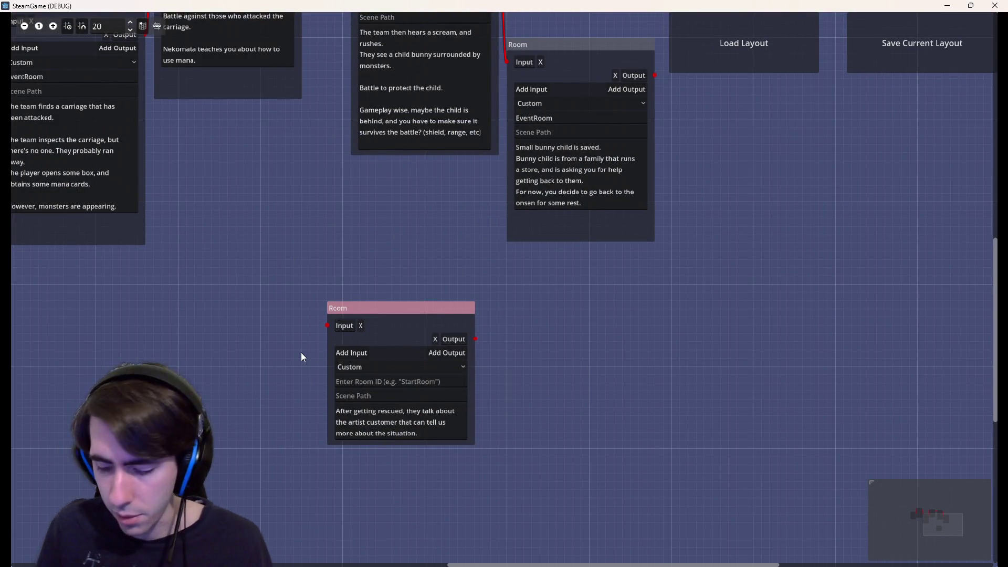
key(Delete)
- Review the later Room nodes' gameplay notes, then switch back to the Godot editor
drag(350, 137, 530, 420)
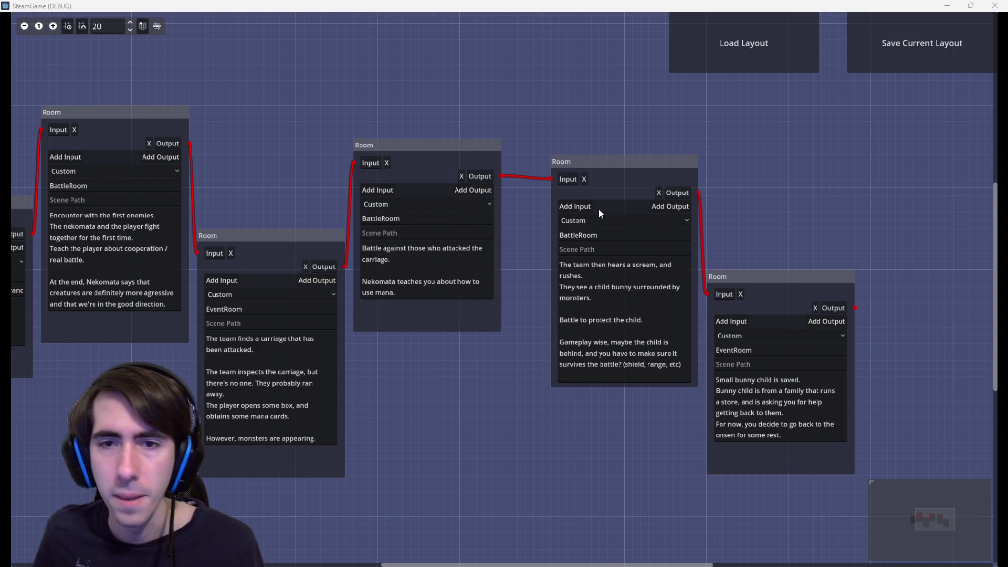
scroll(474, 440, up, 2)
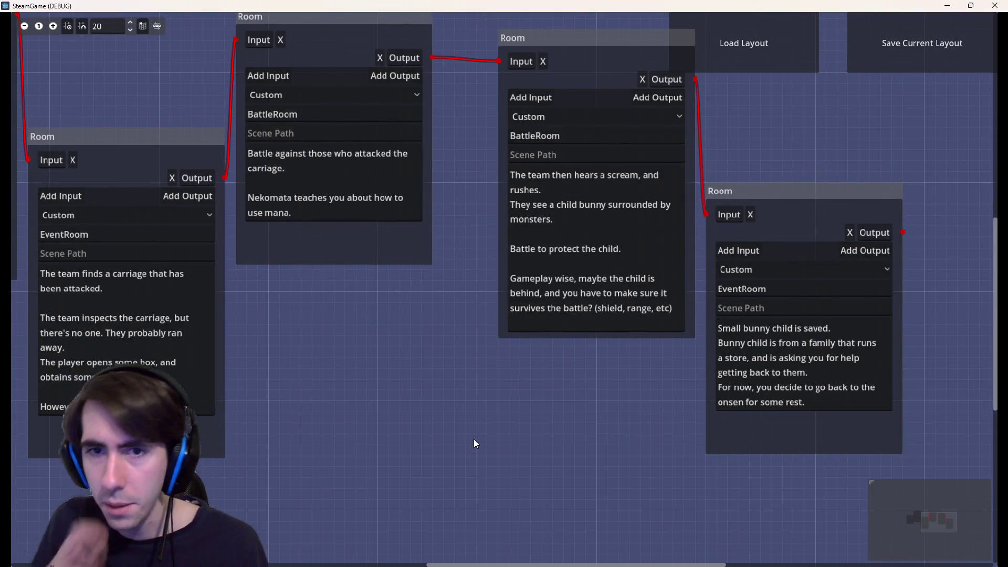
drag(497, 430, 459, 415)
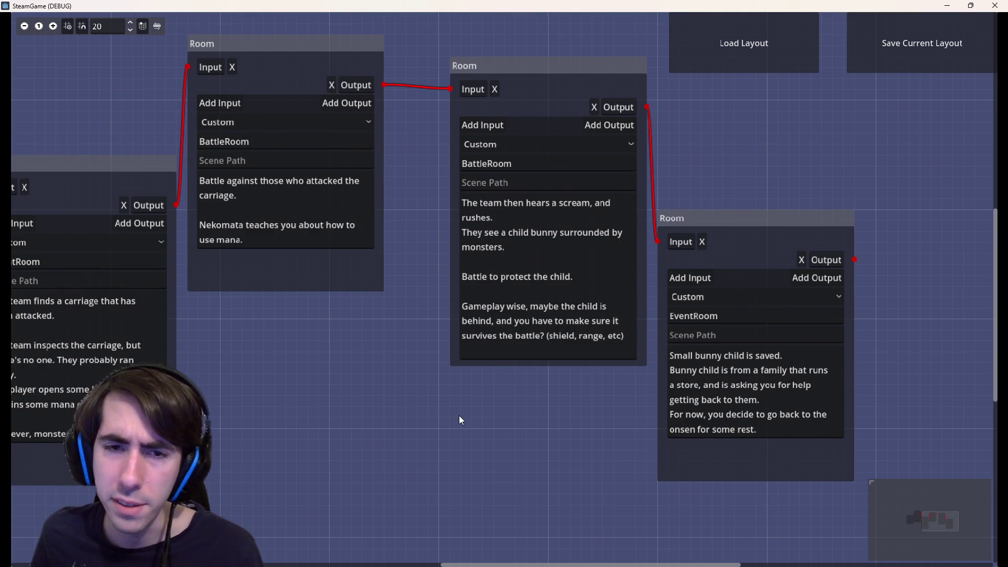
triple_click(571, 277)
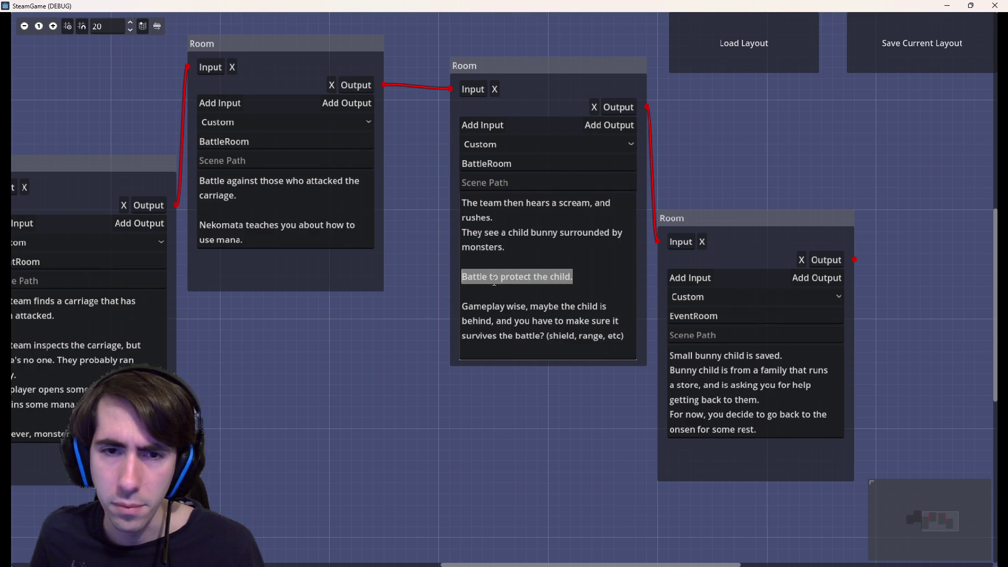
click(544, 323)
mouse_move(624, 337)
mouse_down()
mouse_move(495, 277)
mouse_move(462, 291)
mouse_up()
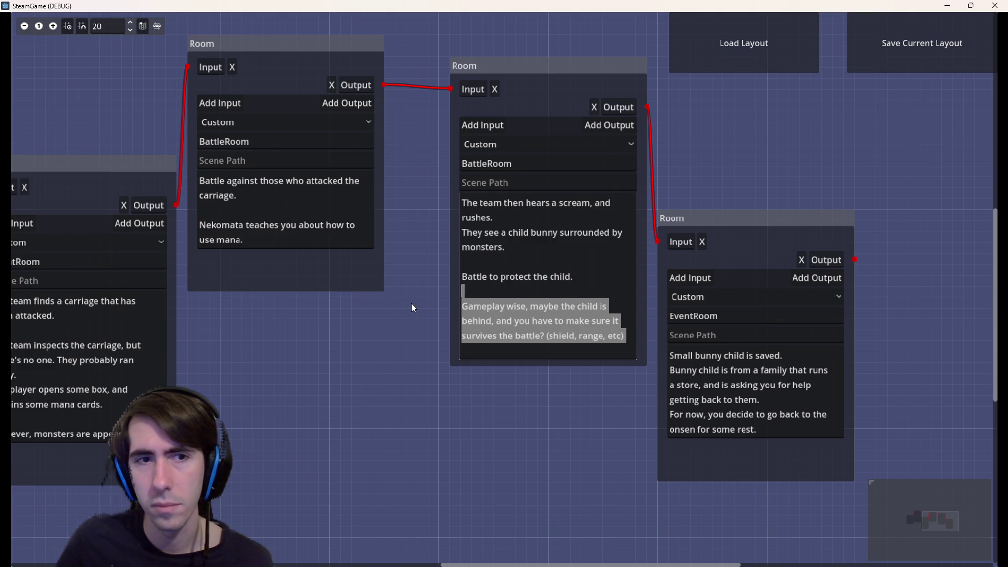
scroll(411, 303, down, 2)
scroll(553, 321, down, 1)
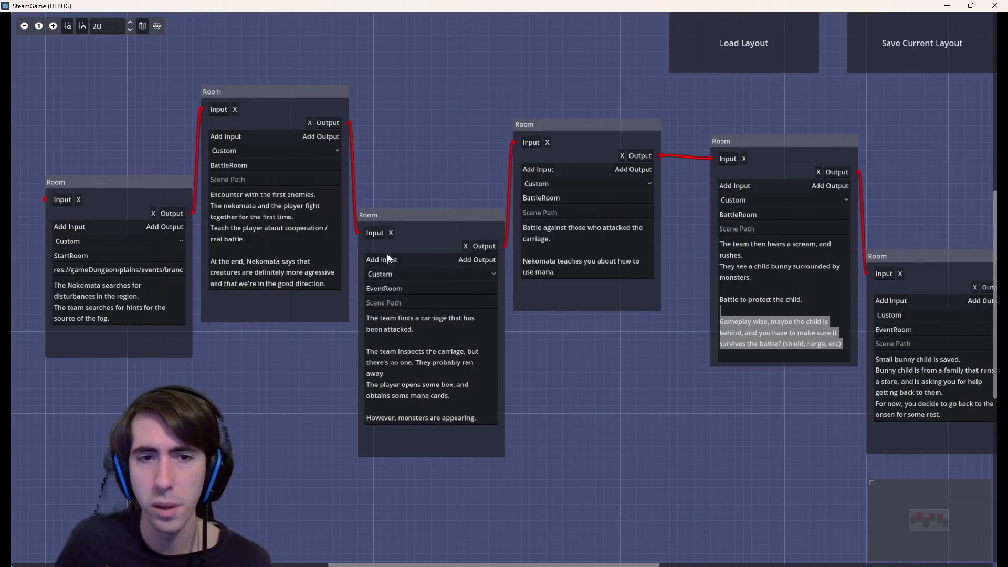
scroll(676, 363, down, 1)
key(alt+Tab)
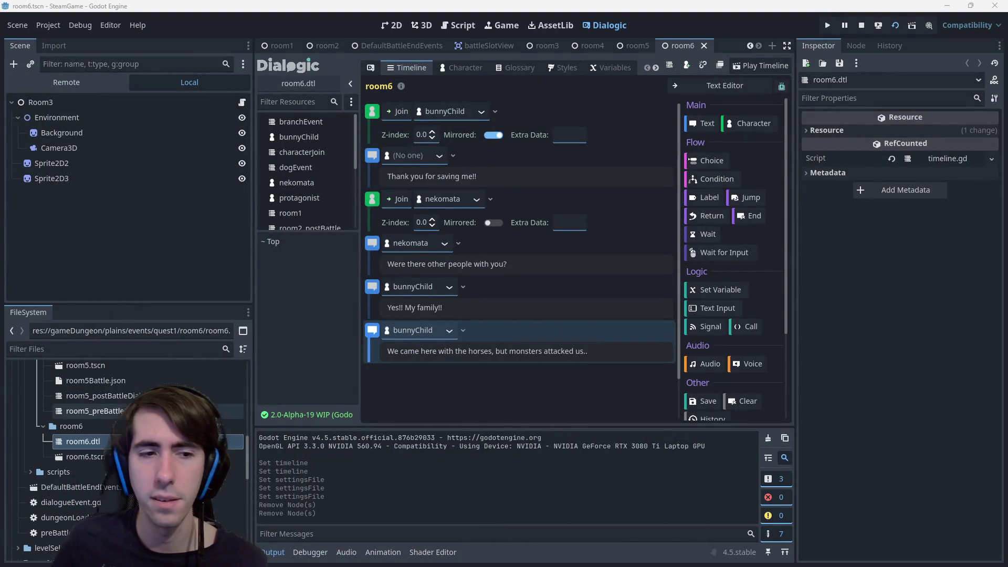
click(103, 395)
click(92, 410)
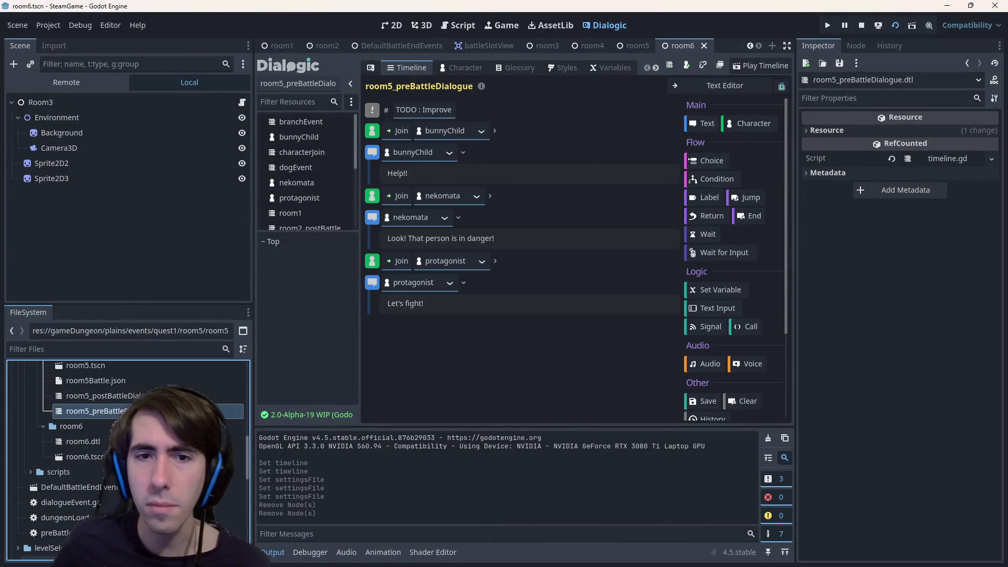
click(83, 441)
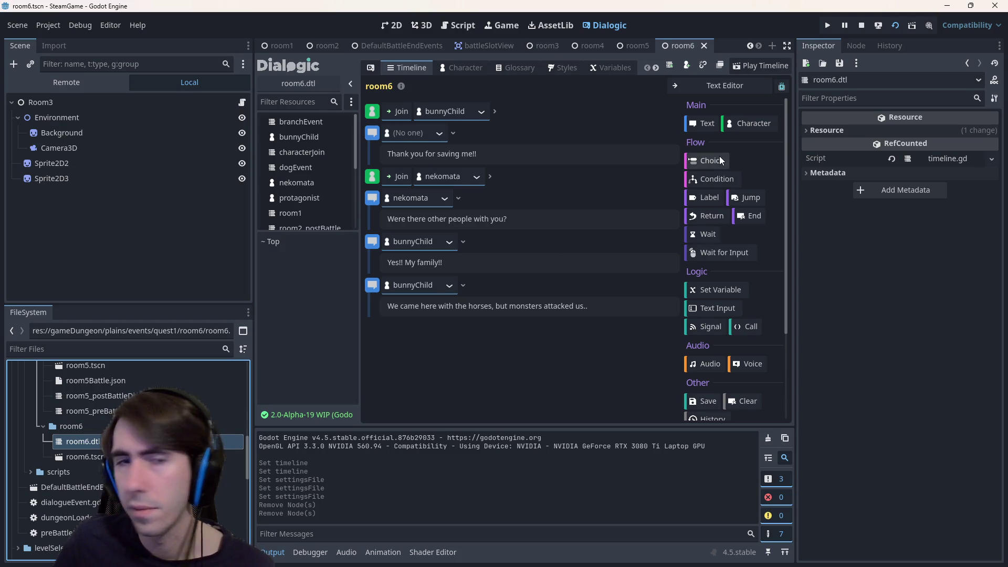
double_click(114, 411)
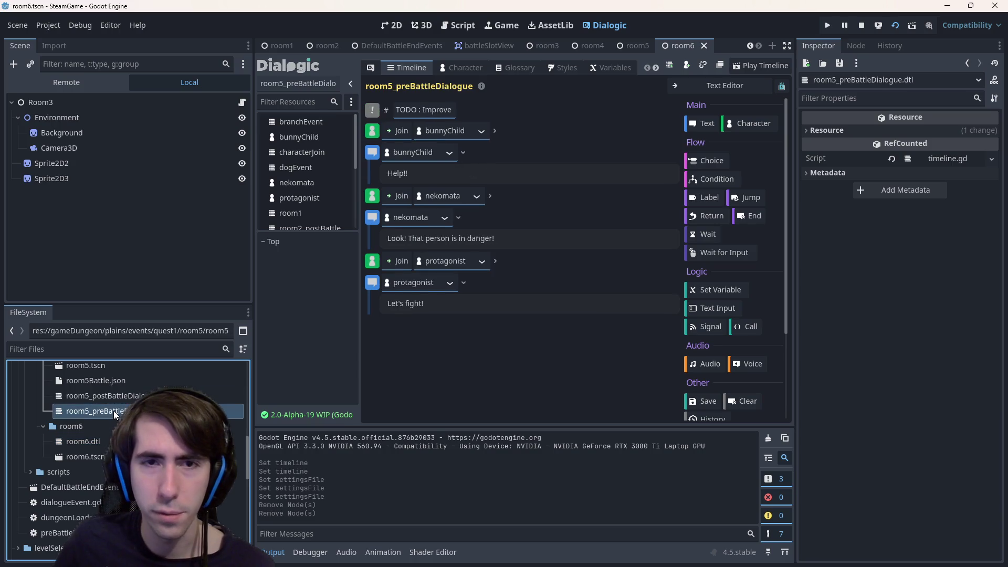
double_click(136, 396)
double_click(83, 441)
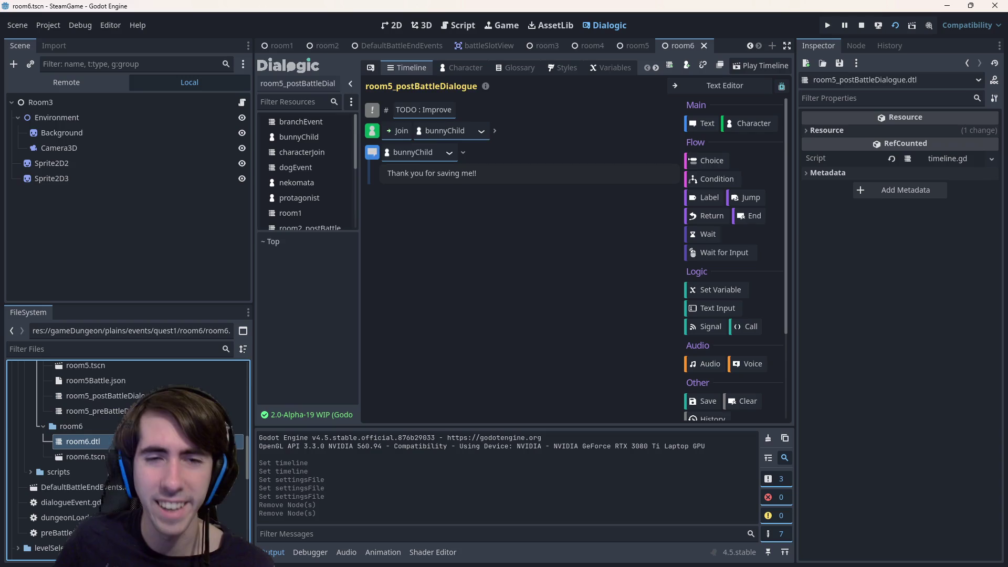
drag(478, 153, 424, 153)
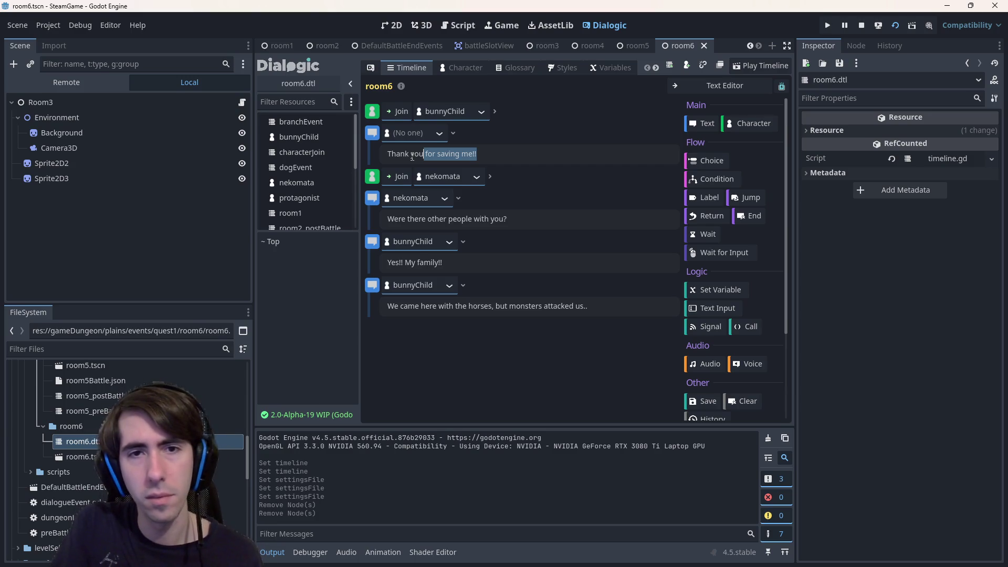
- Undo the word deletion and open the room6 dialogue timeline
key(BackSpace)
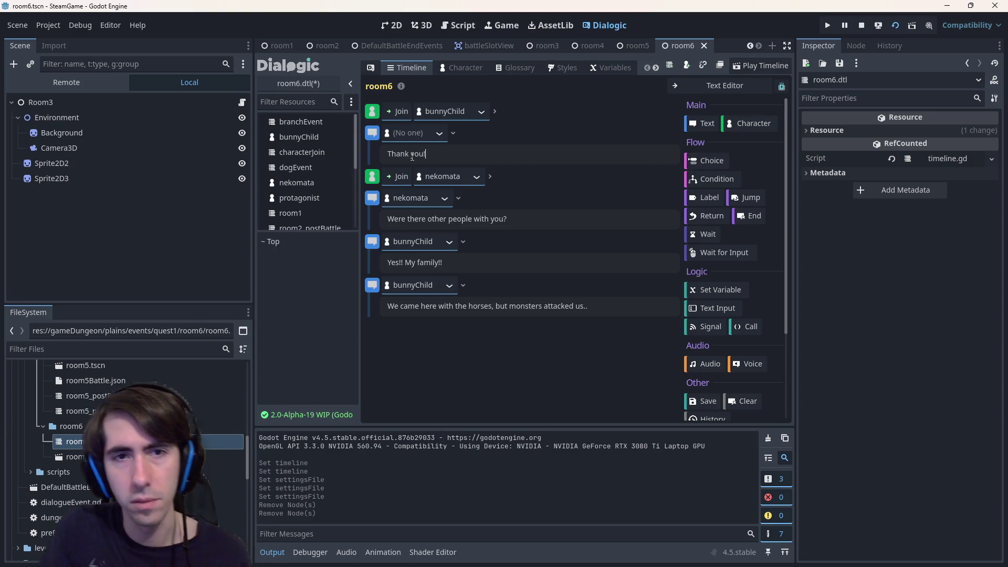
key(ctrl+z)
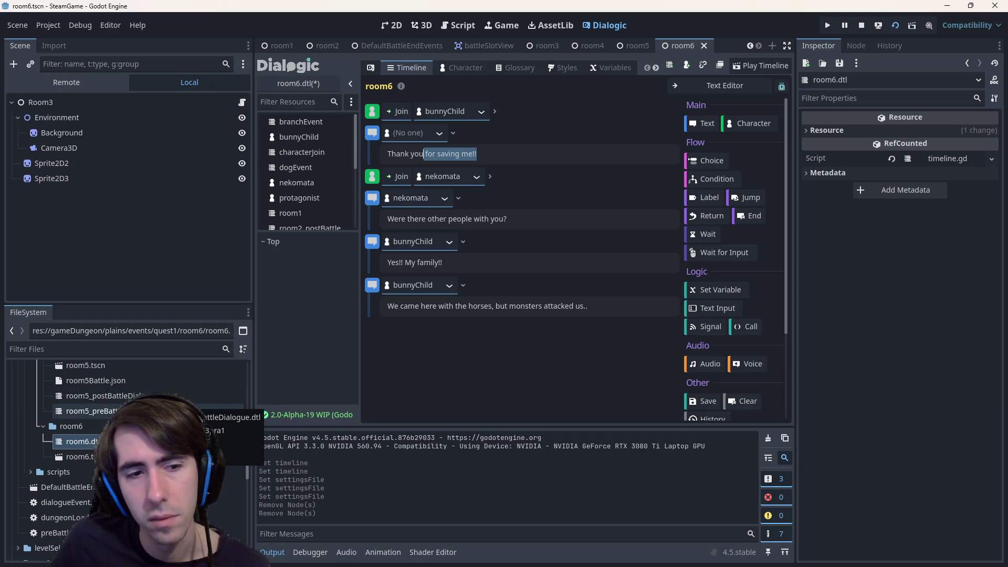
double_click(95, 395)
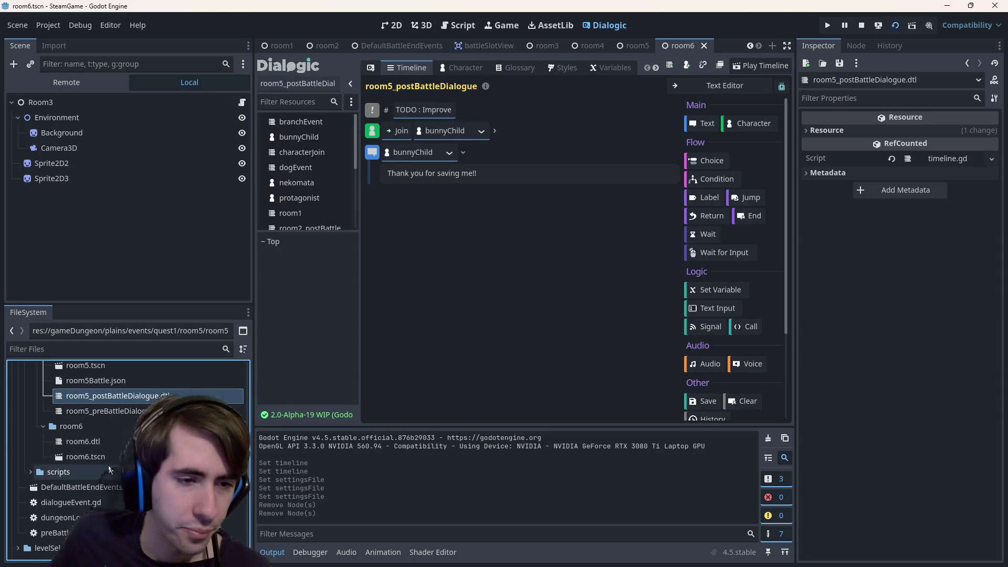
click(82, 441)
double_click(83, 441)
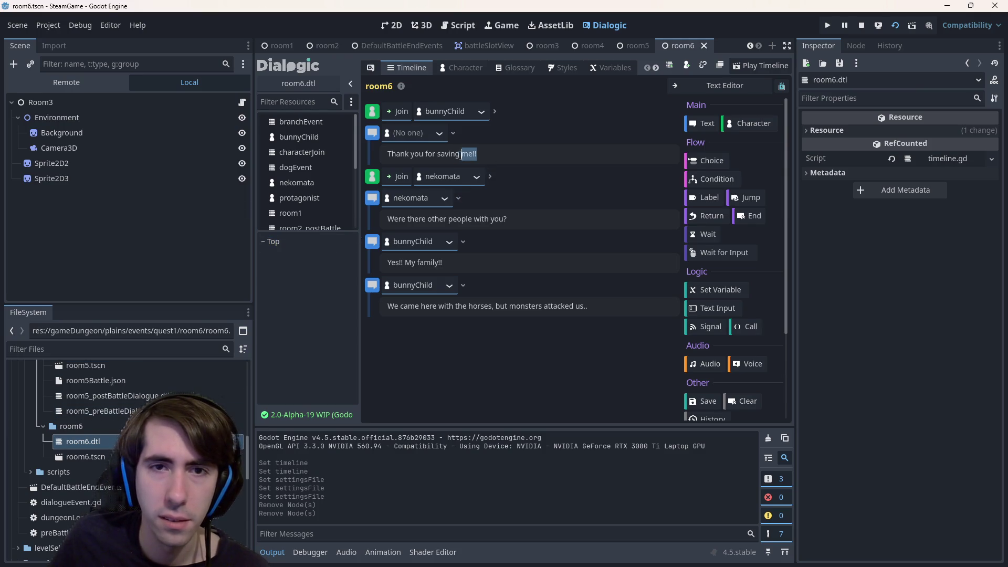
- Move the bunnyChild join below nekomata's question and delete the Thank you narration line
drag(477, 154, 426, 154)
key(BackSpace)
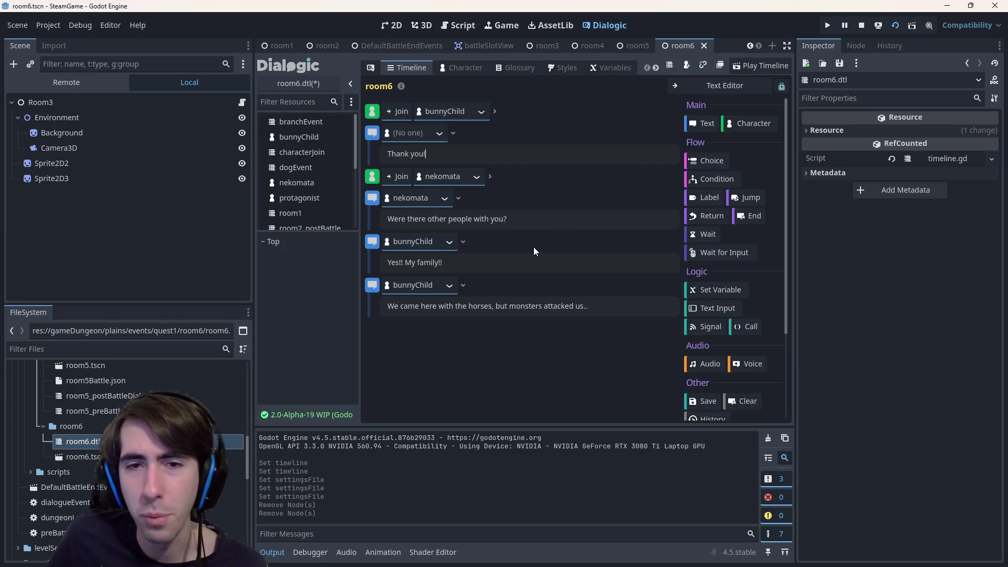
click(369, 113)
drag(371, 111, 371, 225)
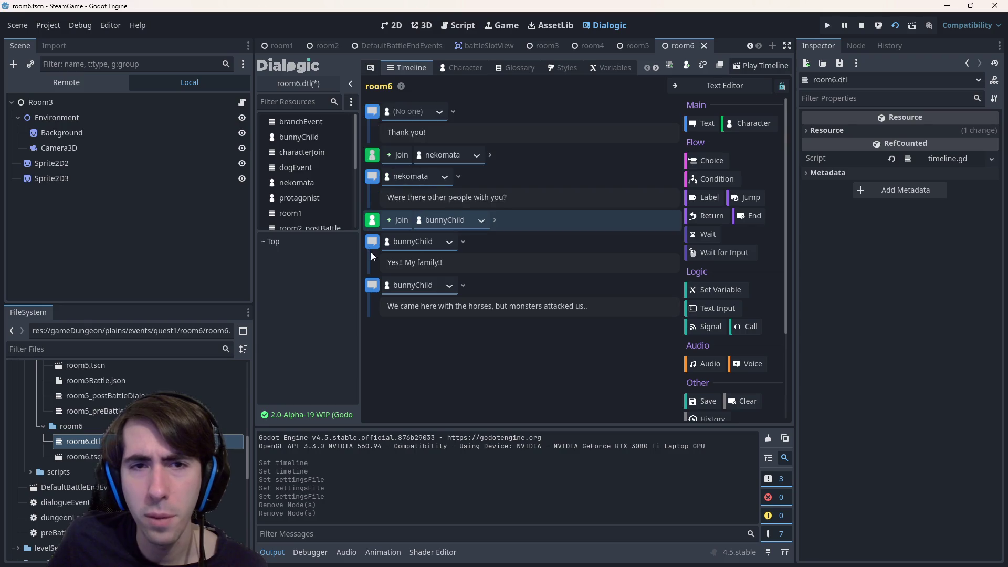
right_click(372, 112)
click(395, 234)
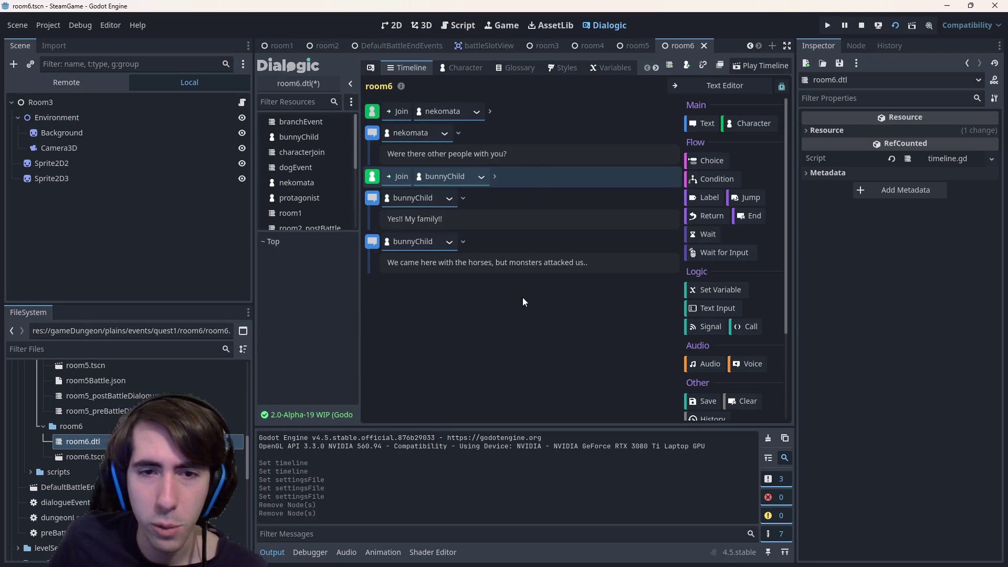
- Rewrite bunnyChild's line so it starts with monsters attacking their family
double_click(481, 263)
key(BackSpace)
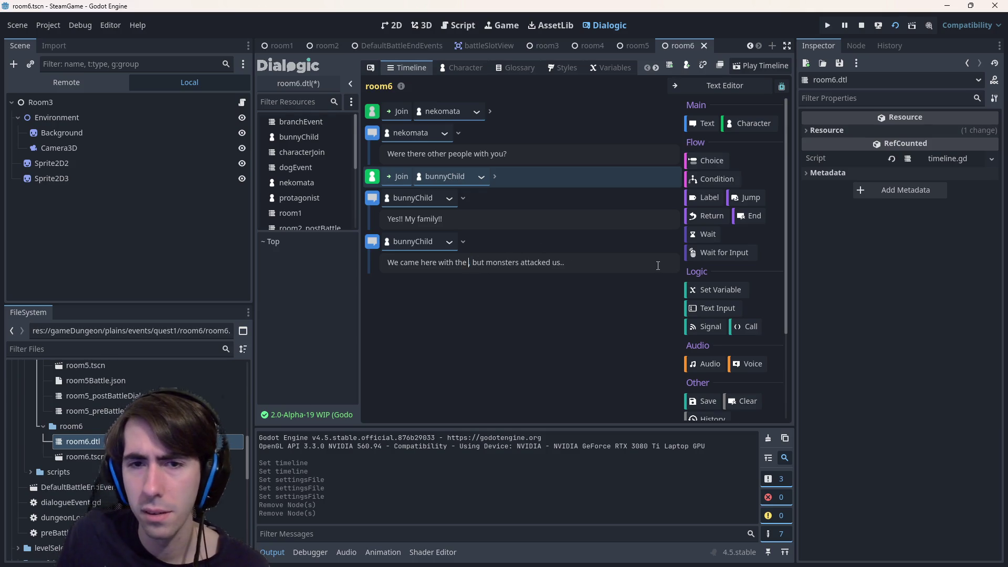
key(ctrl+BackSpace)
key(ctrl+BackSpace)
key(ctrl+BackSpace)
key(ctrl+BackSpace)
key(ctrl+BackSpace)
key(ctrl+BackSpace)
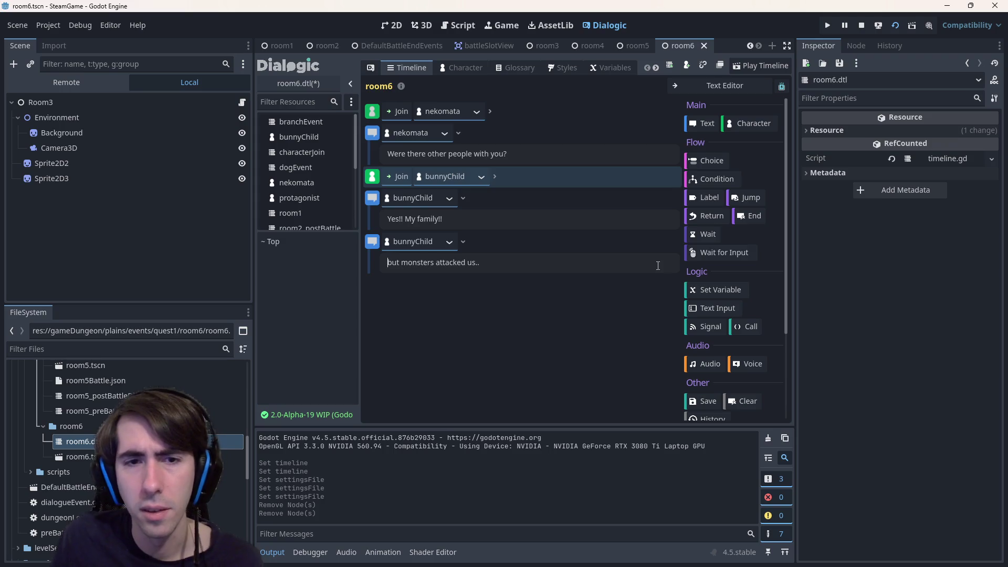
key(Delete)
key(Delete)
key(Delete)
text(M)
key(ctrl+Right)
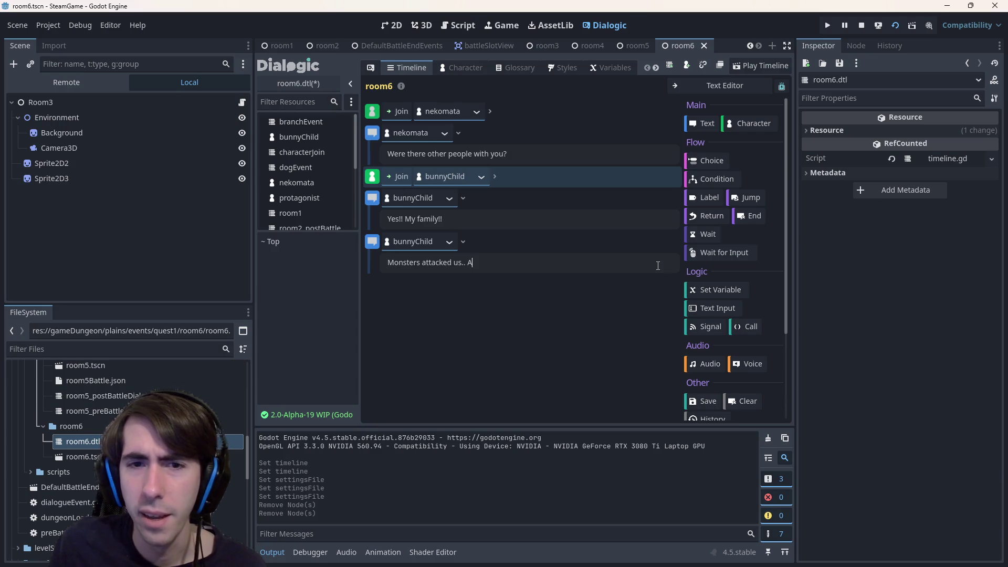
text(....)
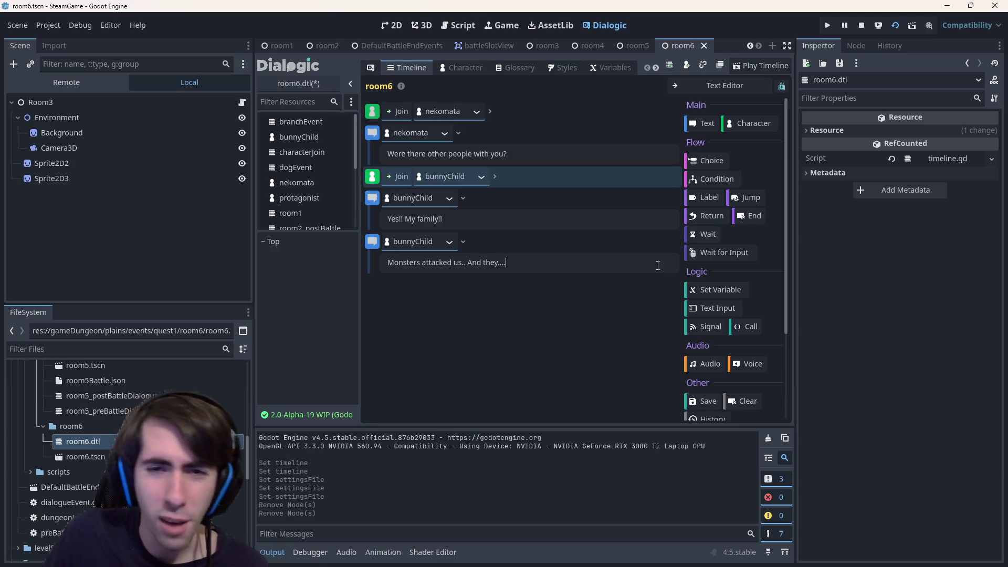
key(Return)
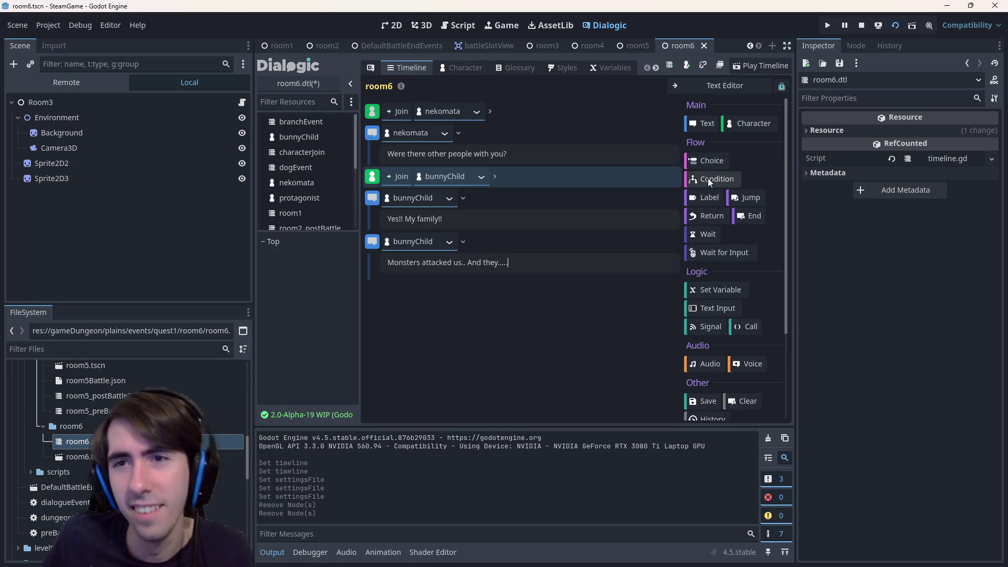
- Add nekomata's 'Waaah' text event at the end with a narration event placed above it
click(701, 124)
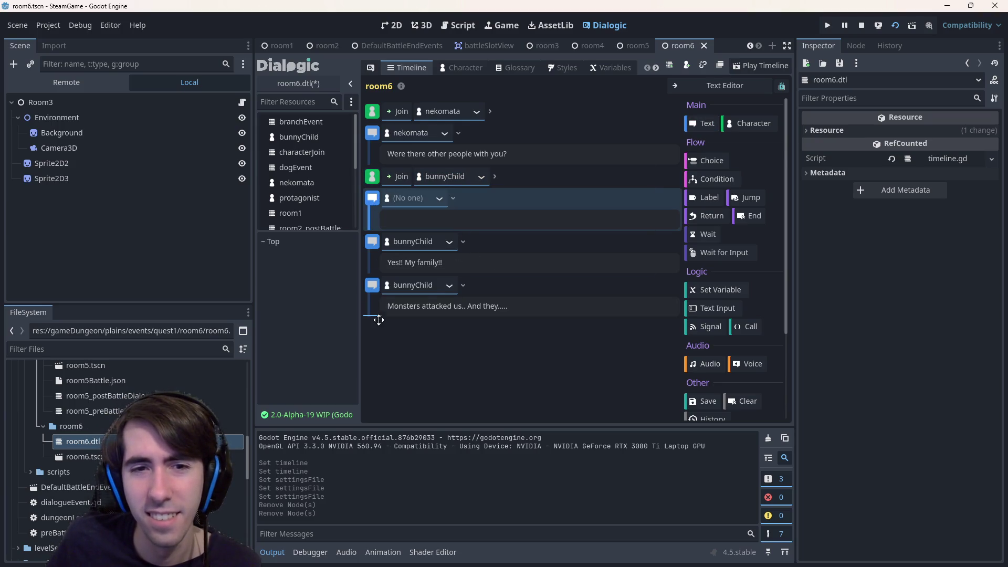
drag(373, 313, 400, 308)
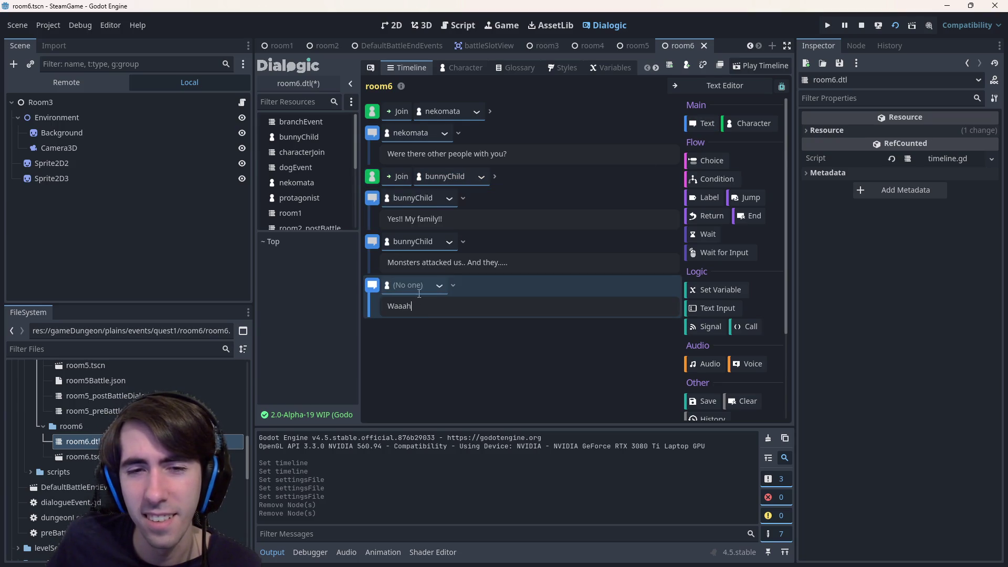
click(409, 285)
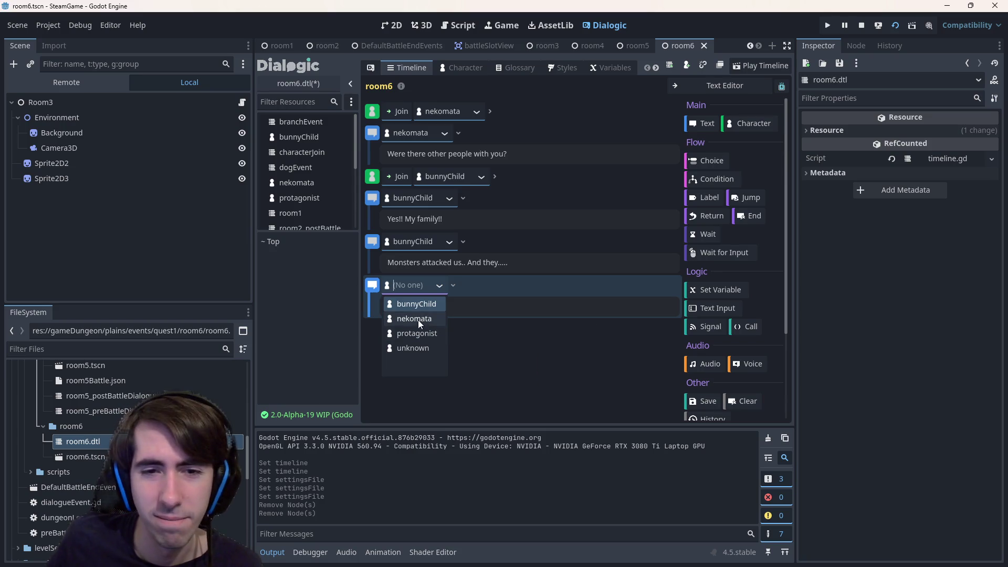
click(415, 319)
text(Waaah)
click(706, 124)
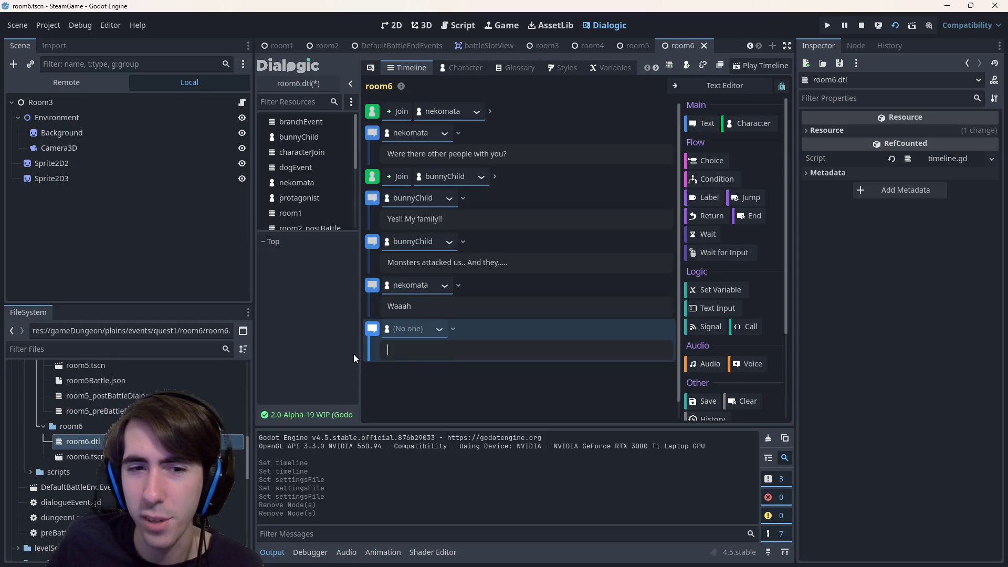
drag(374, 329, 379, 279)
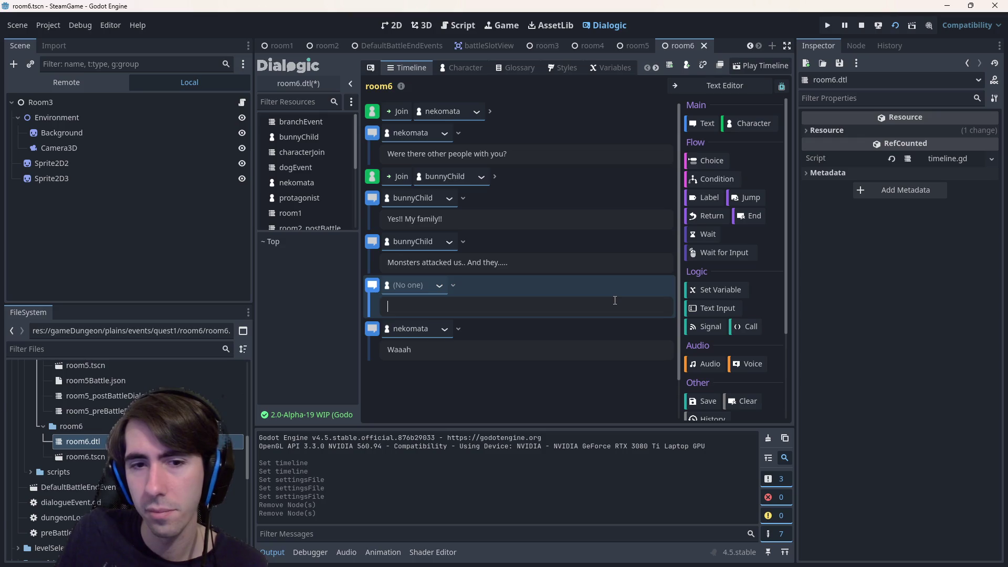
text(The girl)
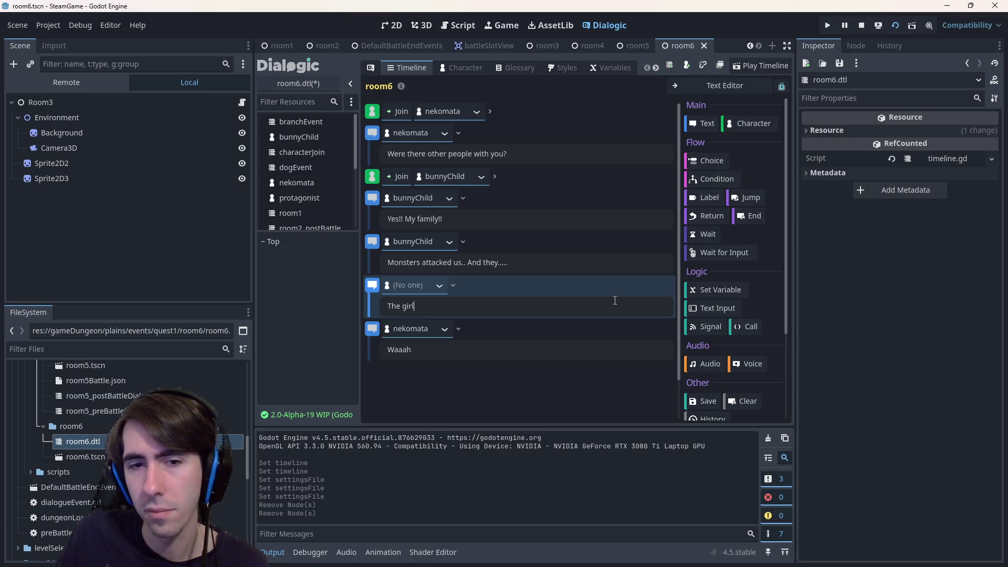
text( started cr)
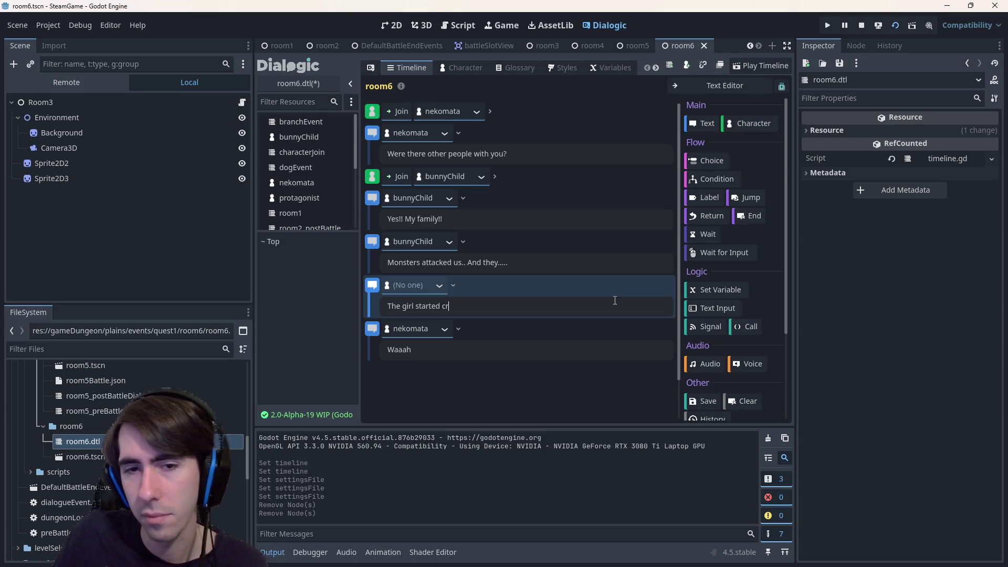
text(iying.)
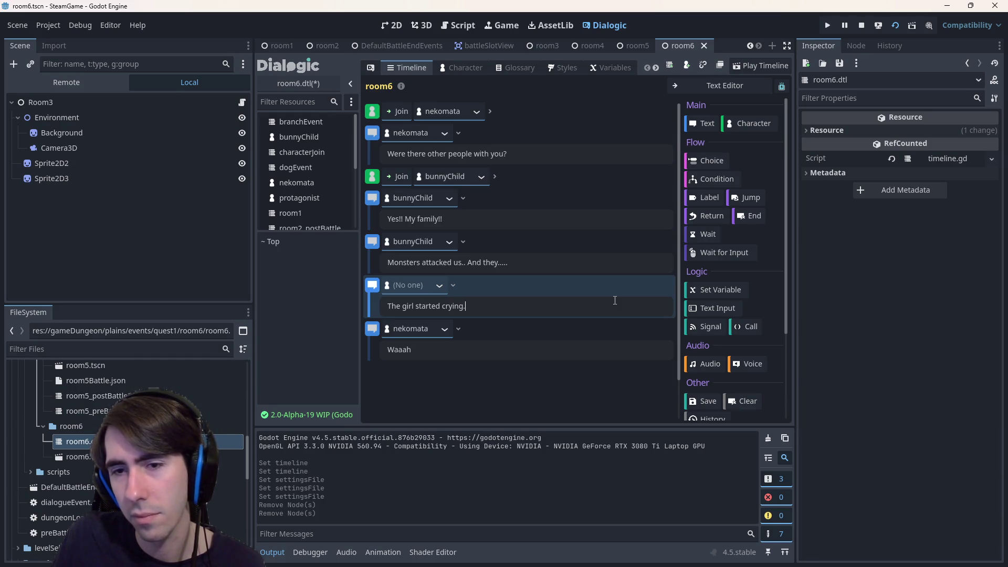
click(575, 349)
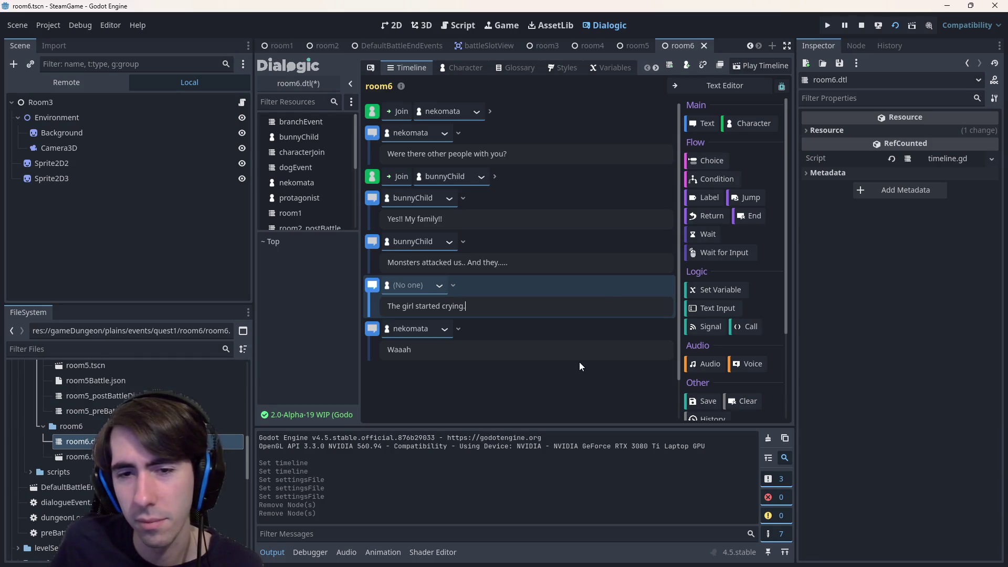
text(!!)
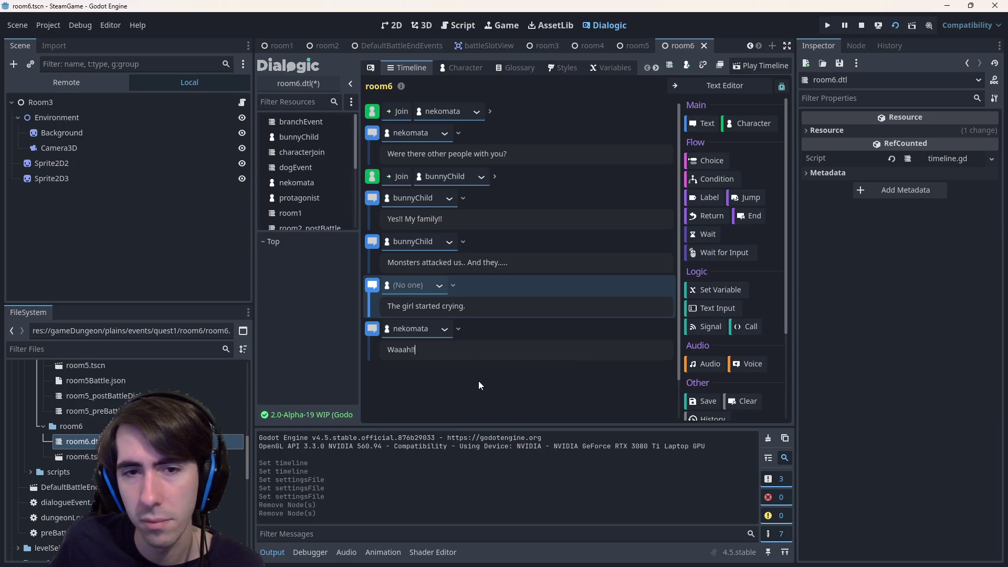
- Duplicate the Waaah!! event and make bunnyChild the speaker of the first copy
right_click(373, 336)
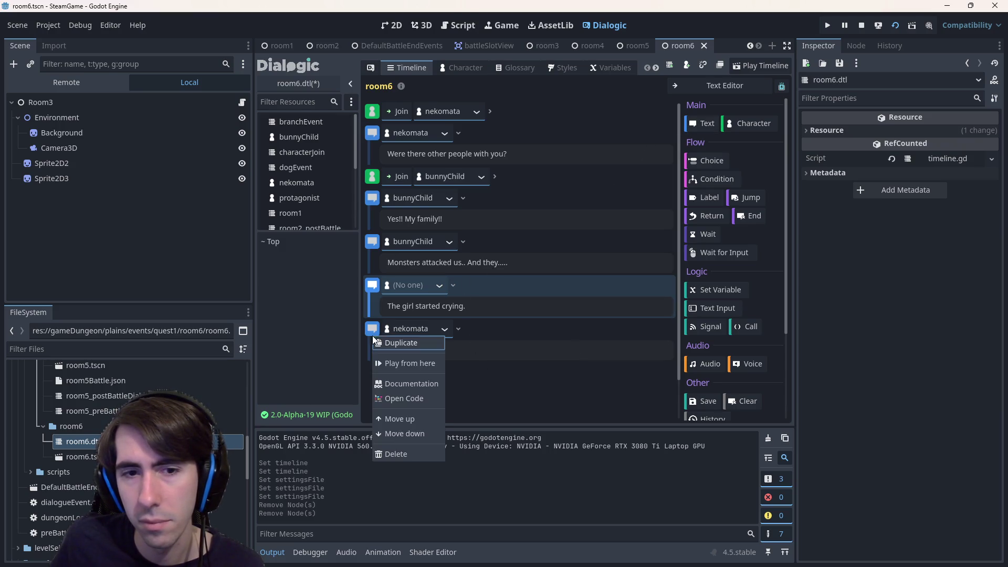
click(389, 347)
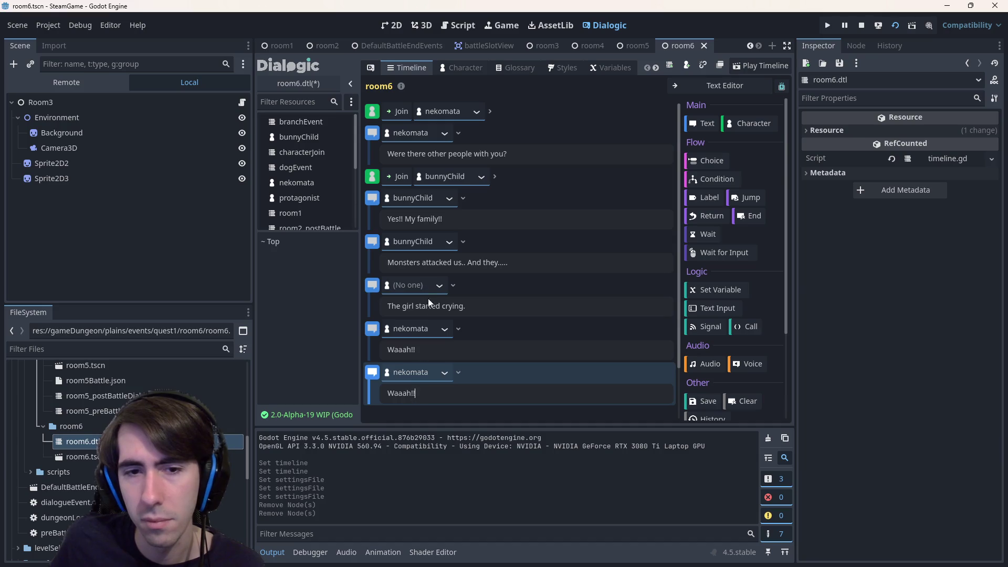
click(409, 328)
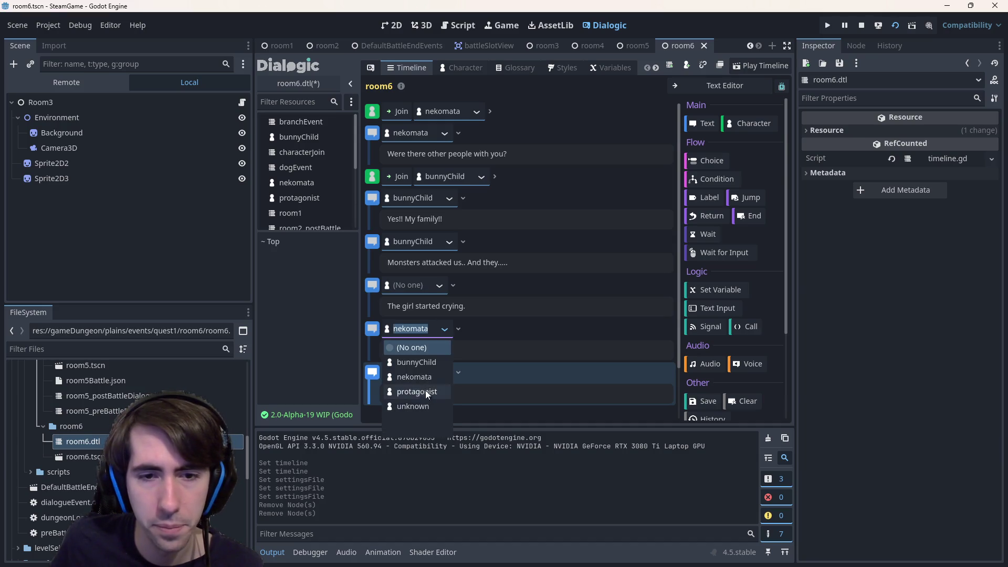
click(417, 362)
- Clear the duplicate nekomata line's drafted texts ('Did they..', 'SO THEY DIED') to leave it empty
double_click(402, 394)
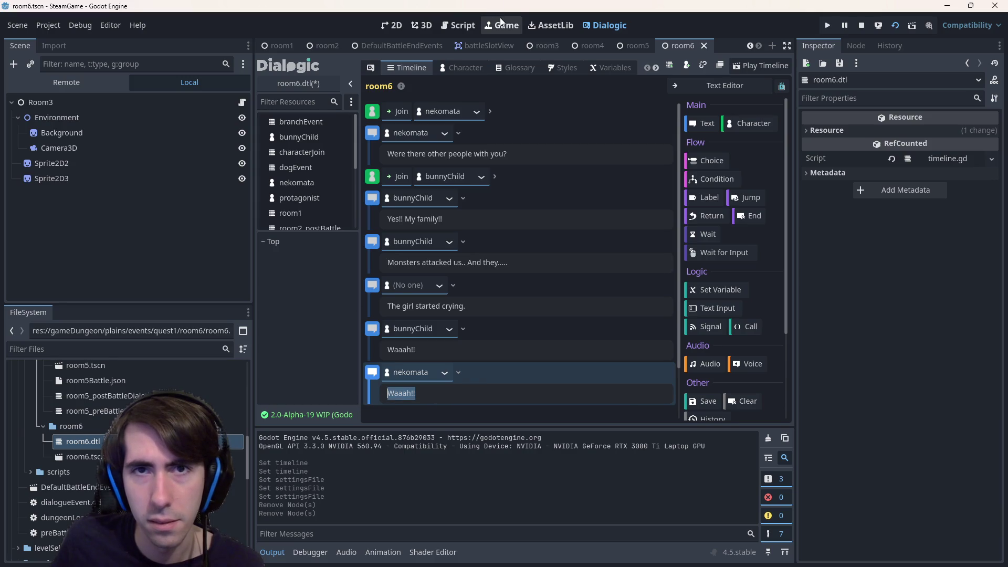
text(SDid t)
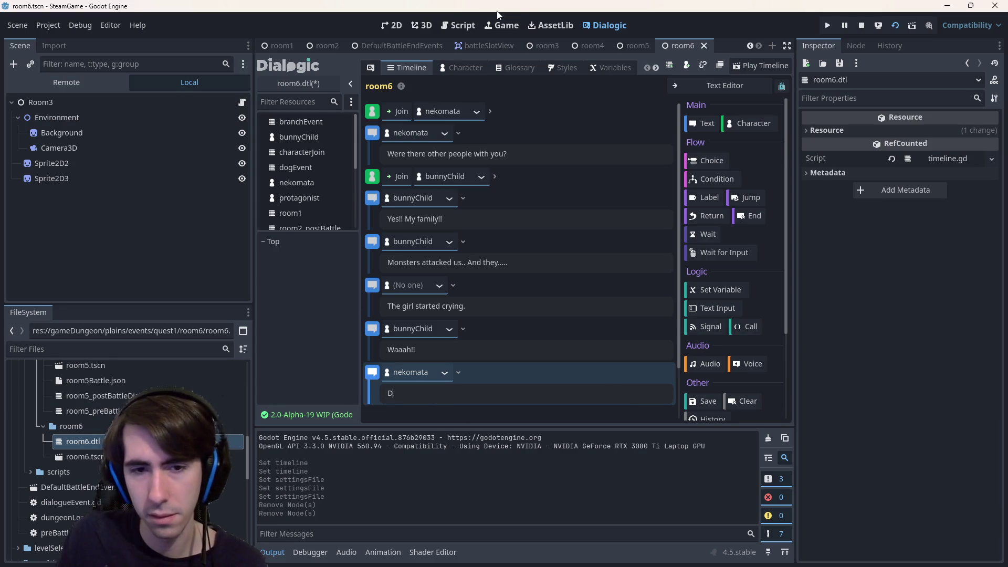
text(hey..)
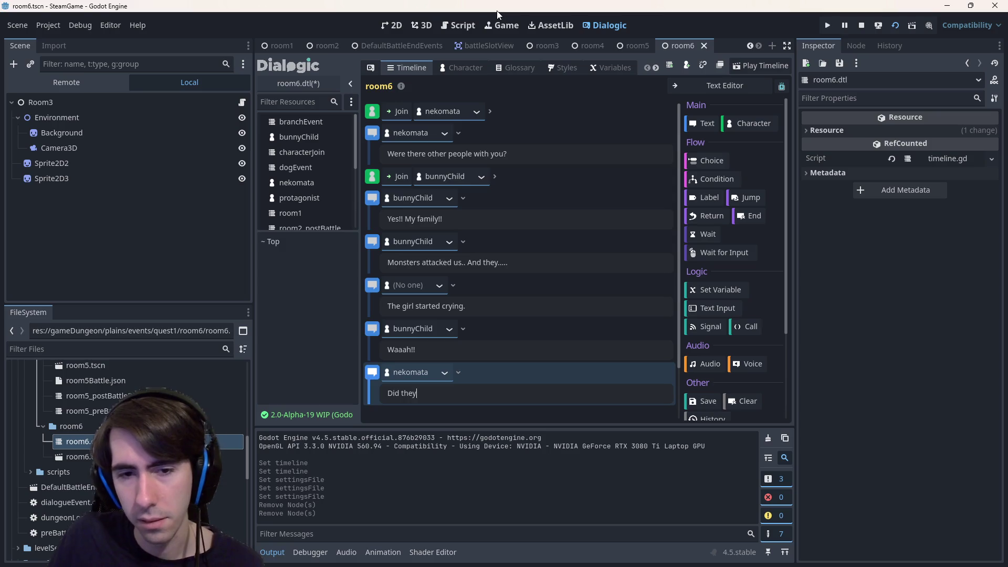
key(ctrl+a)
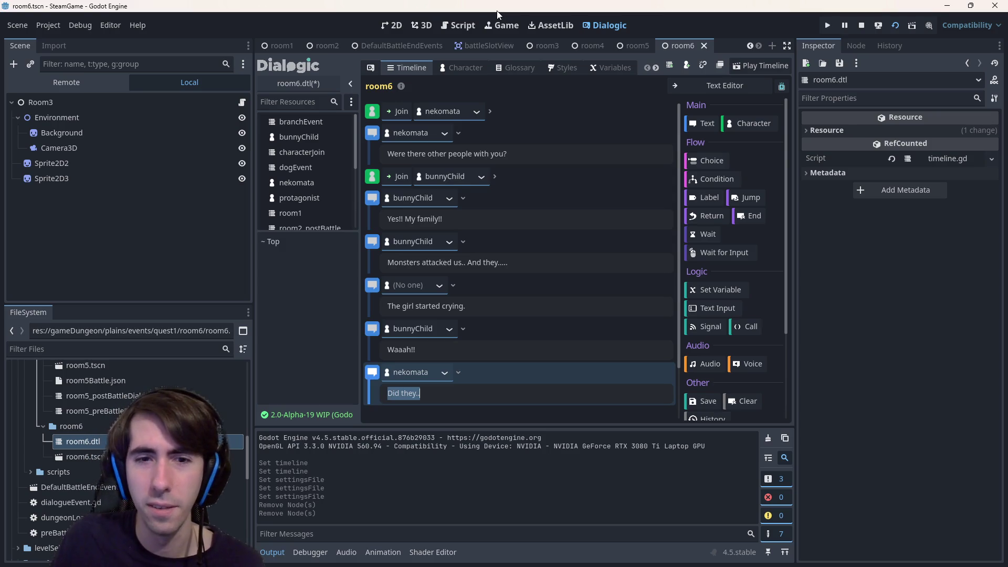
key(BackSpace)
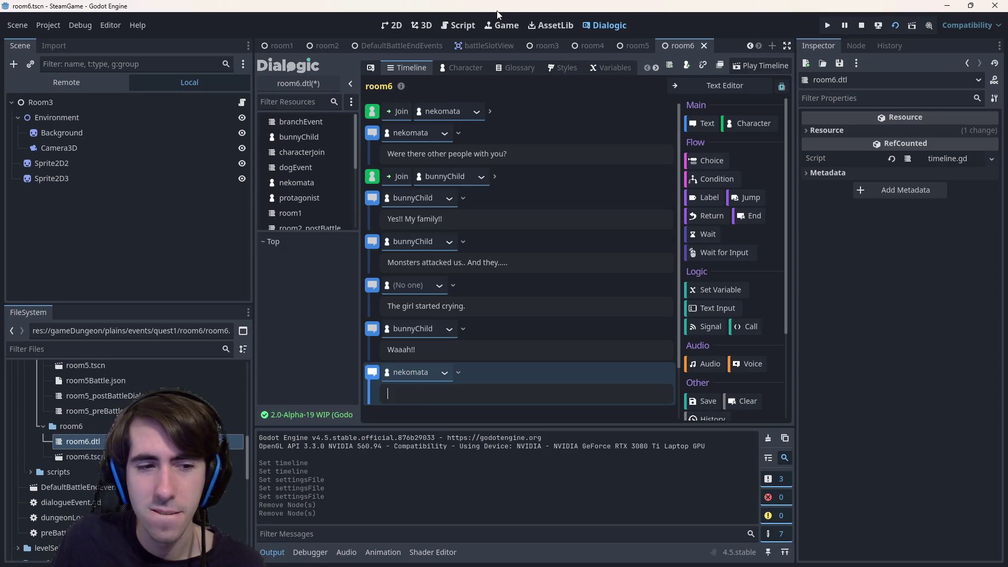
text(SO THEY DIED)
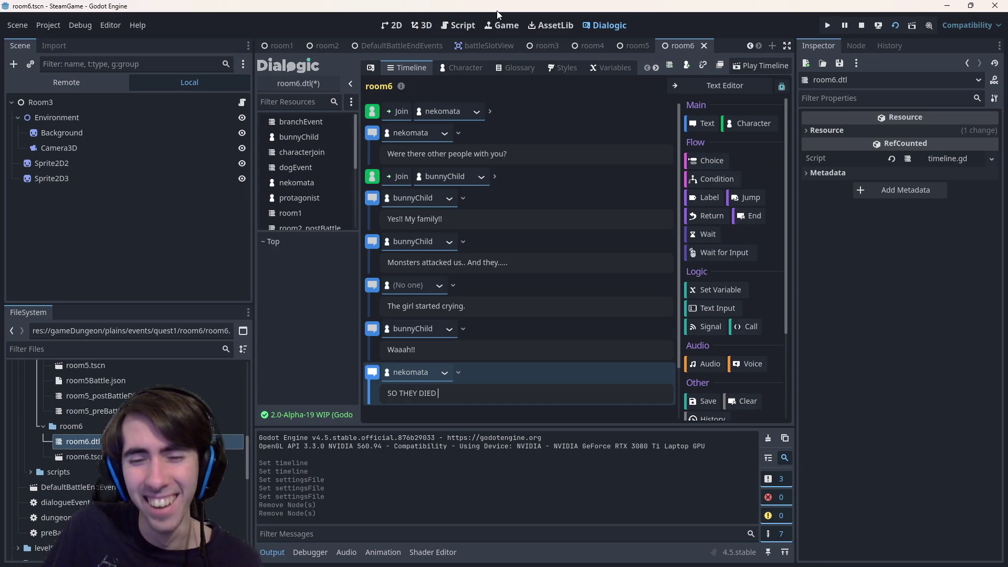
key(ctrl+a)
key(BackSpace)
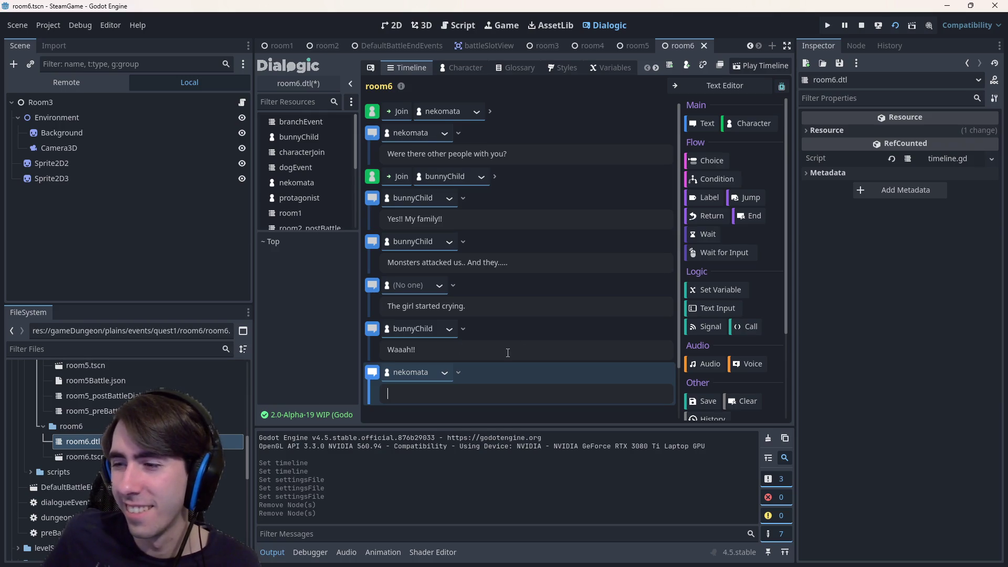
scroll(401, 394, down, 2)
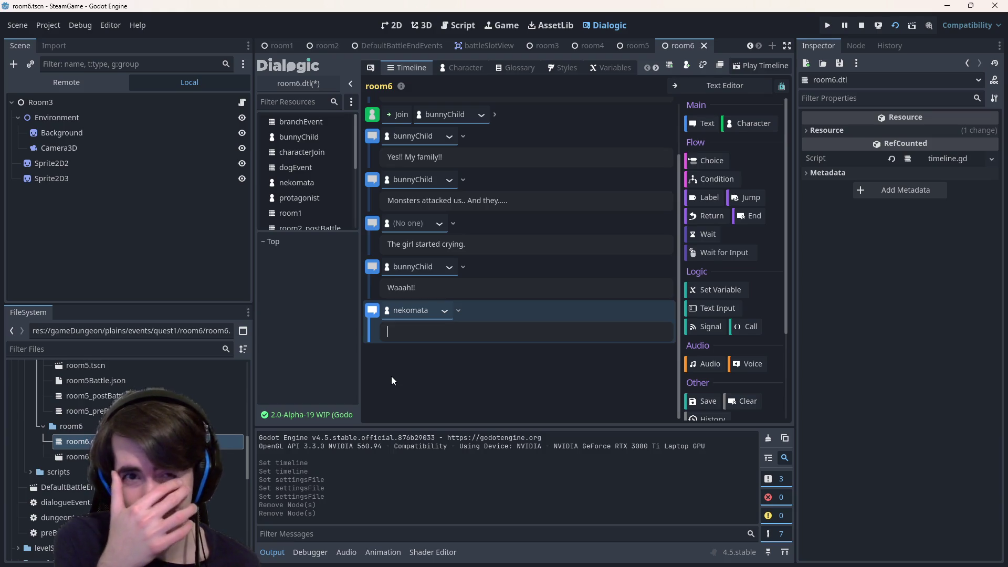
scroll(391, 376, up, 2)
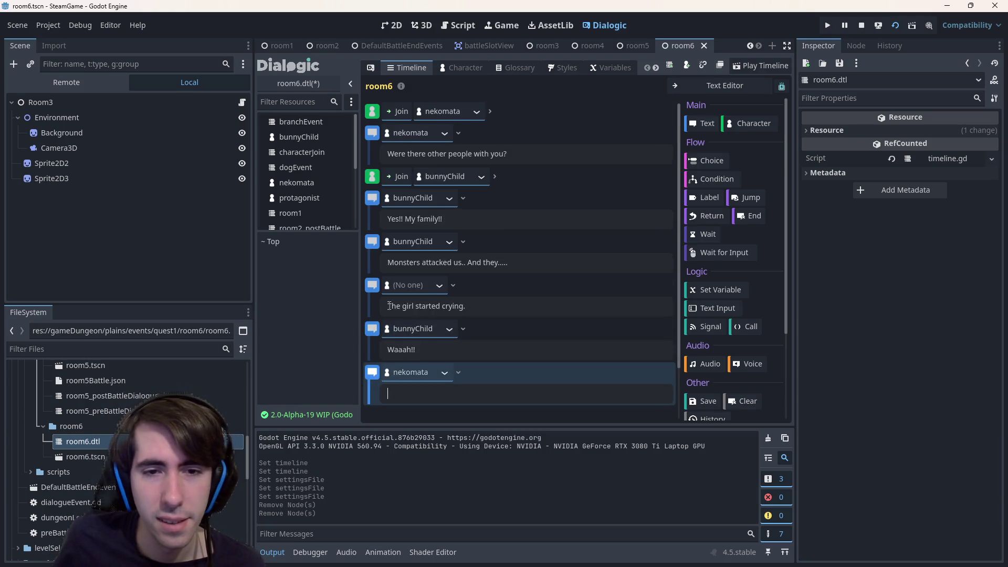
- Check the bunnyChild line's actions and the last line's speaker choices without changing them
click(371, 285)
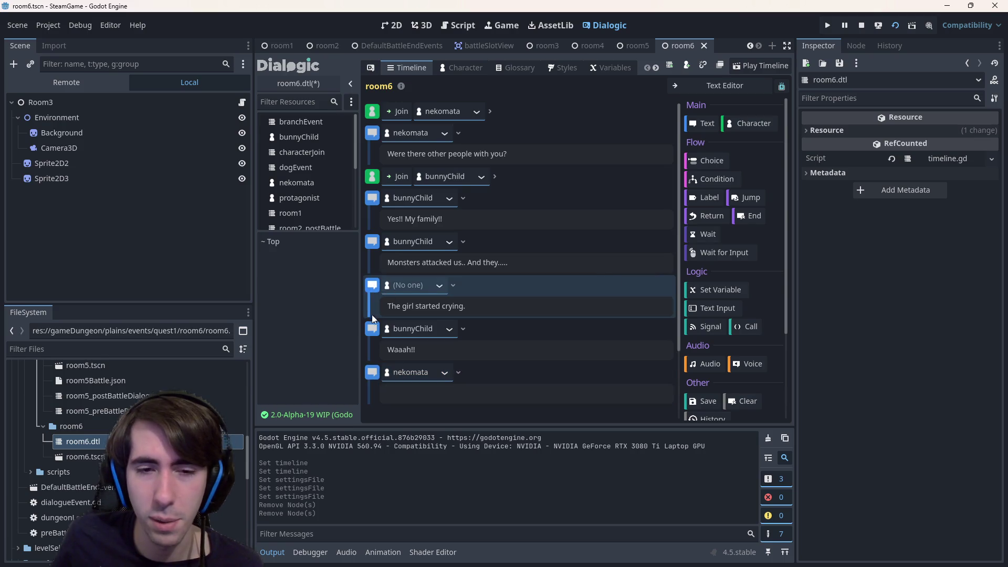
right_click(374, 328)
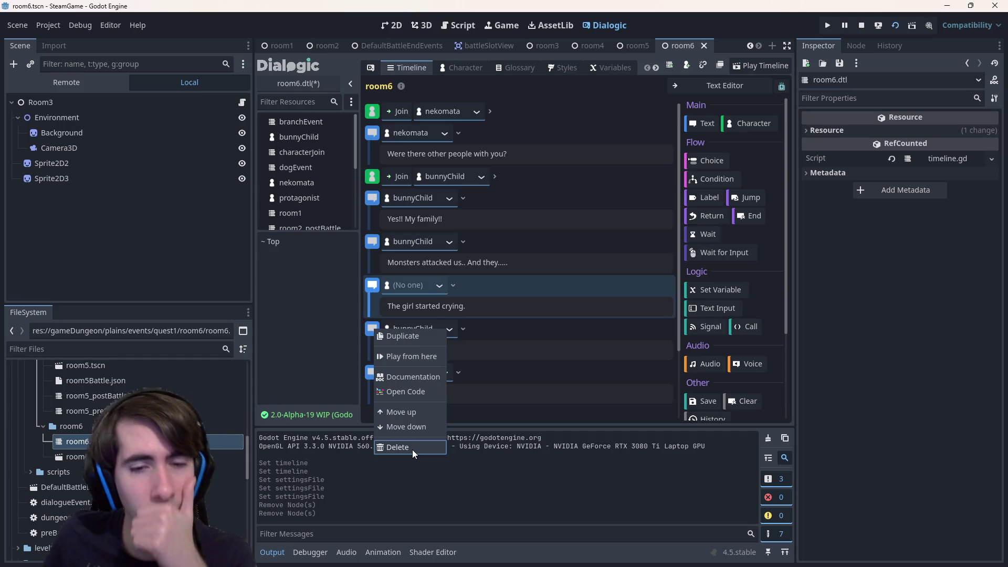
click(492, 383)
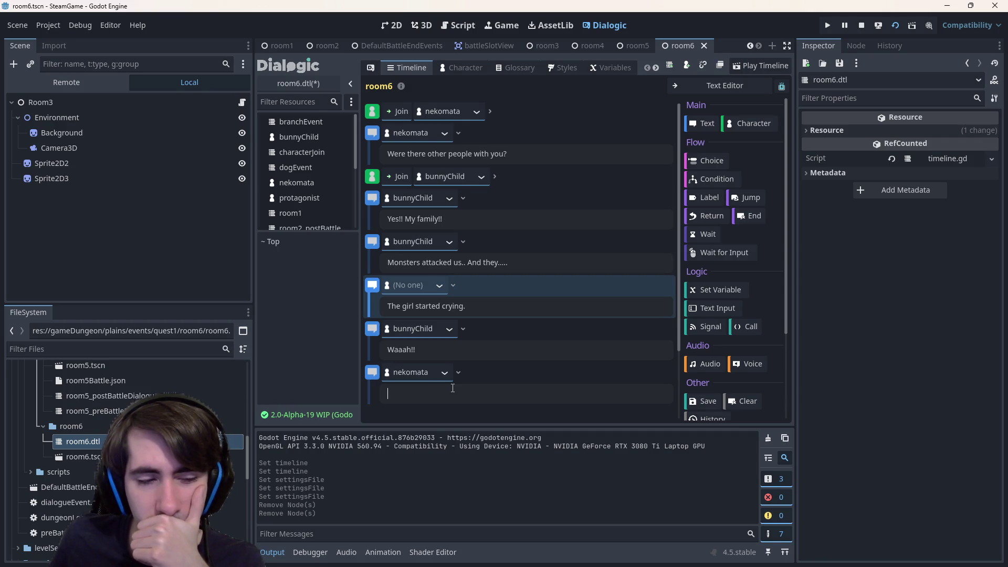
click(410, 371)
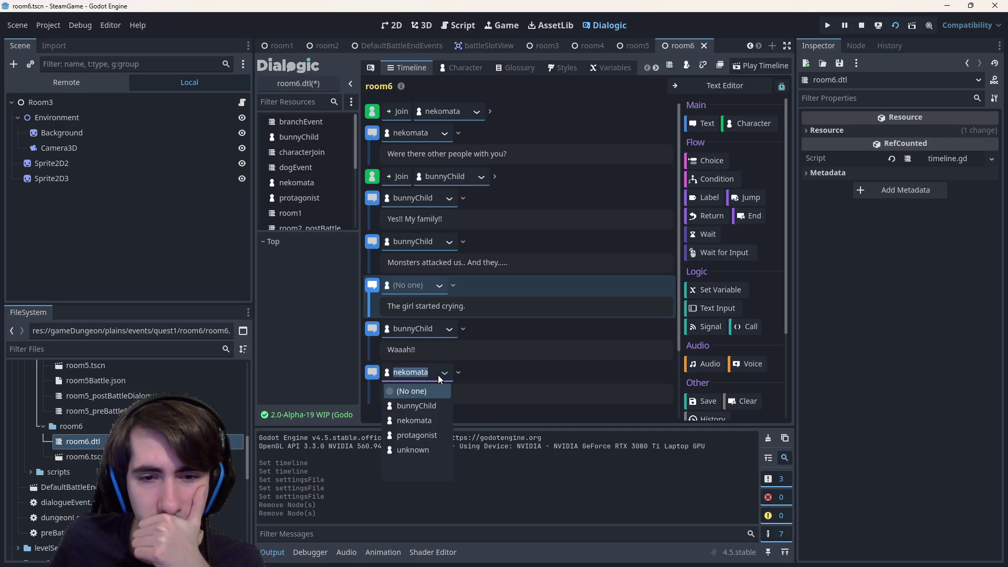
key(Escape)
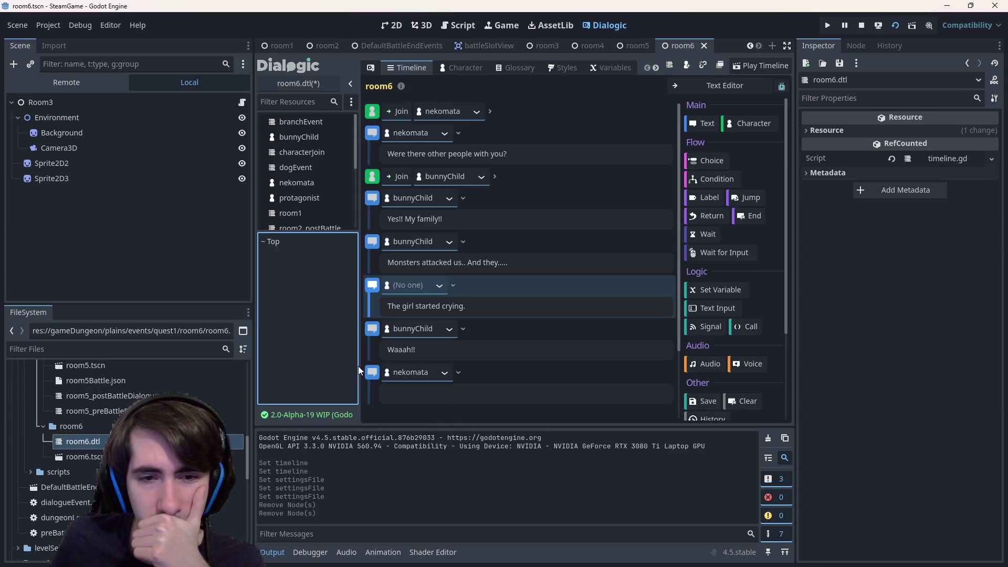
- Delete the empty nekomata line and the bunnyChild Waaah line, then focus the narration text
right_click(371, 372)
click(404, 490)
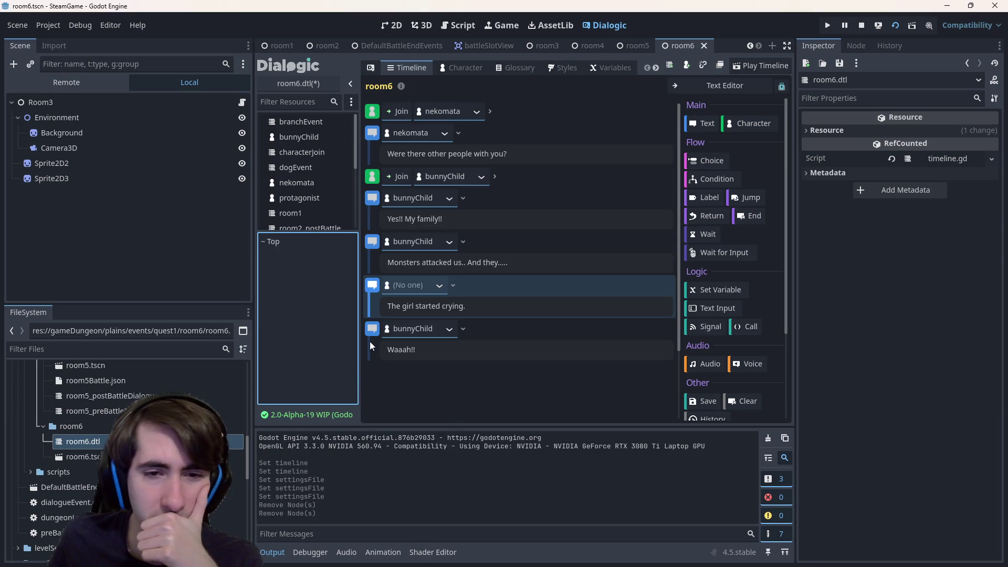
right_click(369, 341)
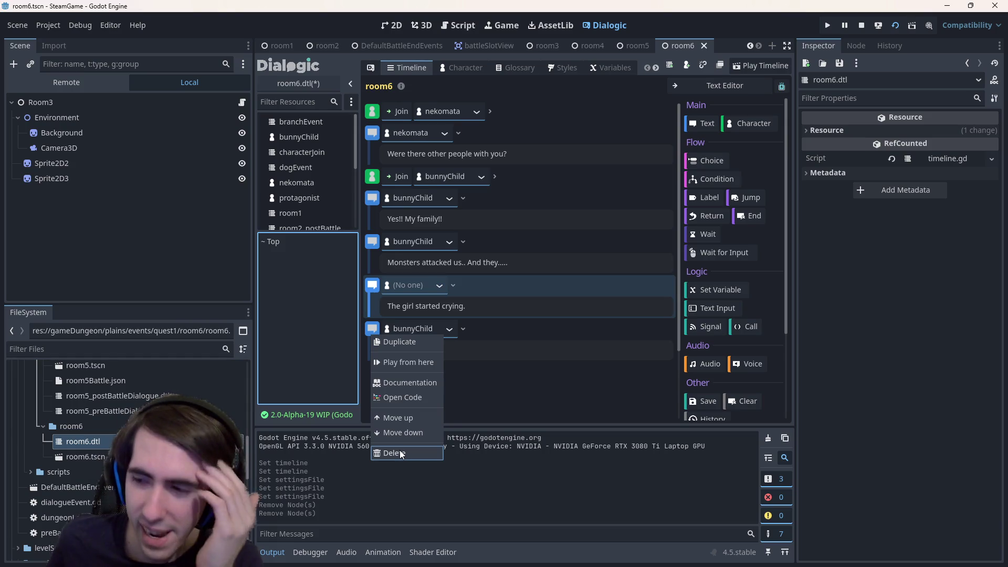
click(399, 452)
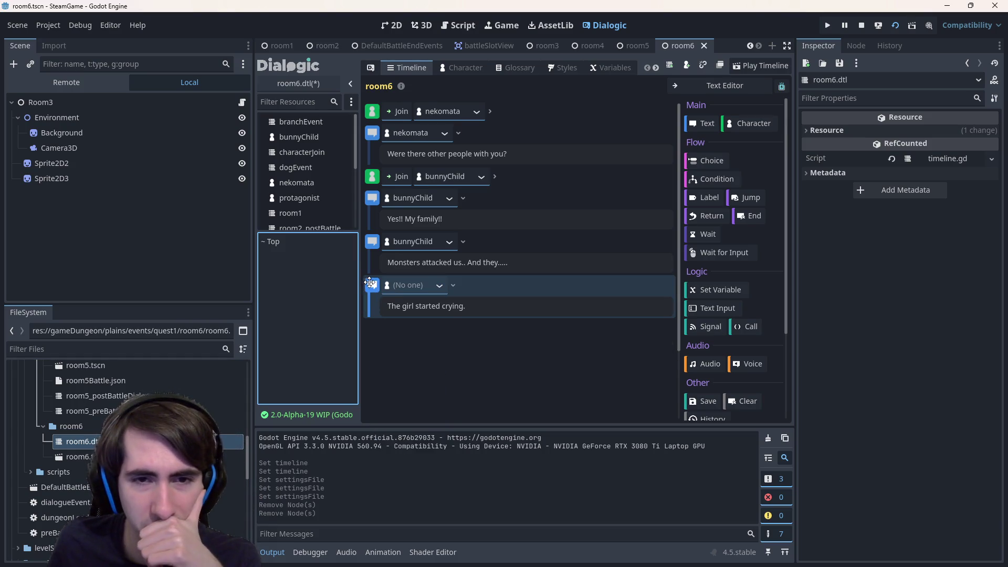
click(450, 309)
- Replace the narration with 'They got captured by those lizards...' spoken by bunnyChild
key(ctrl+a)
text(T)
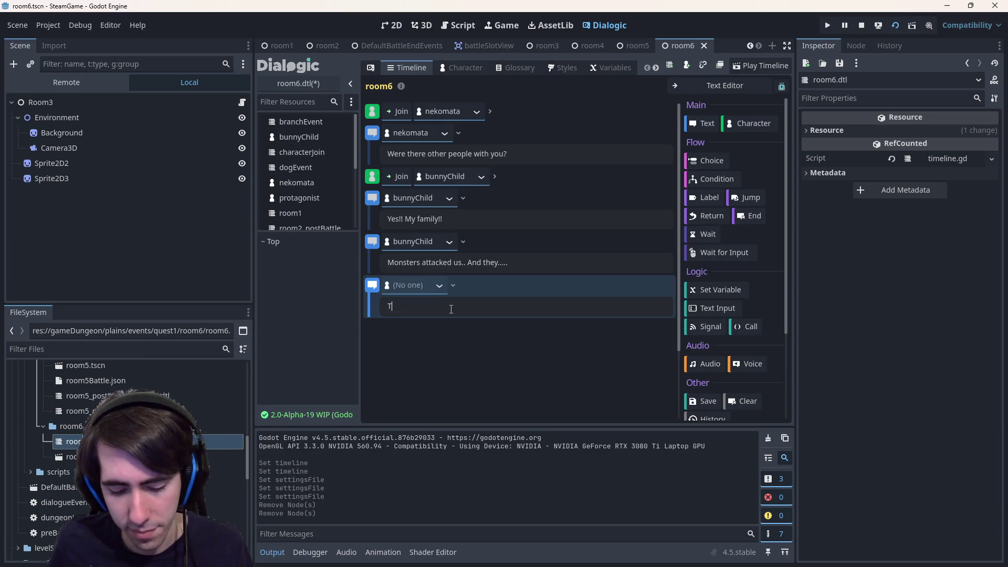
text(hey got cap)
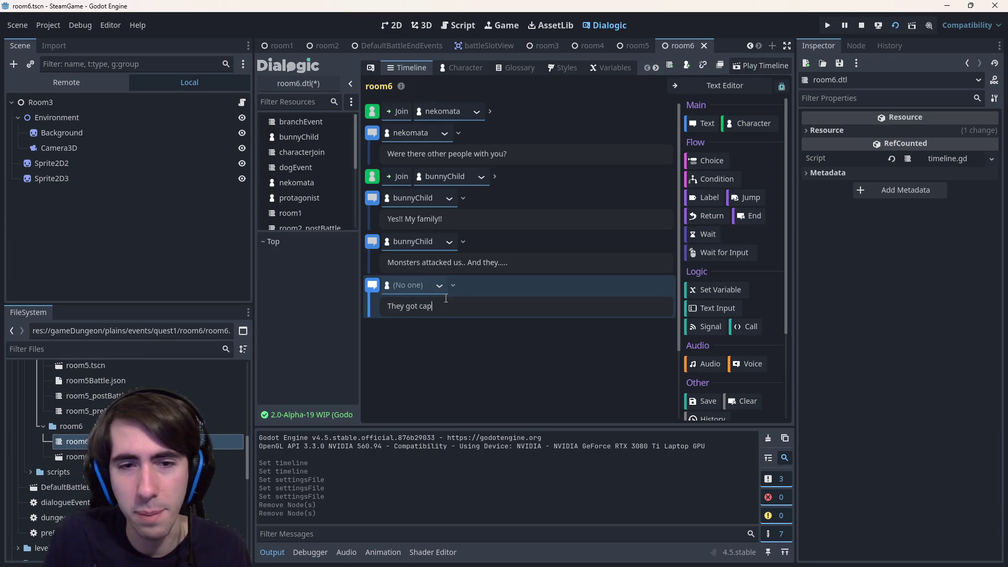
text(tured by those)
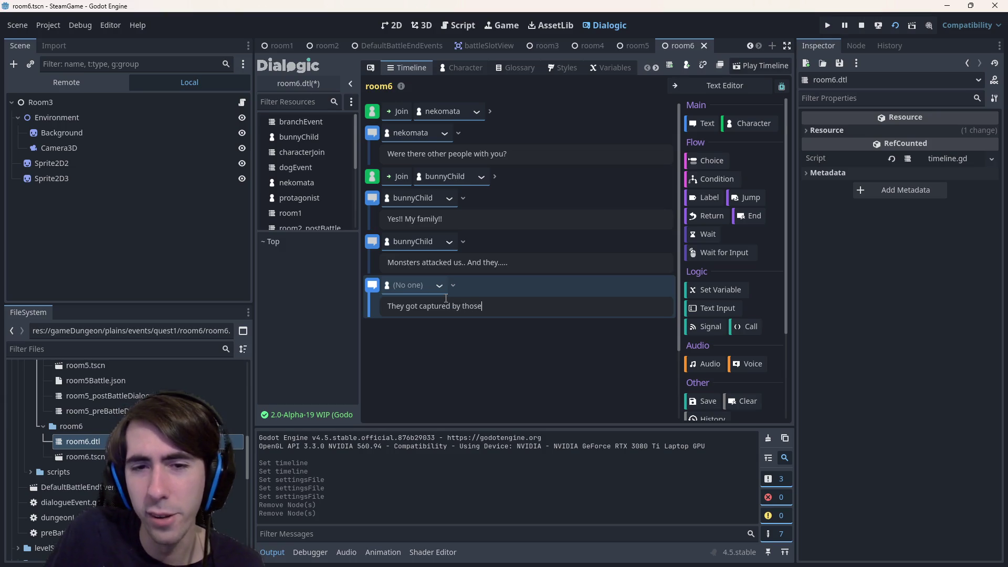
text( lizards...)
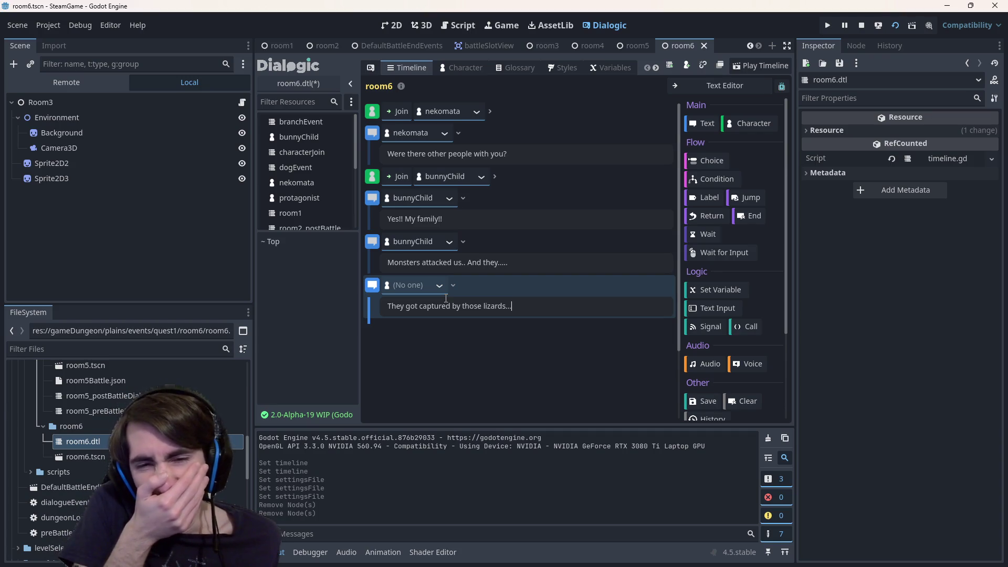
click(410, 285)
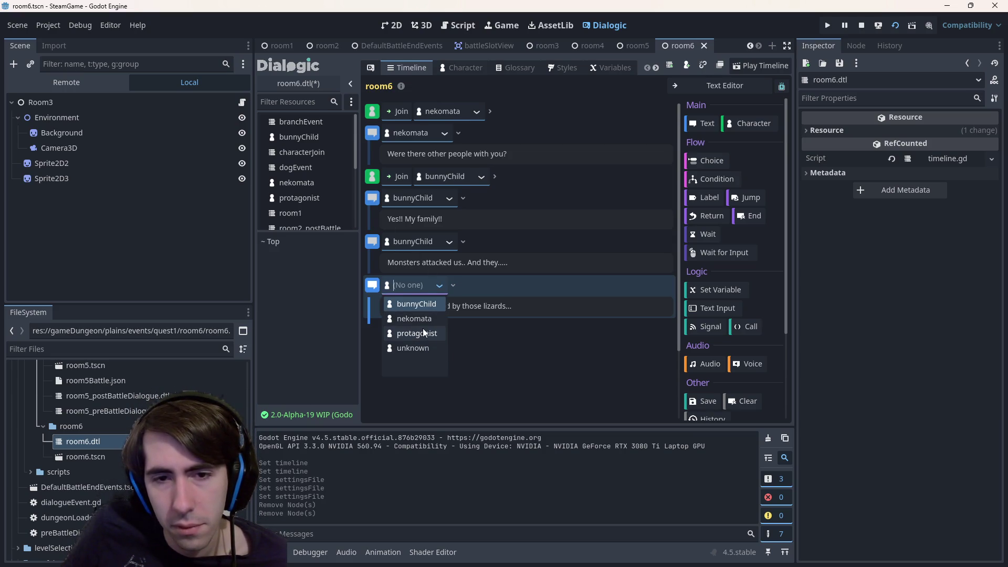
click(416, 305)
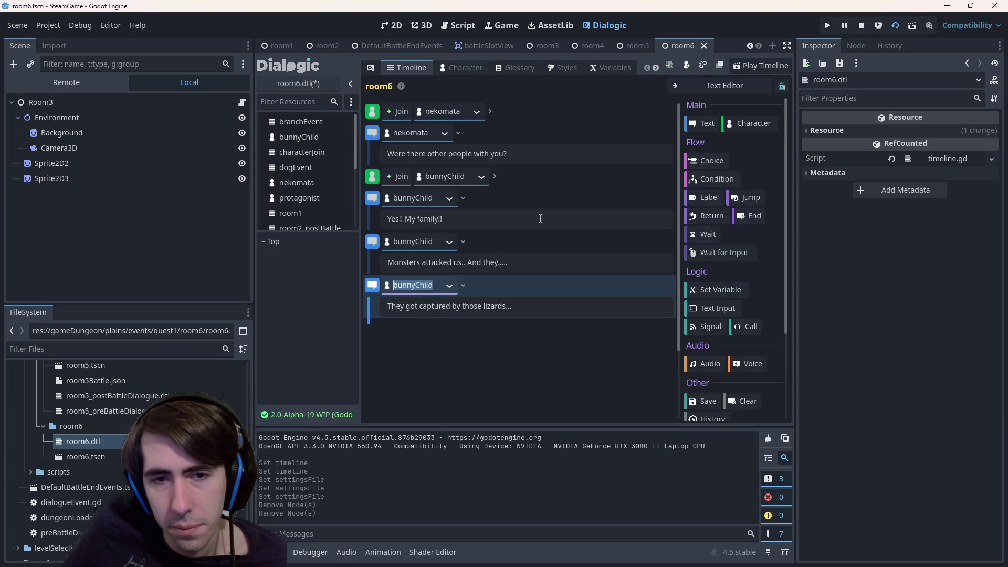
- Add a following line 'A lot of time has passed.' and make protagonist its speaker
click(702, 123)
click(410, 328)
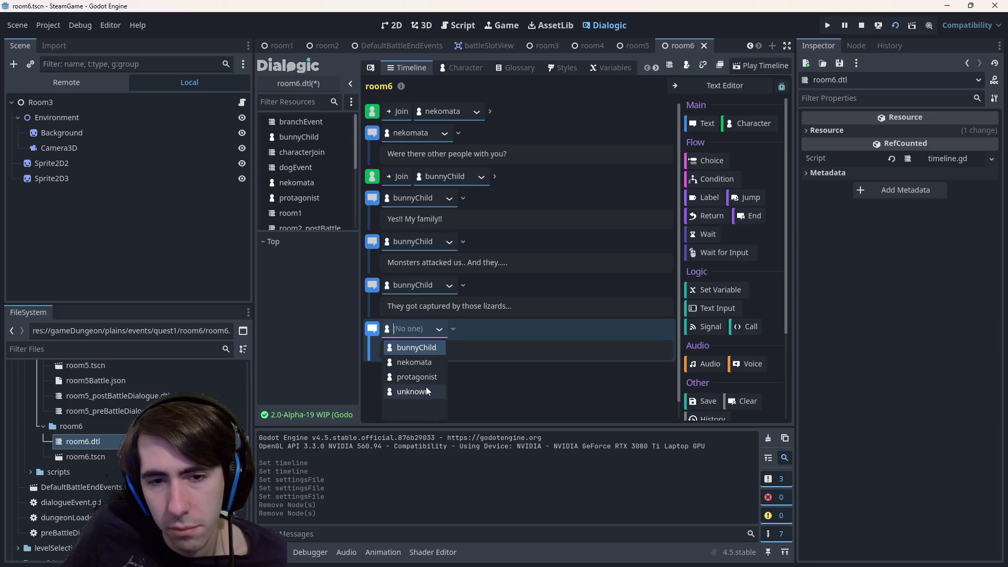
click(414, 363)
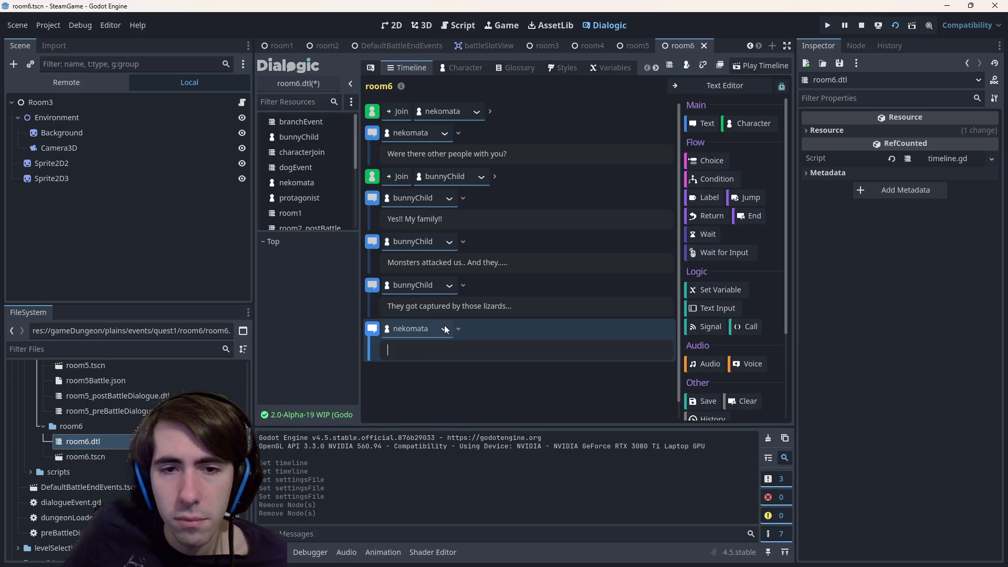
text(A )
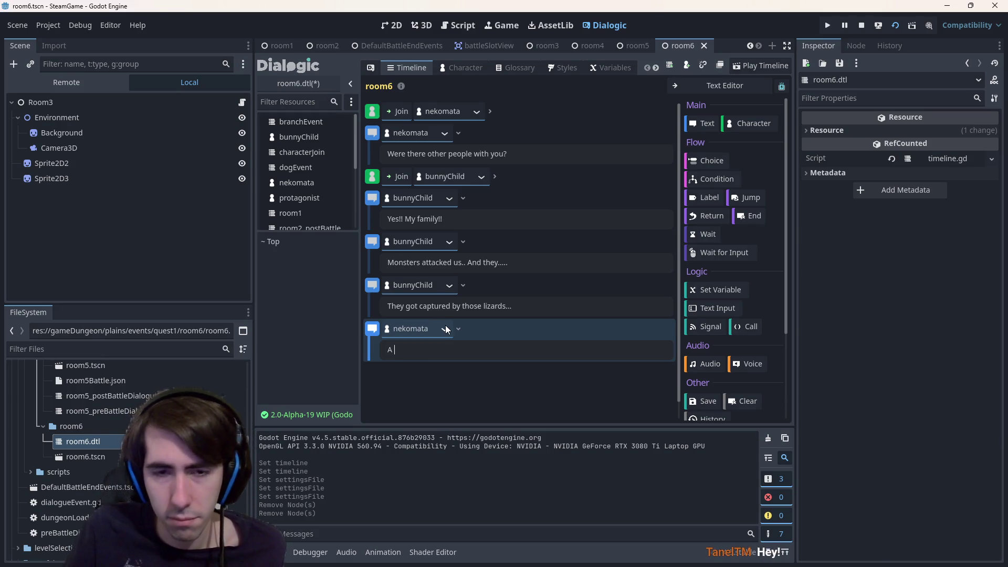
text(lot of ti)
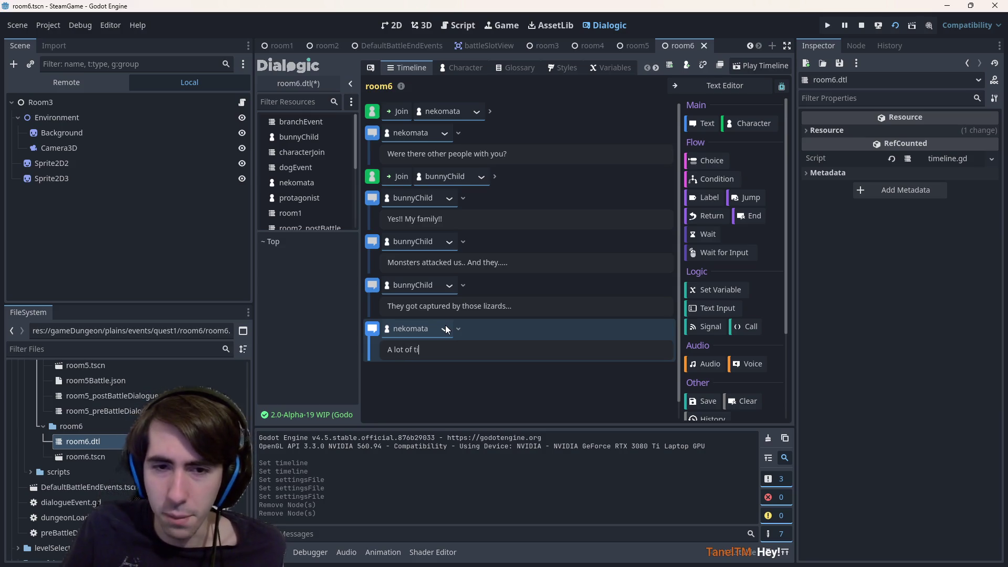
text(mr)
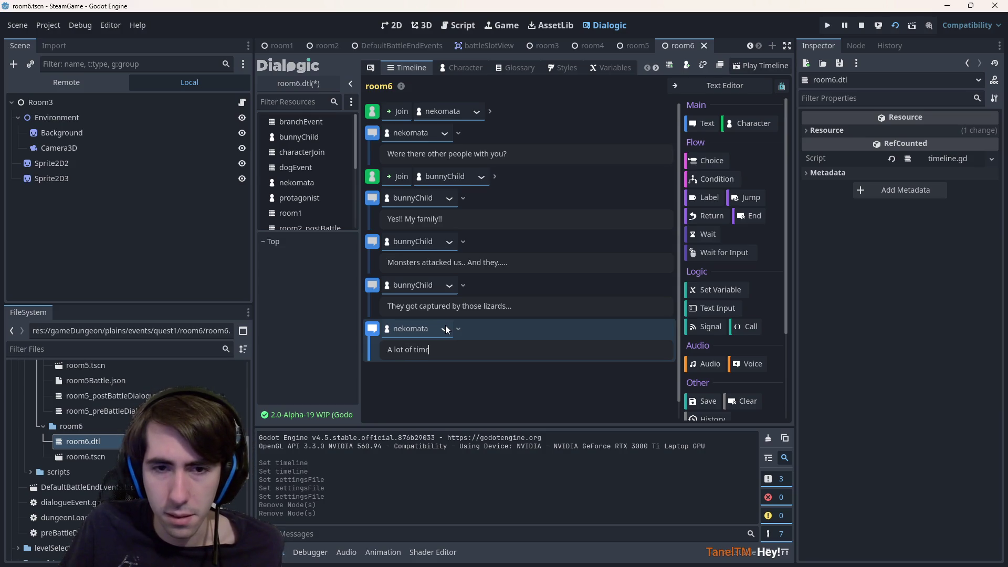
key(BackSpace)
text(e has )
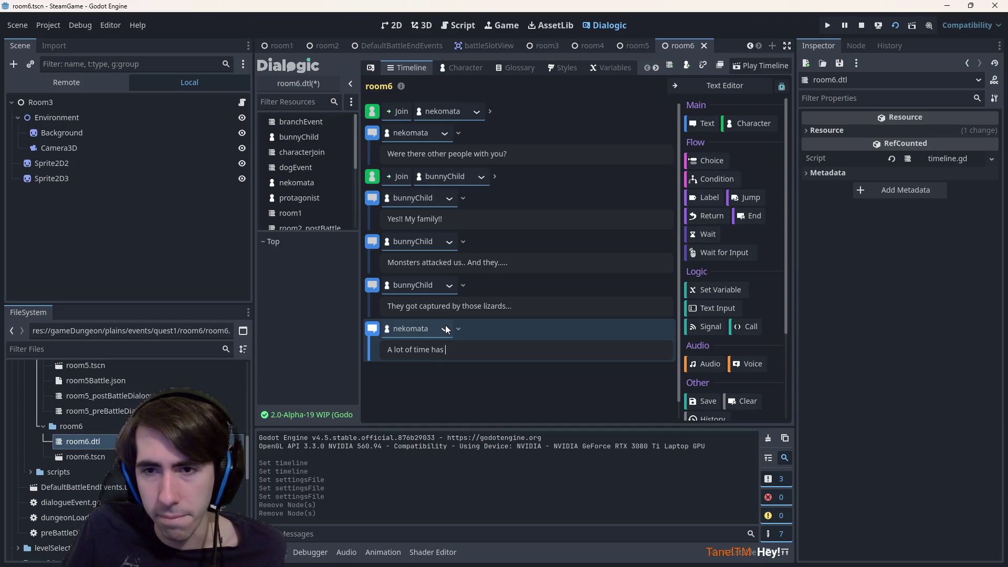
text(passed)
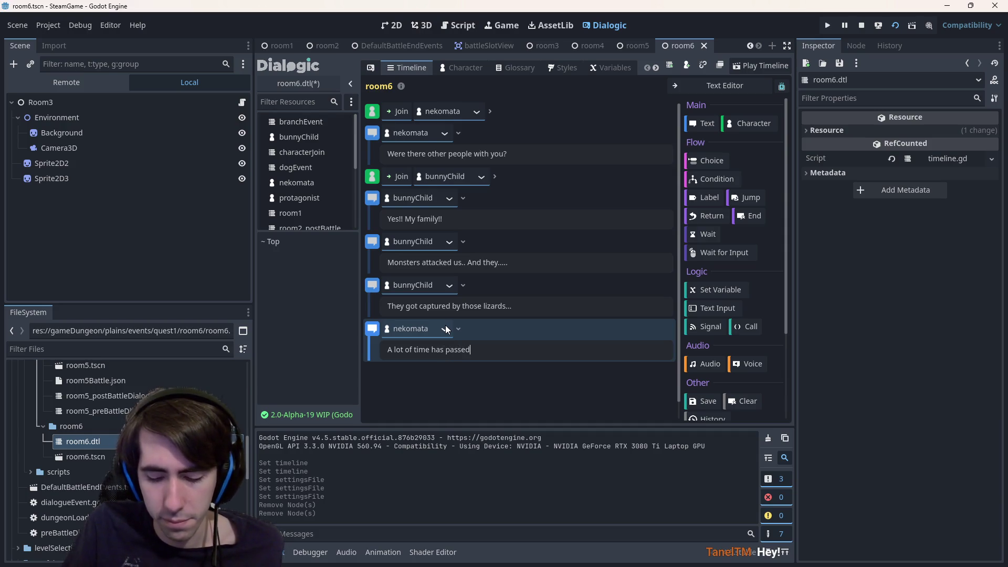
text(. T)
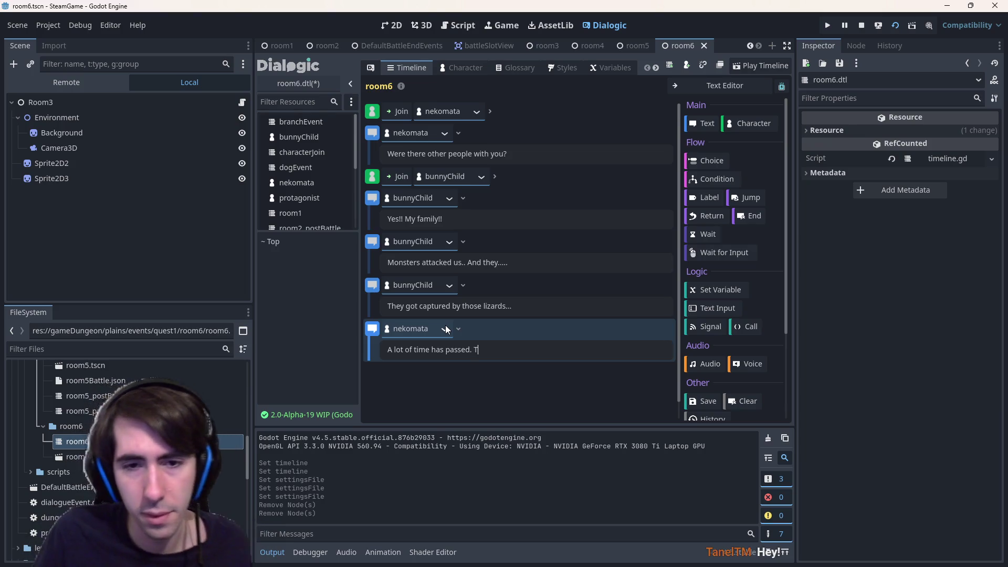
text(hey're probaby)
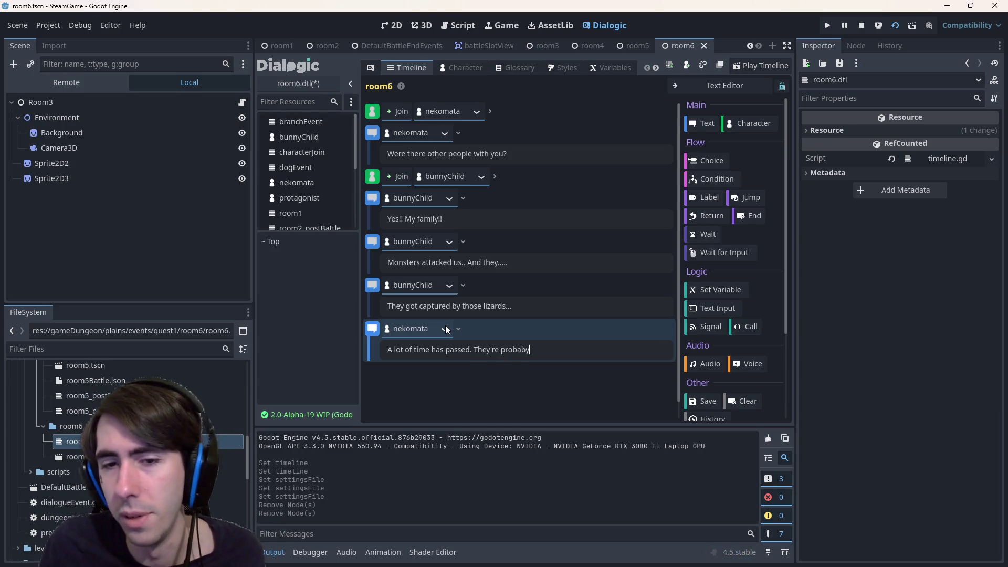
key(BackSpace)
text(ly)
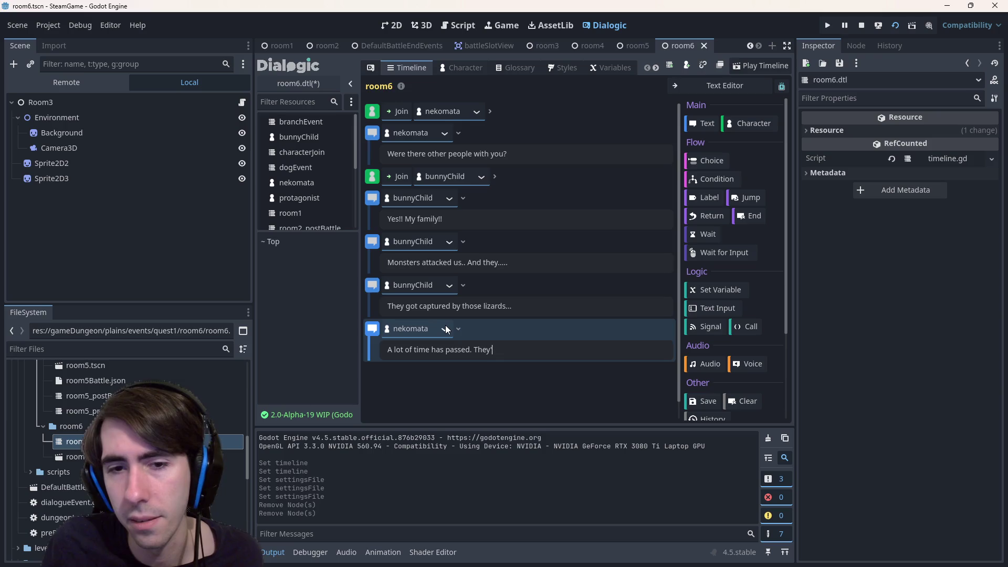
key(BackSpace)
key(BackSpace)
key(BackSpace)
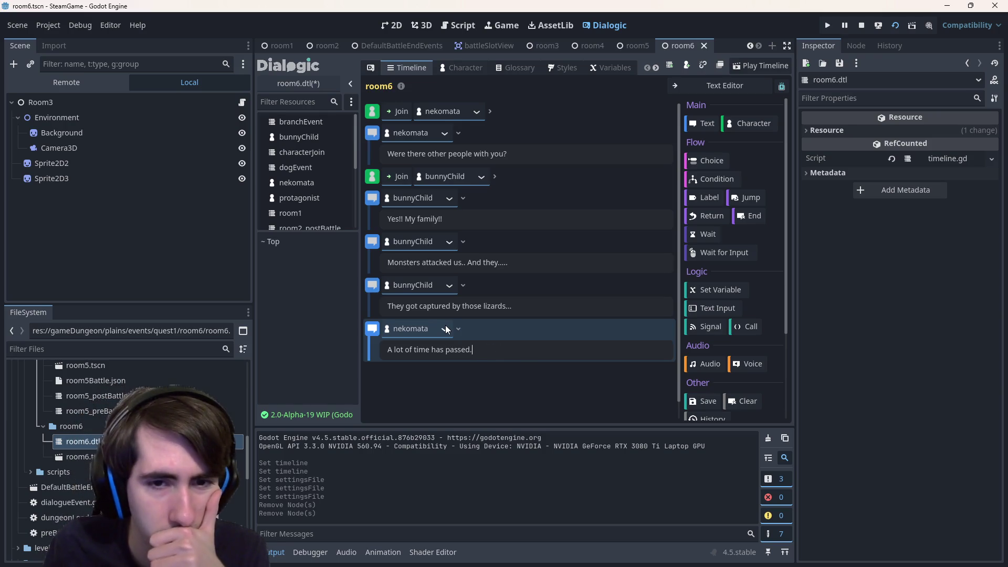
key(ctrl+a)
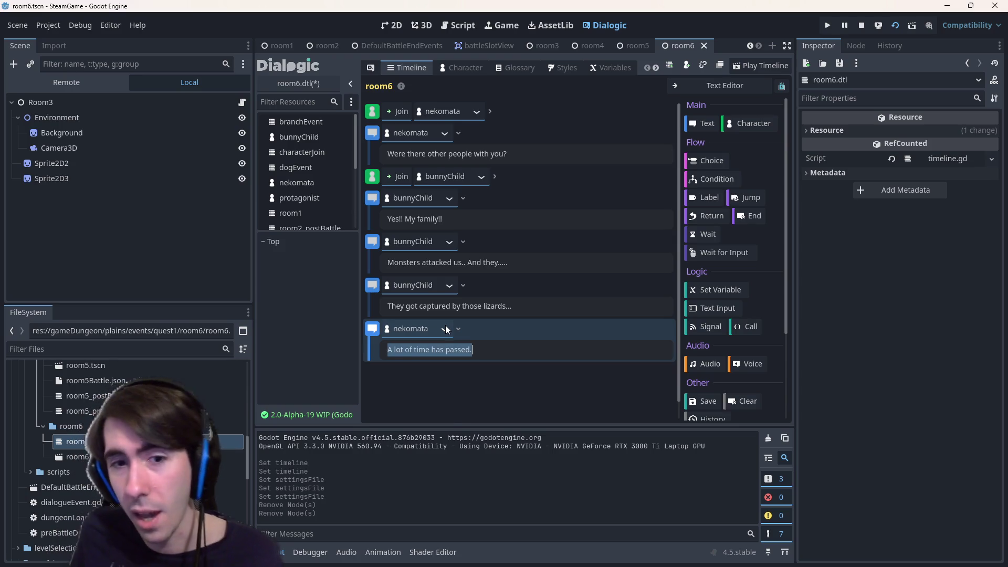
click(445, 328)
click(417, 391)
click(471, 350)
key(ctrl+a)
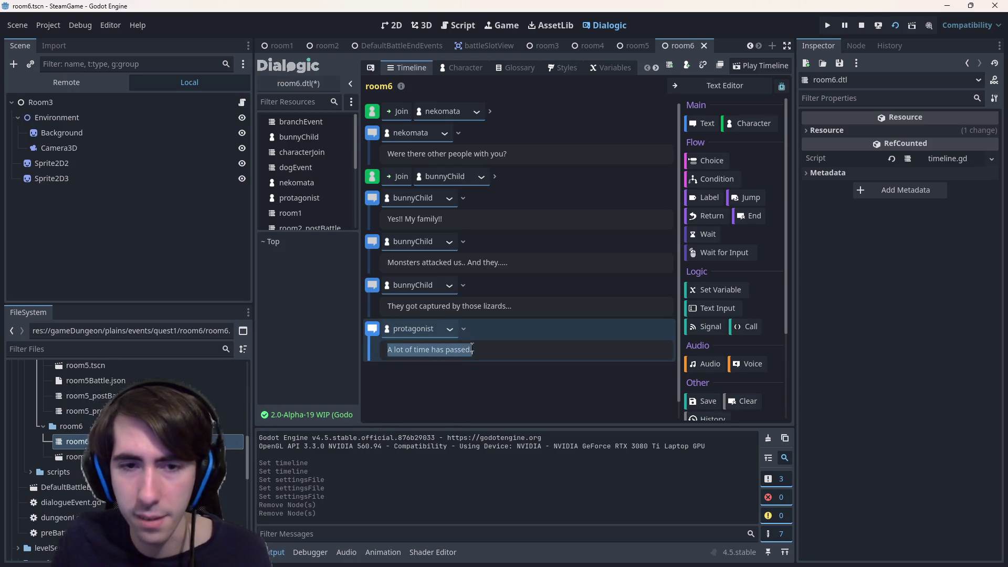
text(How many?)
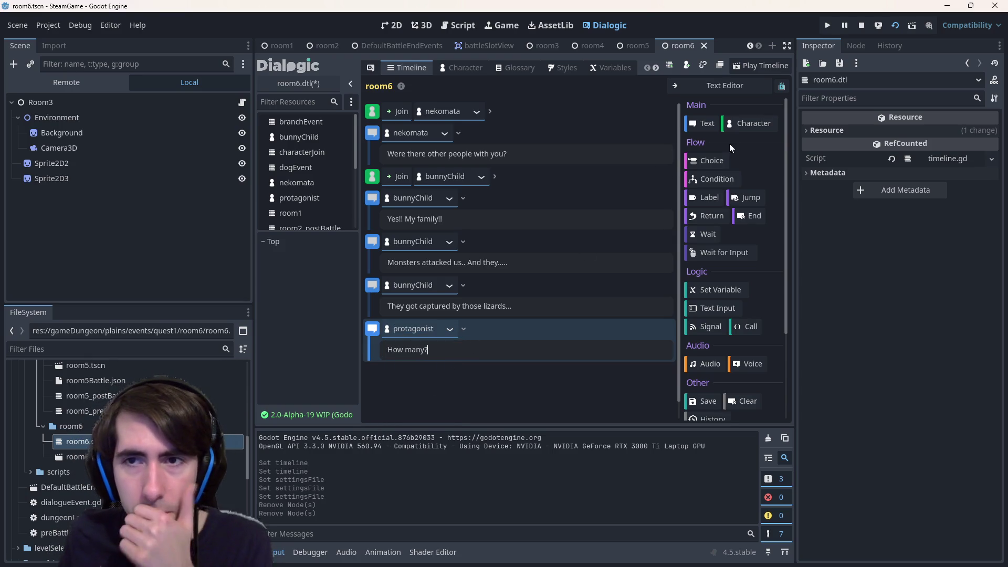
- Add a protagonist join event placed above the 'How many?' line
click(750, 123)
drag(375, 377, 375, 333)
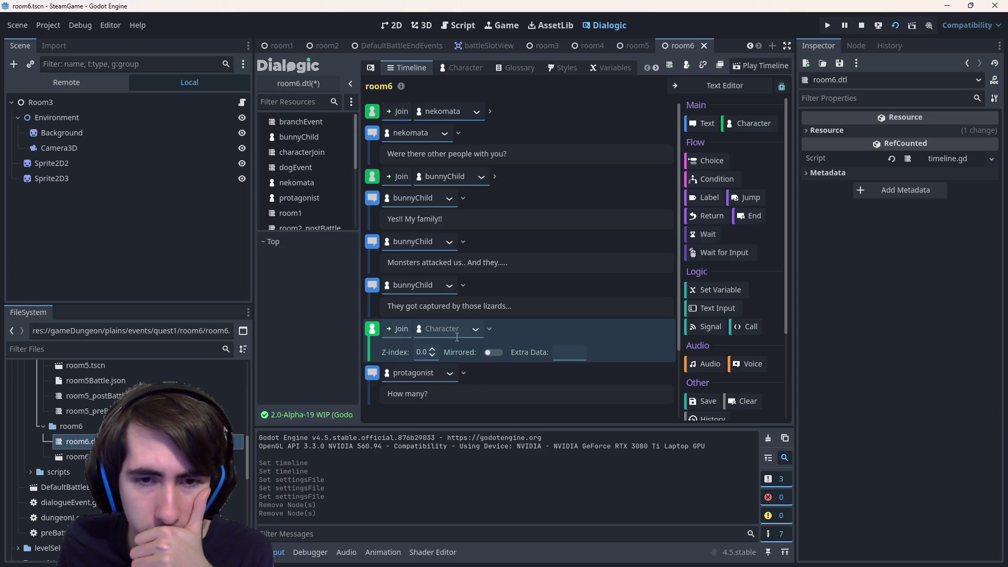
click(448, 377)
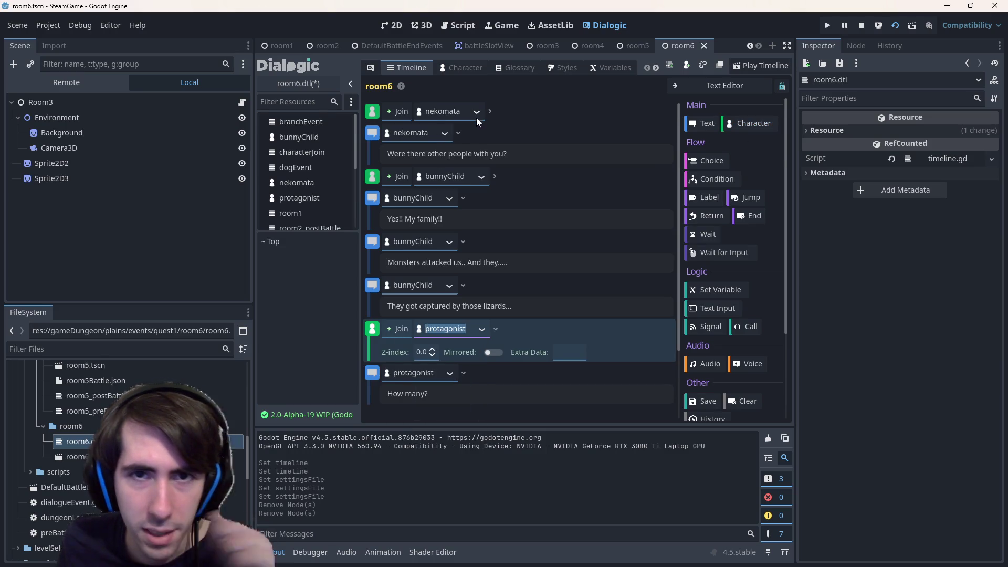
- Turn off mirroring on nekomata's join and expand bunnyChild's join settings
click(489, 112)
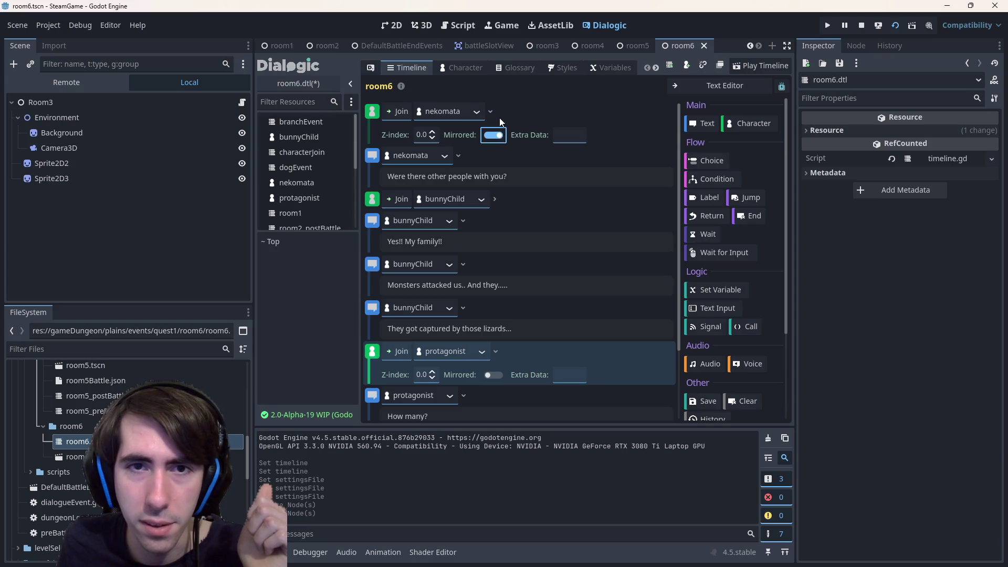
key(ctrl+z)
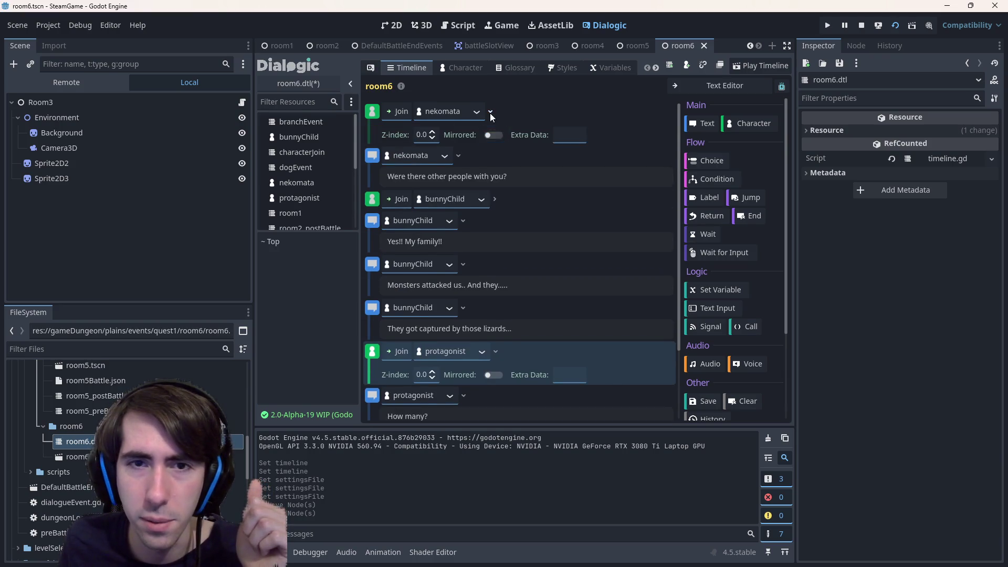
click(489, 113)
click(496, 177)
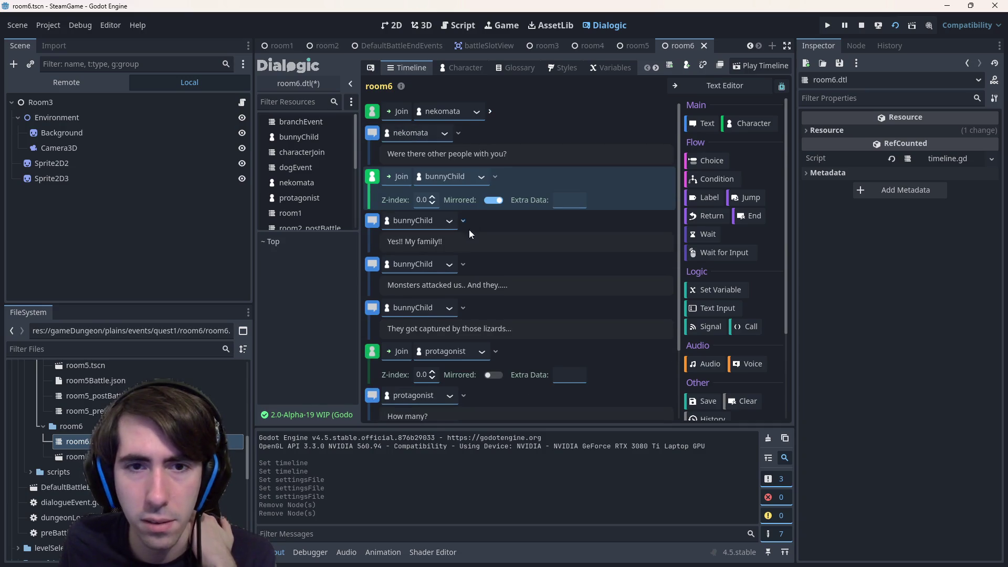
scroll(463, 220, down, 1)
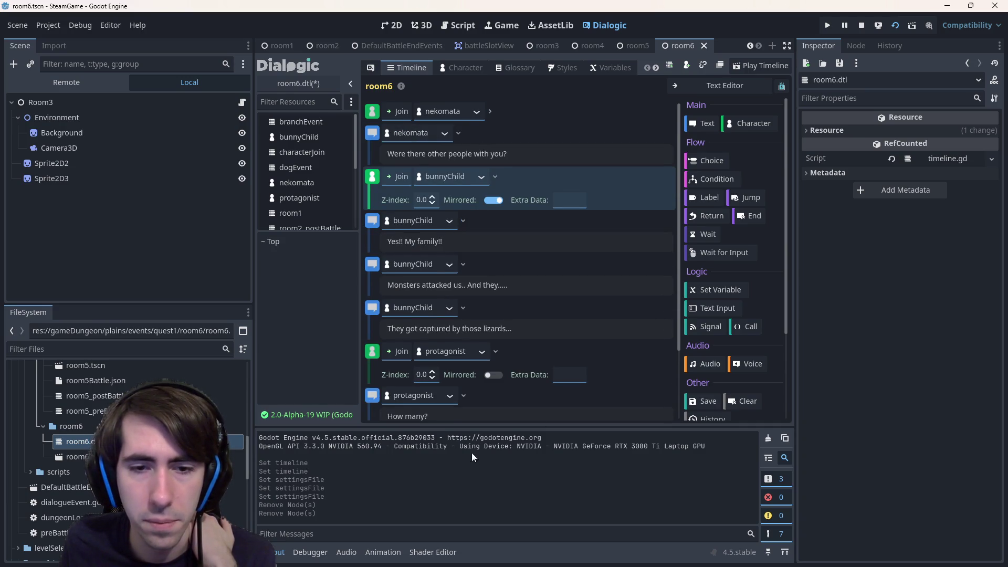
scroll(463, 219, down, 3)
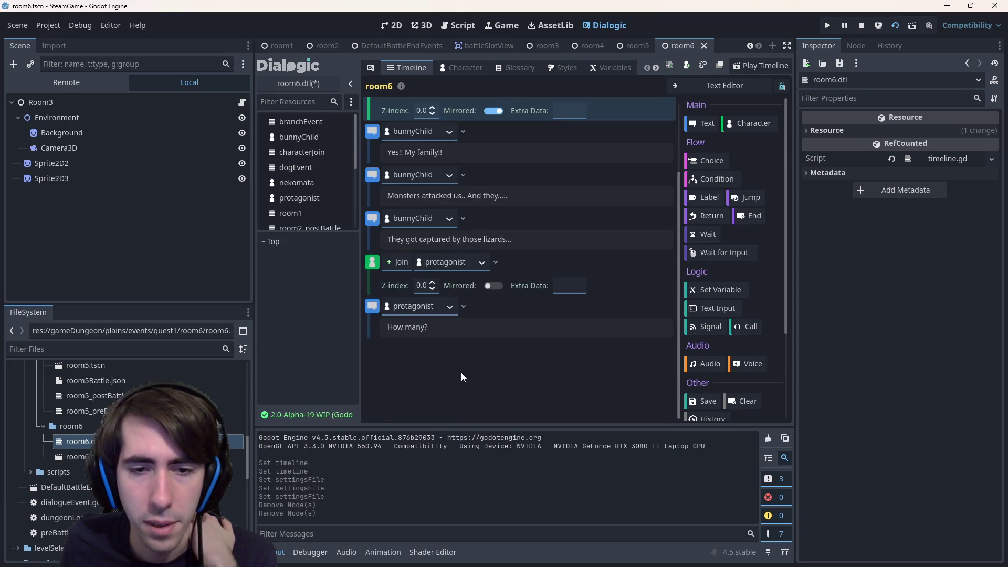
- Bring up the event actions for bunnyChild's 'They got captured by those lizards...' line
click(438, 326)
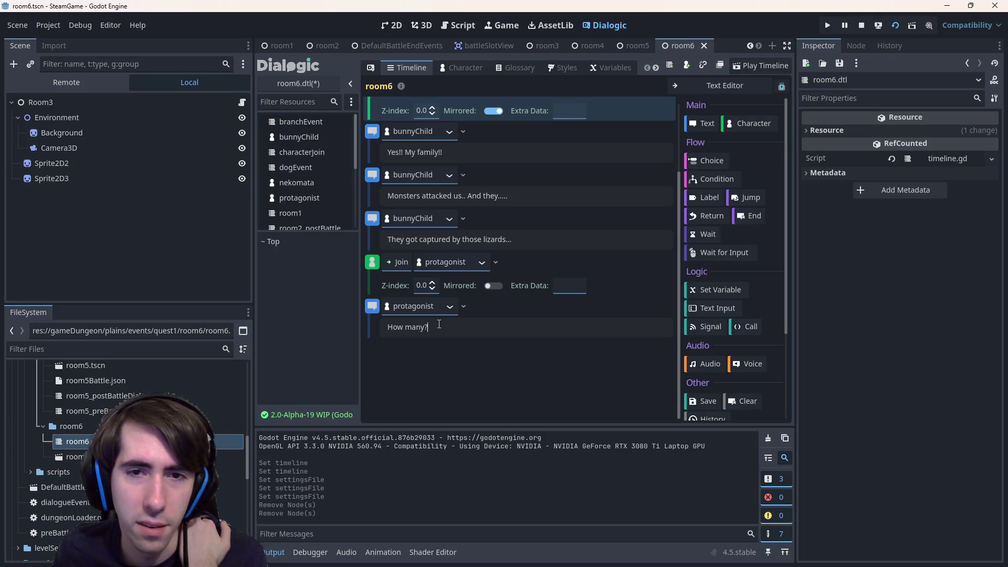
right_click(371, 218)
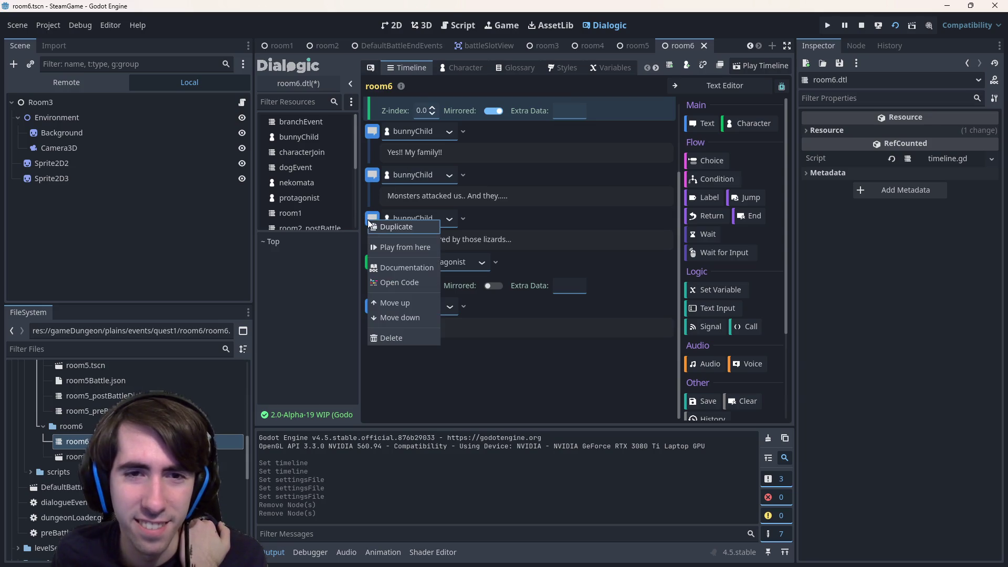
- Duplicate bunnyChild's lizards line and move the copy below the 'How many?' event
click(391, 223)
drag(373, 262, 401, 376)
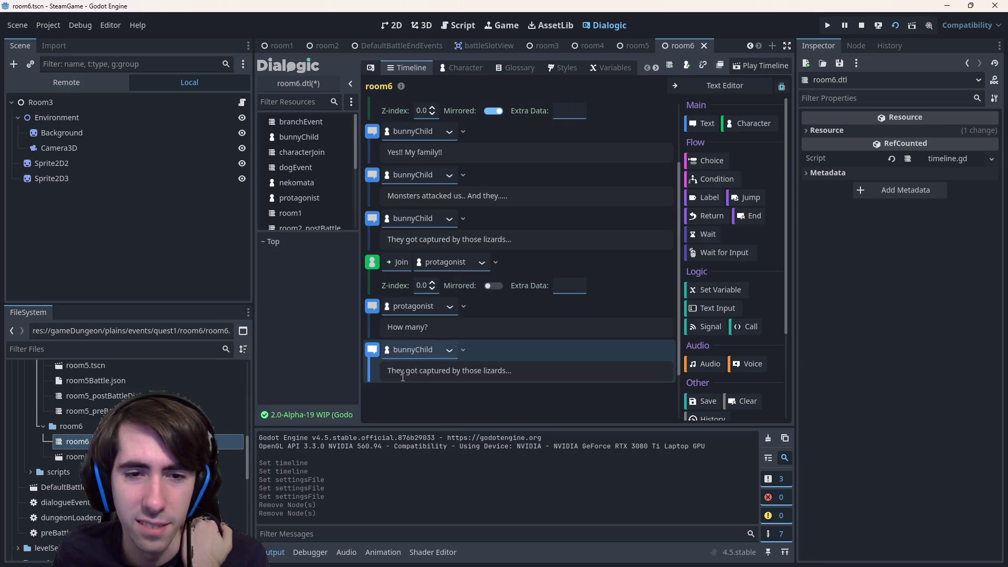
triple_click(402, 371)
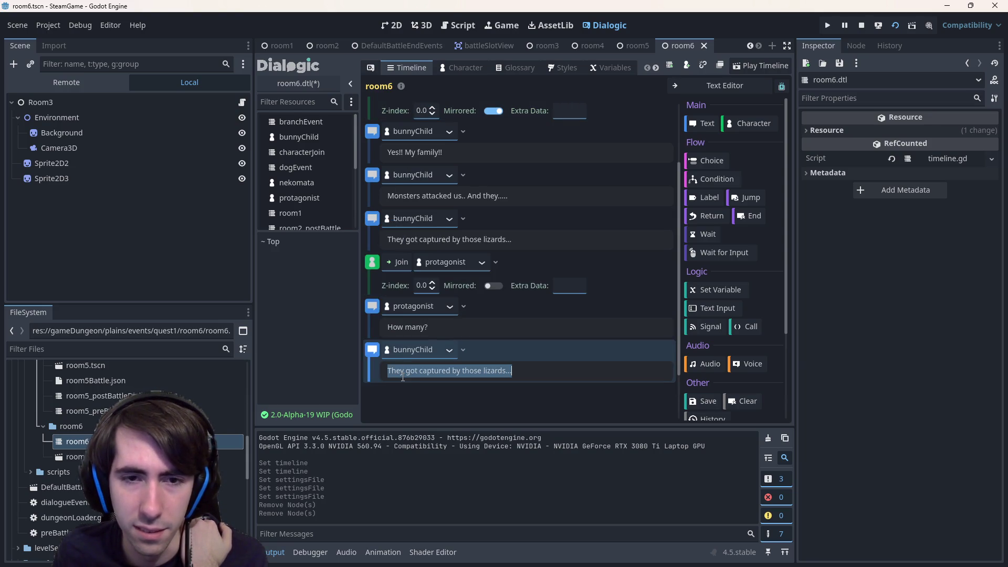
- Reword the question to 'There were more?? How many?' and the copy to 'Around a dozen..?'
click(426, 328)
triple_click(407, 327)
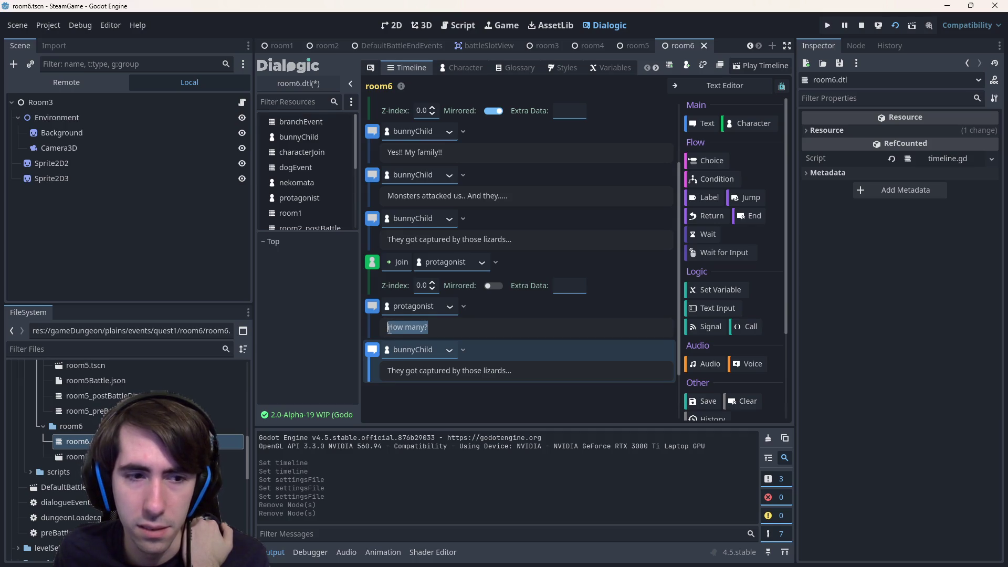
click(389, 328)
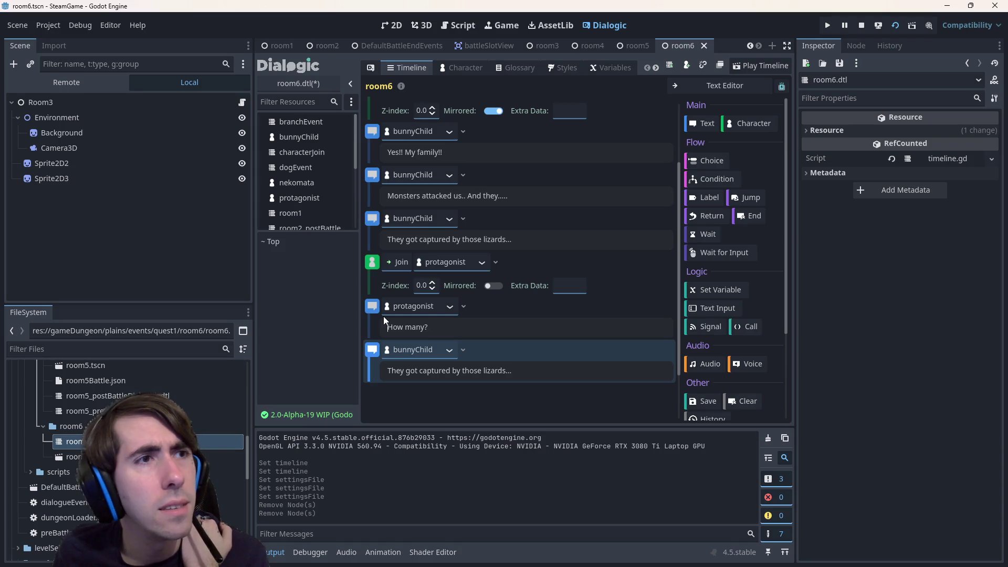
text(The)
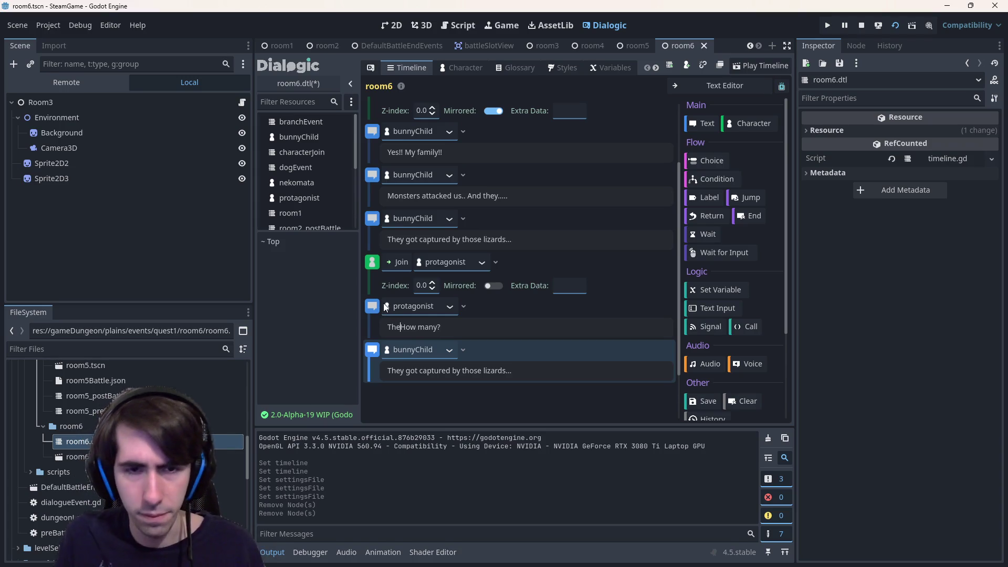
text(re were mor)
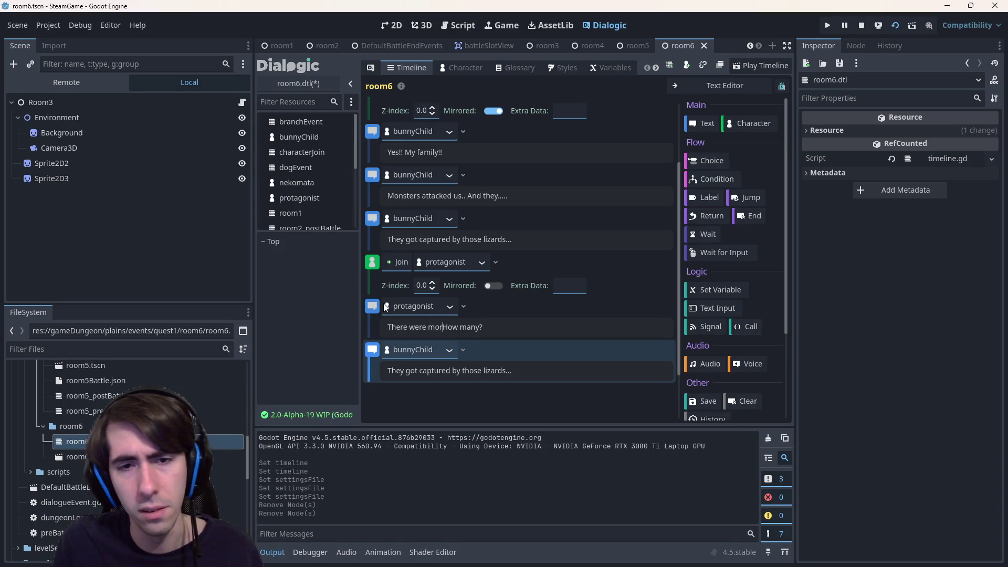
text(e??)
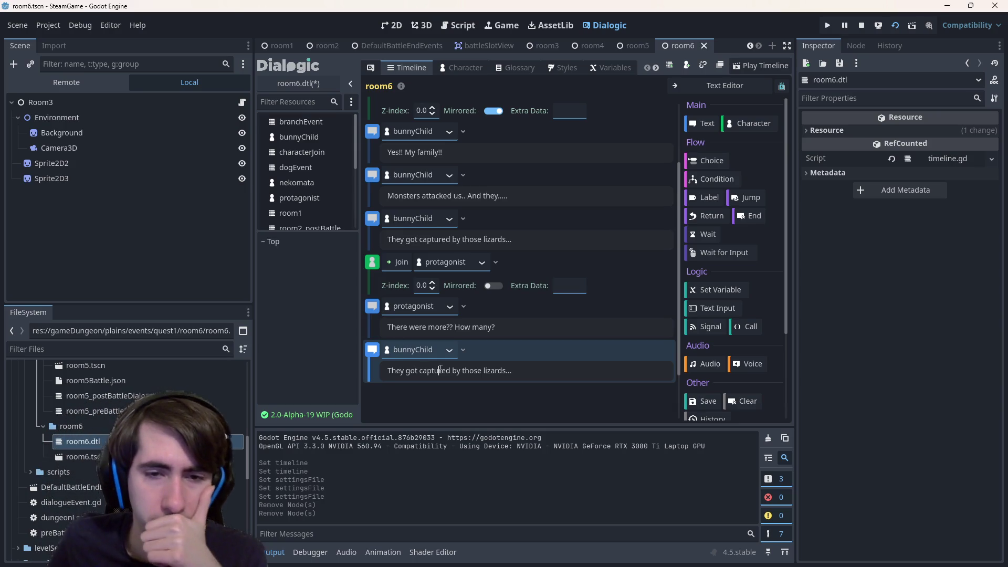
key(ctrl+a)
text(Ma)
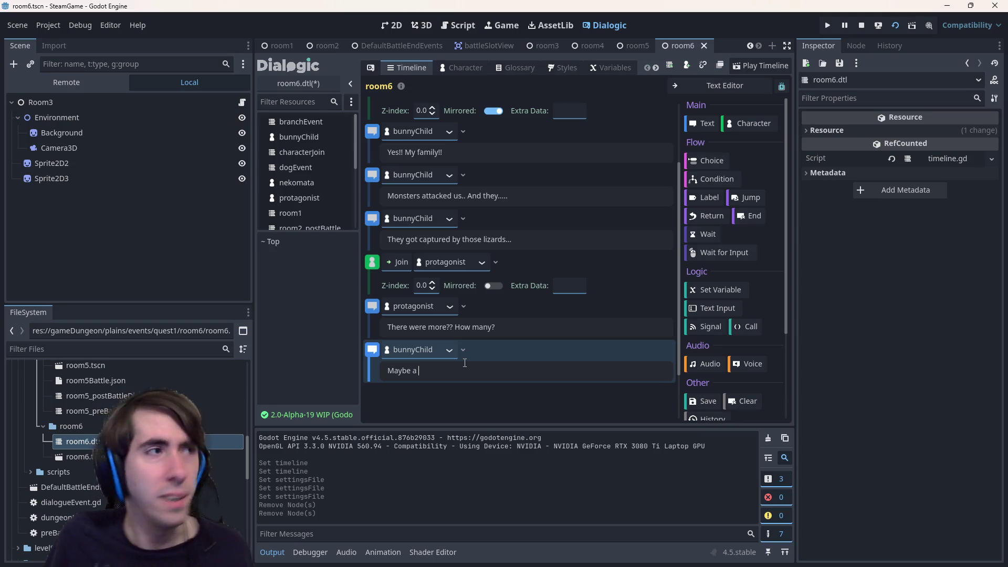
key(ctrl+a)
text(Around a do)
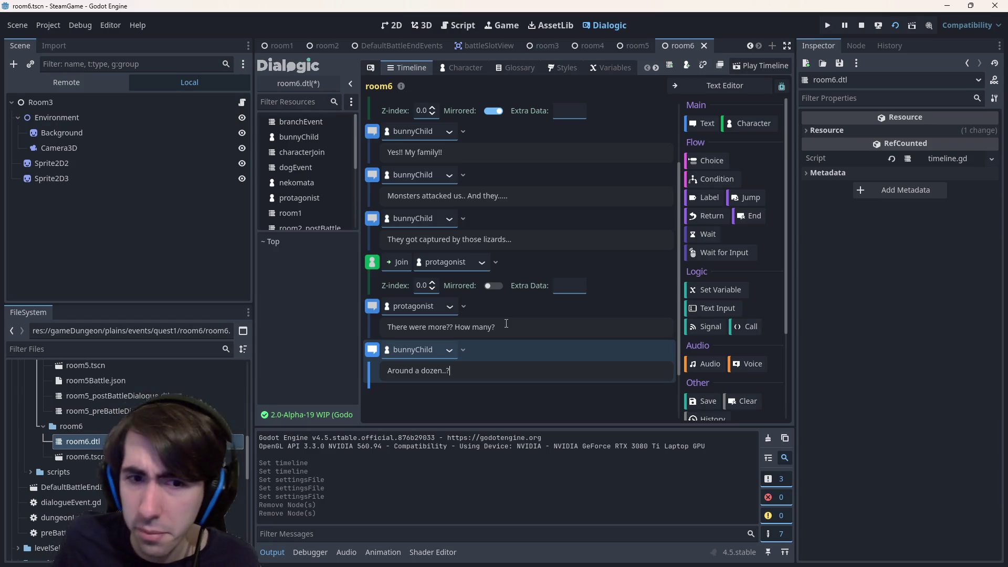
right_click(384, 358)
- Duplicate the 'Around a dozen..?' line and make nekomata the speaker of the copy
click(394, 370)
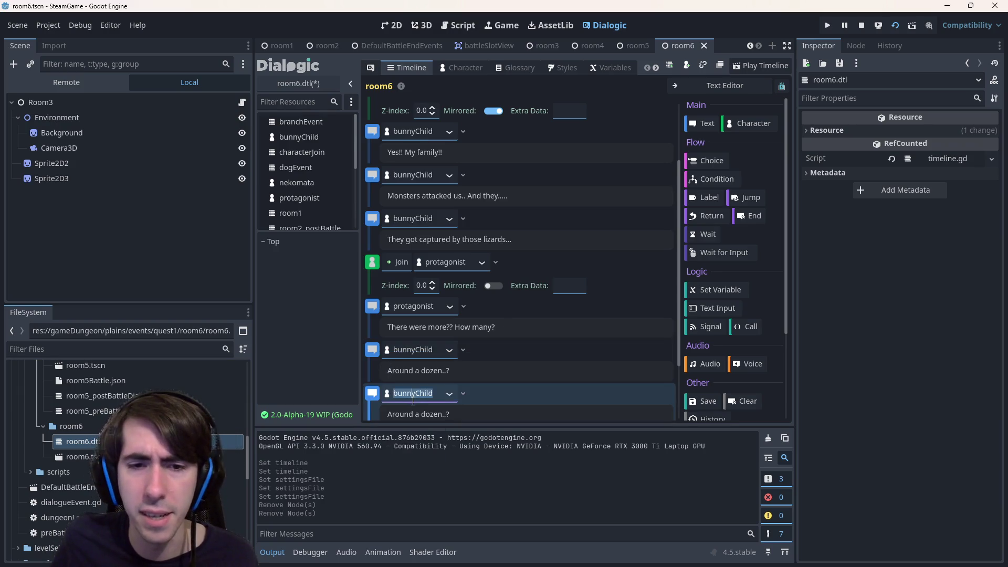
click(449, 393)
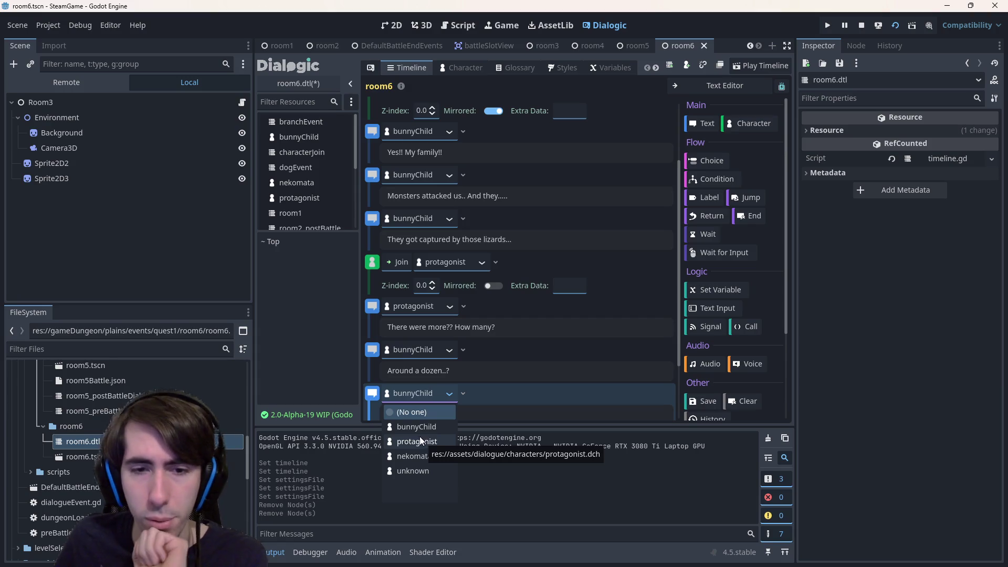
click(417, 430)
click(452, 394)
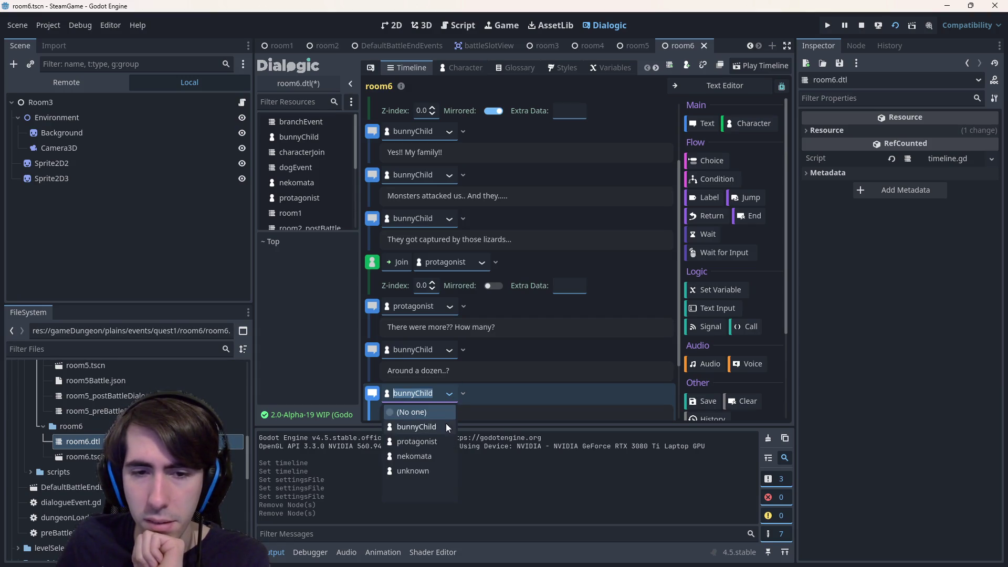
click(414, 456)
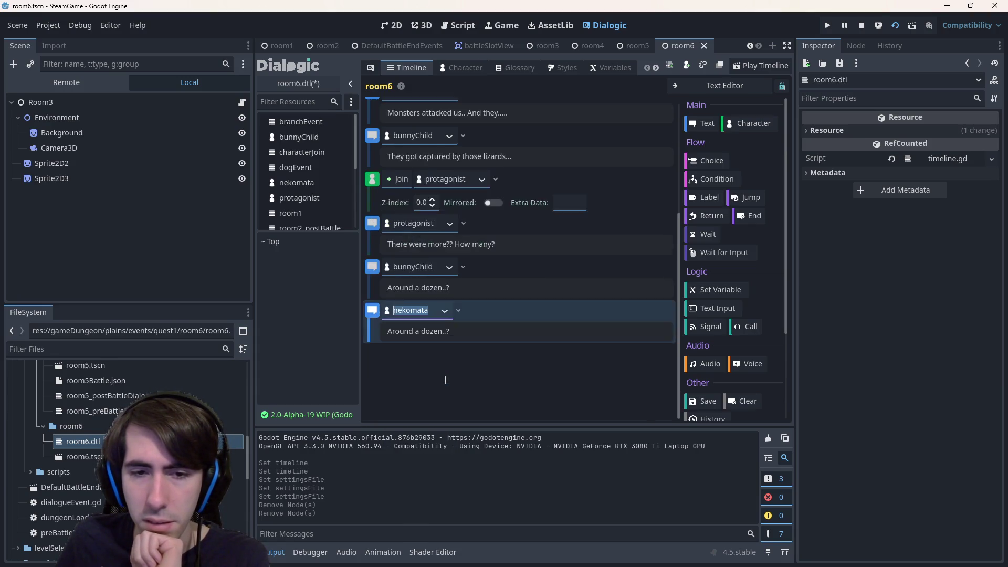
click(459, 330)
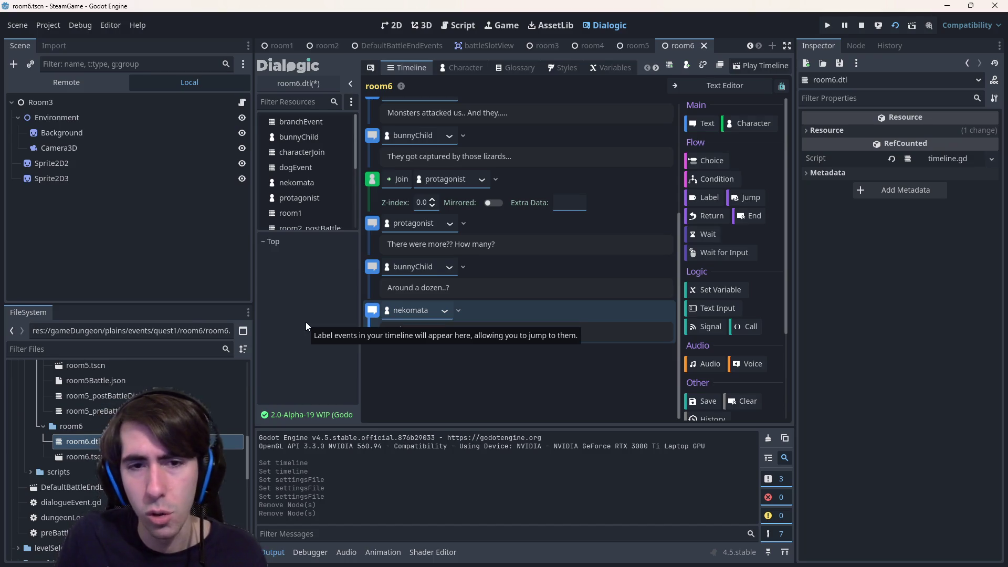
text(We)
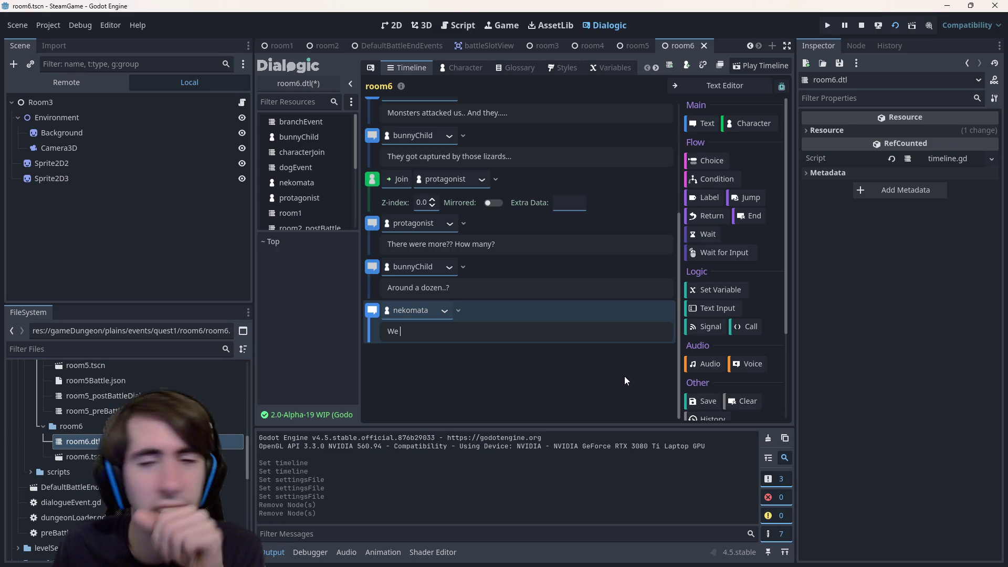
text(shou)
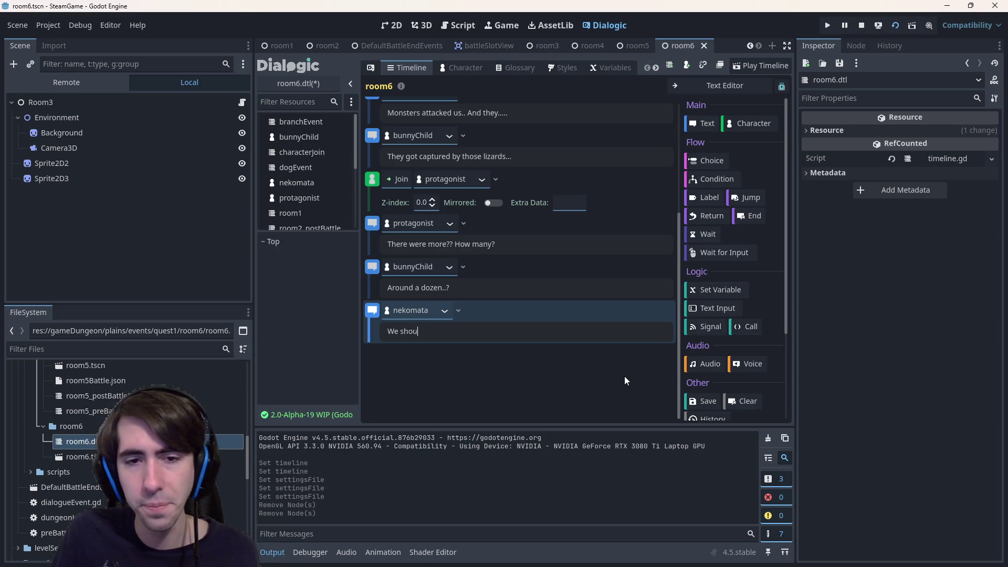
text(ld stop )
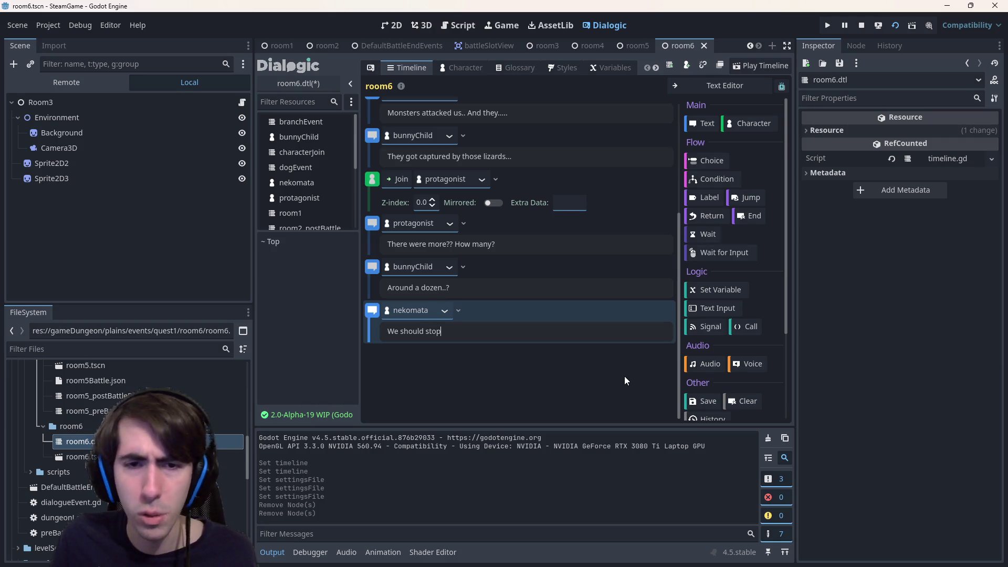
text(the x)
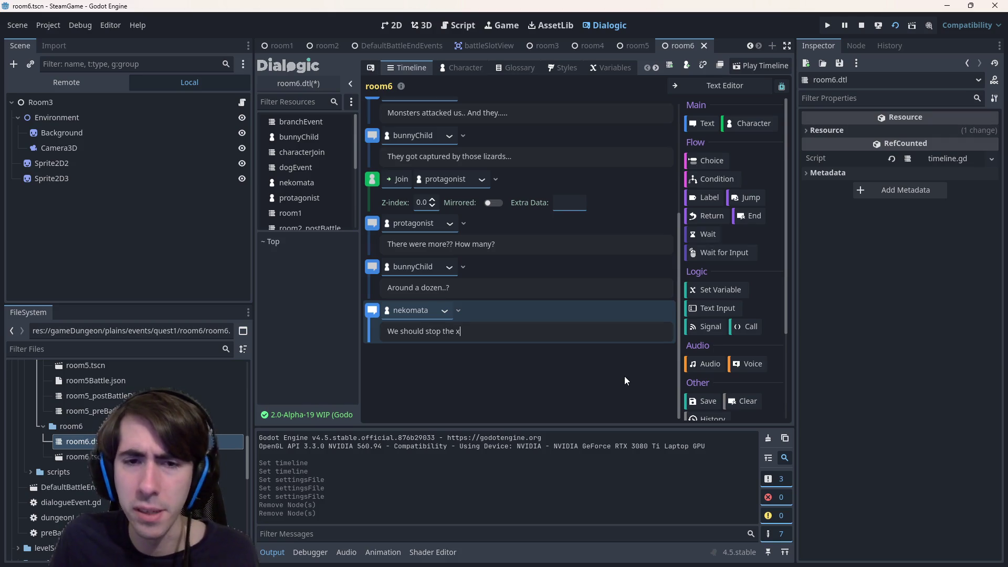
text(pe)
- Erase the draft sentence so nekomata's dialogue text is left blank
key(ctrl+BackSpace)
key(ctrl+BackSpace)
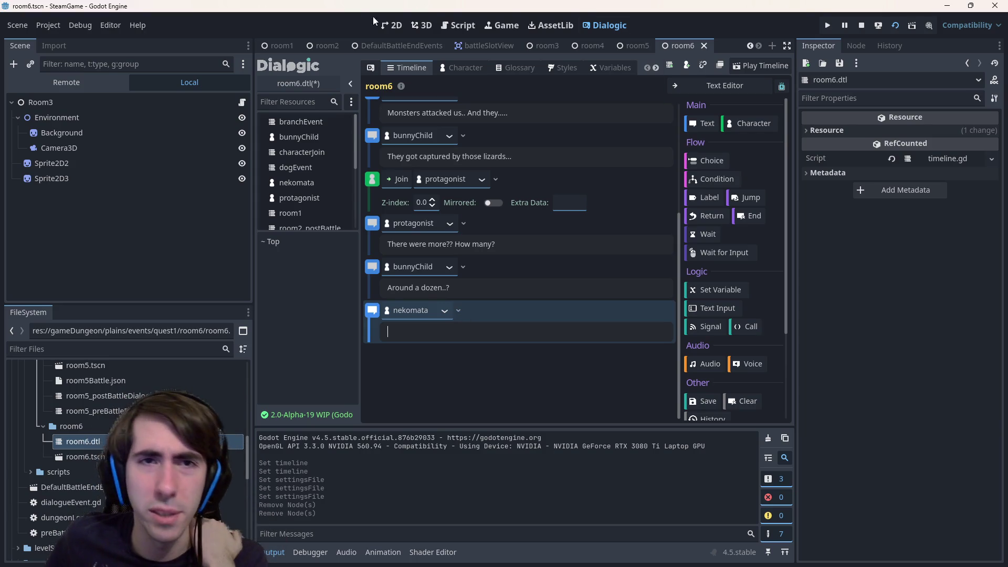
- Switch to the 2D workspace and pan to center the two characters on the grassy backdrop
click(392, 25)
scroll(437, 206, down, 5)
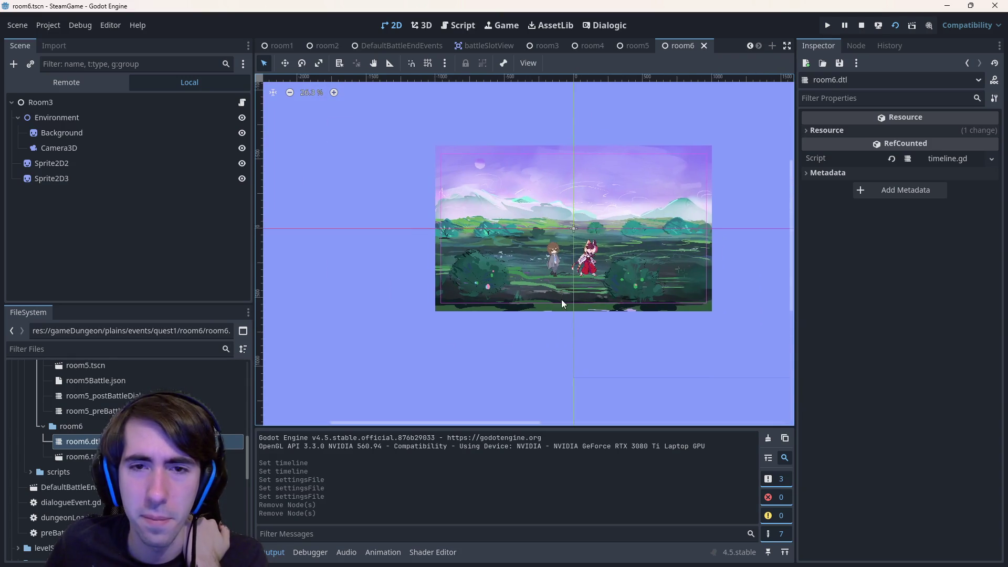
scroll(562, 299, up, 4)
drag(551, 292, 500, 343)
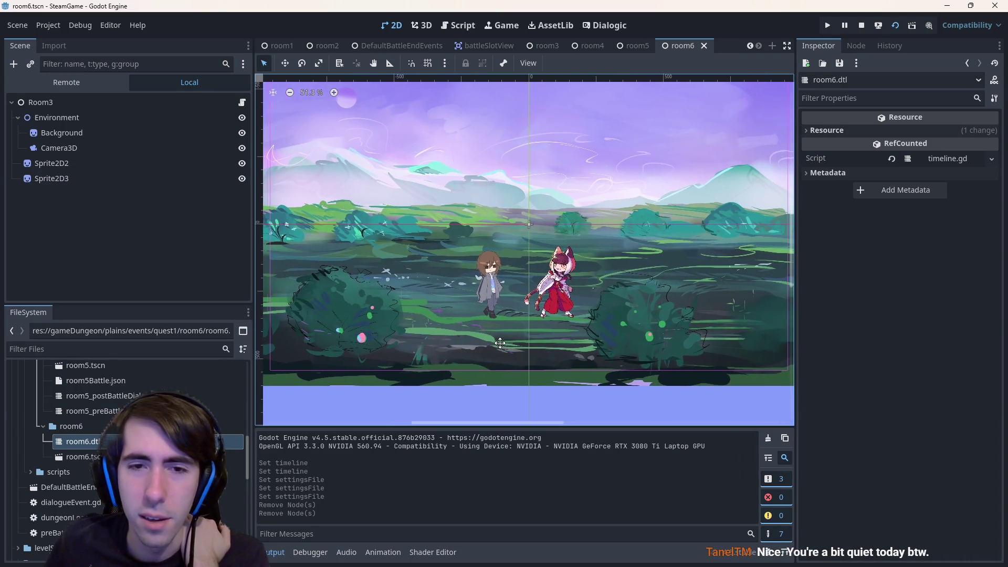
scroll(505, 339, up, 2)
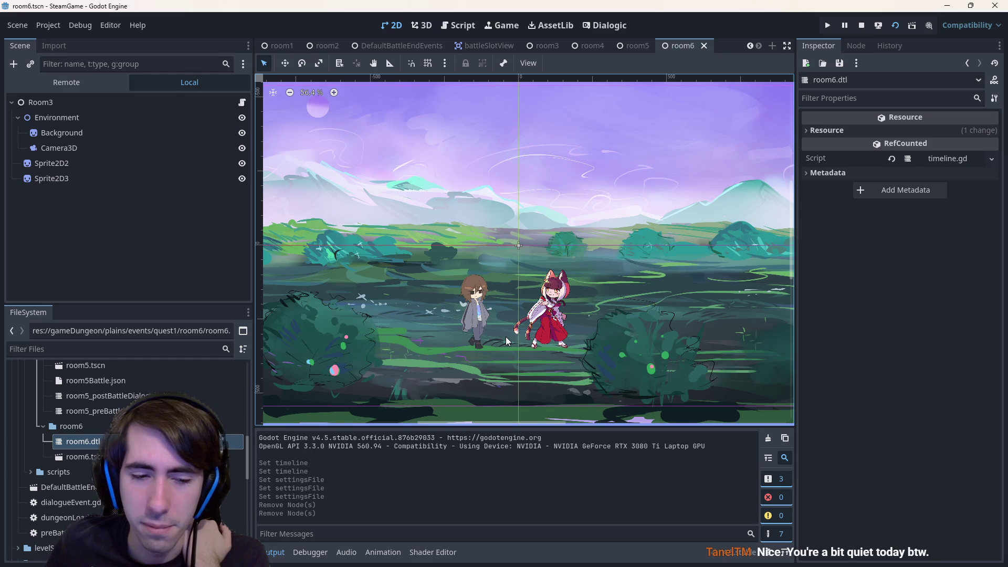